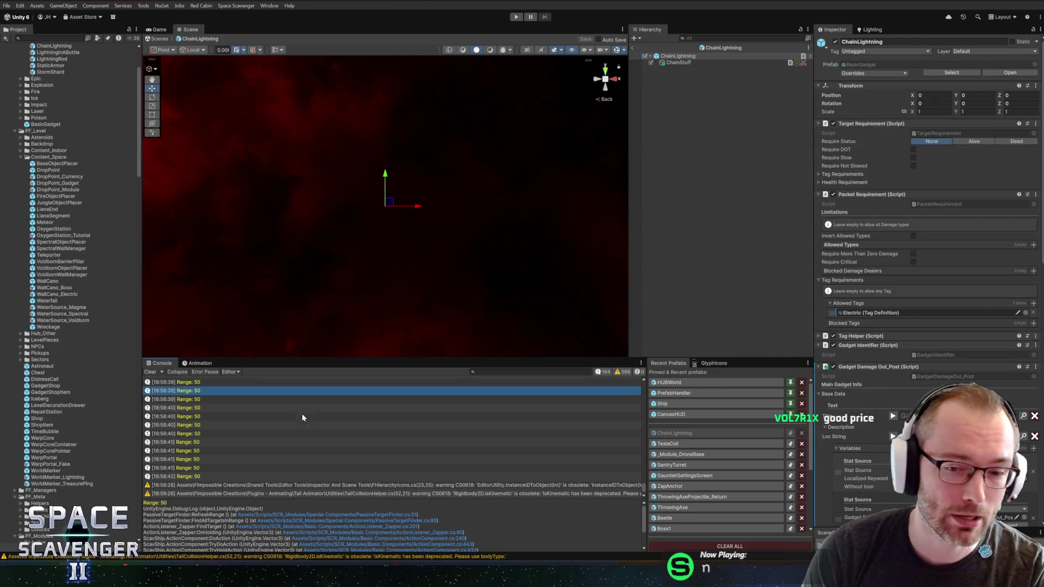
Clear the Console and exit ChainLightning prefab mode back to the Core scene.
left_click(150, 373)
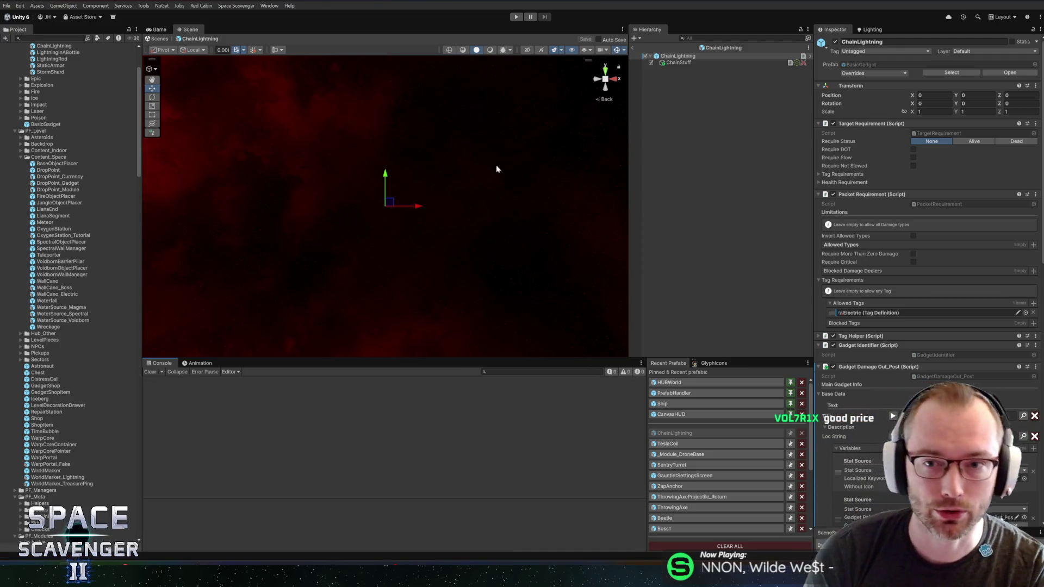
left_click(632, 48)
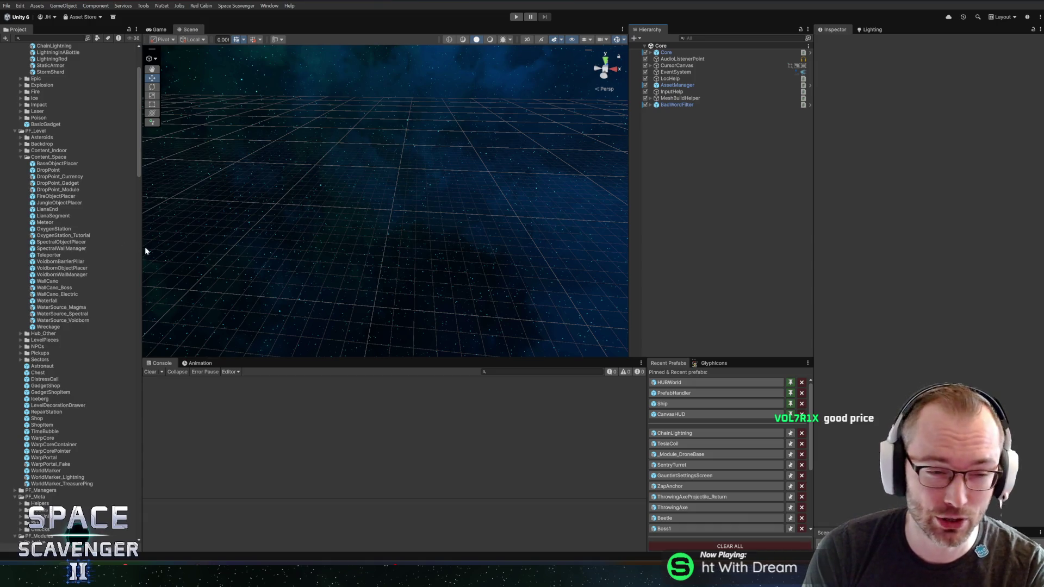
left_click_drag(142, 250, 137, 250)
Collapse the Content_Space folder and slightly widen the Inspector and Scene view.
double_click(89, 157)
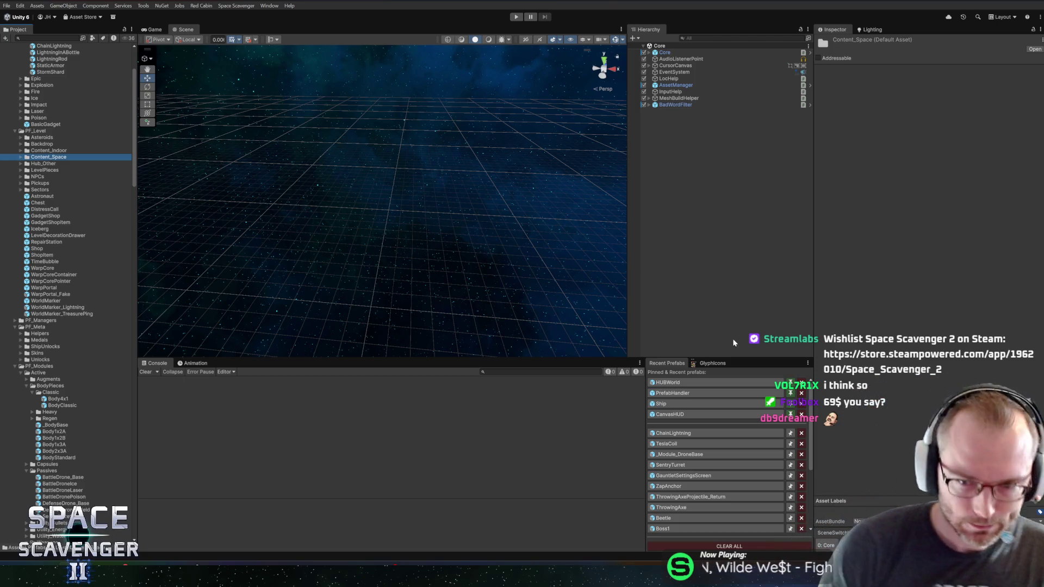
left_click_drag(812, 288, 809, 289)
left_click_drag(625, 298, 637, 297)
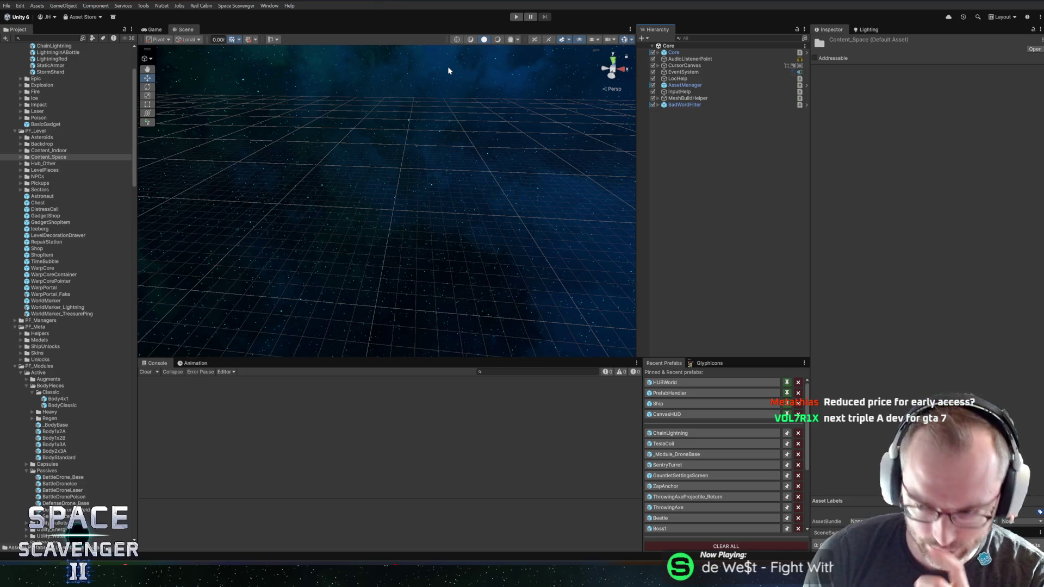
left_click(33, 392)
left_click(685, 434)
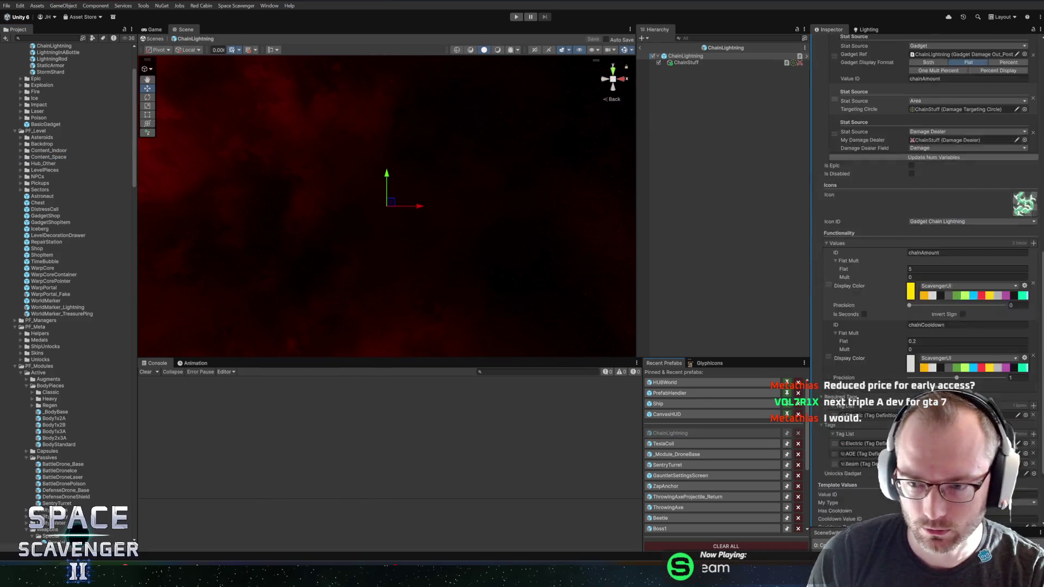
left_click(640, 48)
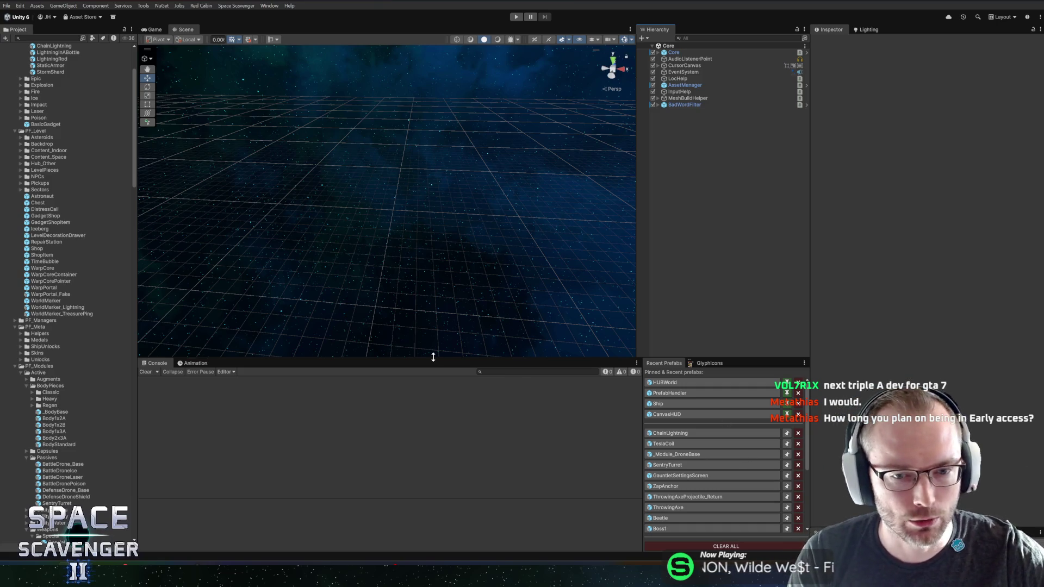
left_click_drag(432, 359, 431, 365)
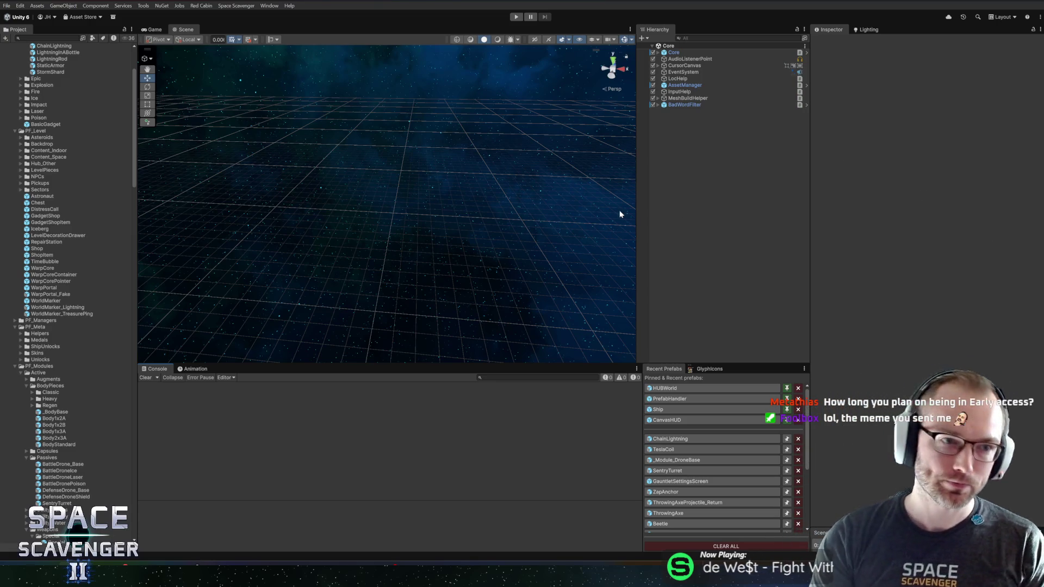
Collapse the Electric gadget folder, browse the Coop, ColorLess and Epic folders, and resize the panels.
scroll(60, 176, "up", 3)
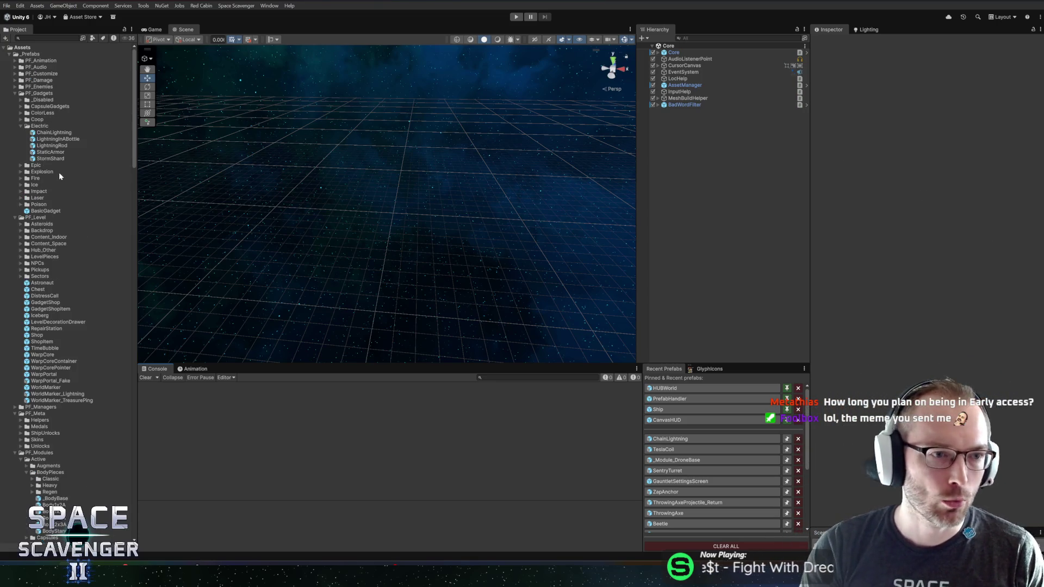
left_click(21, 126)
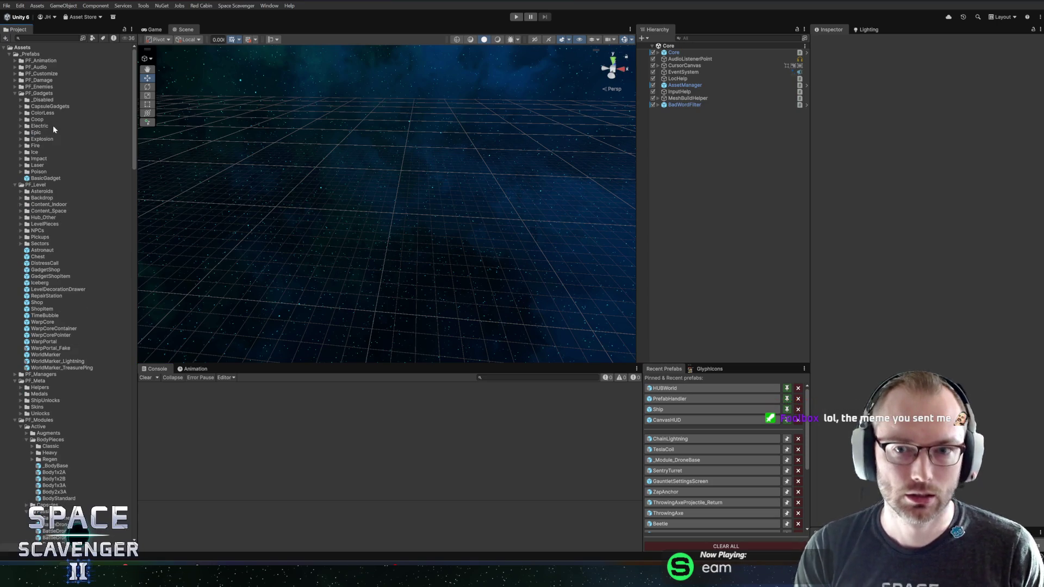
left_click(21, 119)
left_click(23, 120)
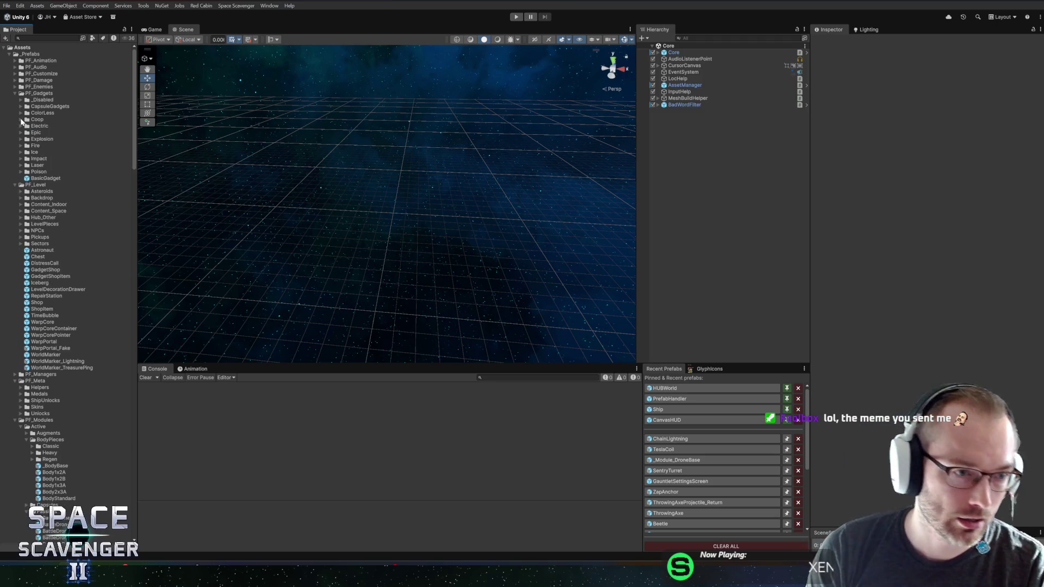
left_click(24, 114)
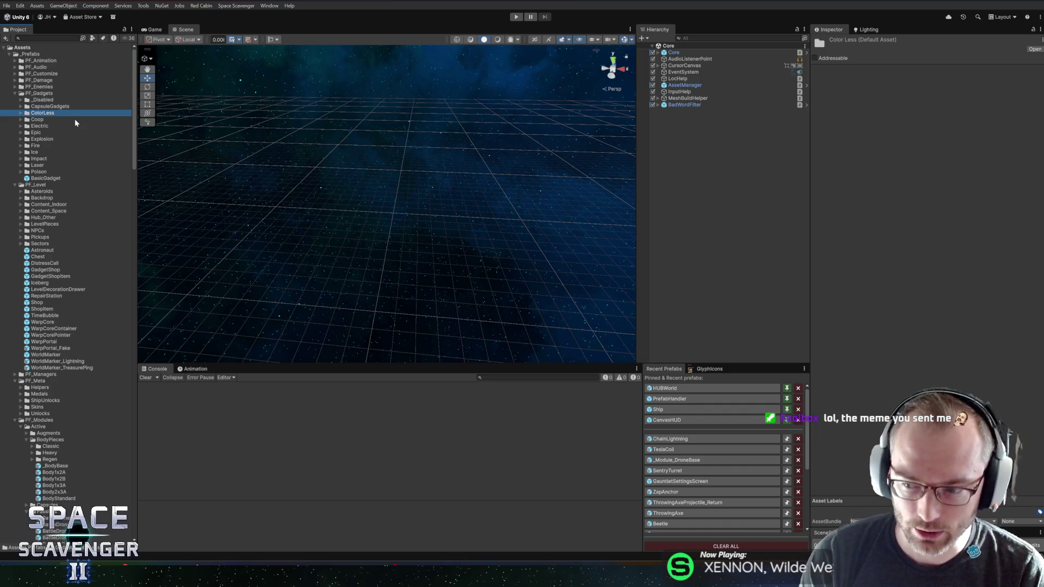
left_click(34, 133)
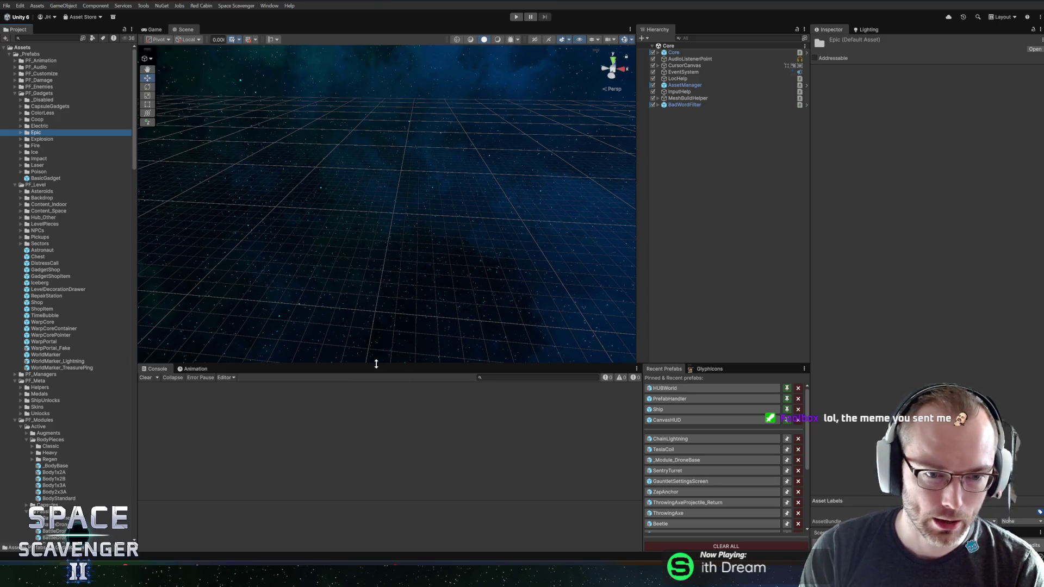
left_click_drag(376, 364, 383, 371)
left_click_drag(138, 289, 141, 293)
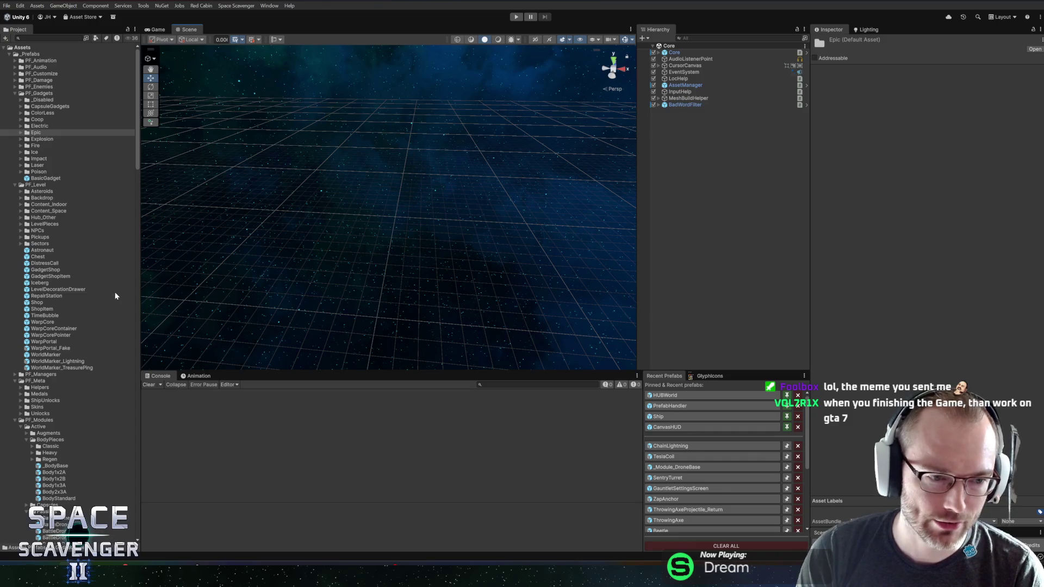
left_click(139, 296)
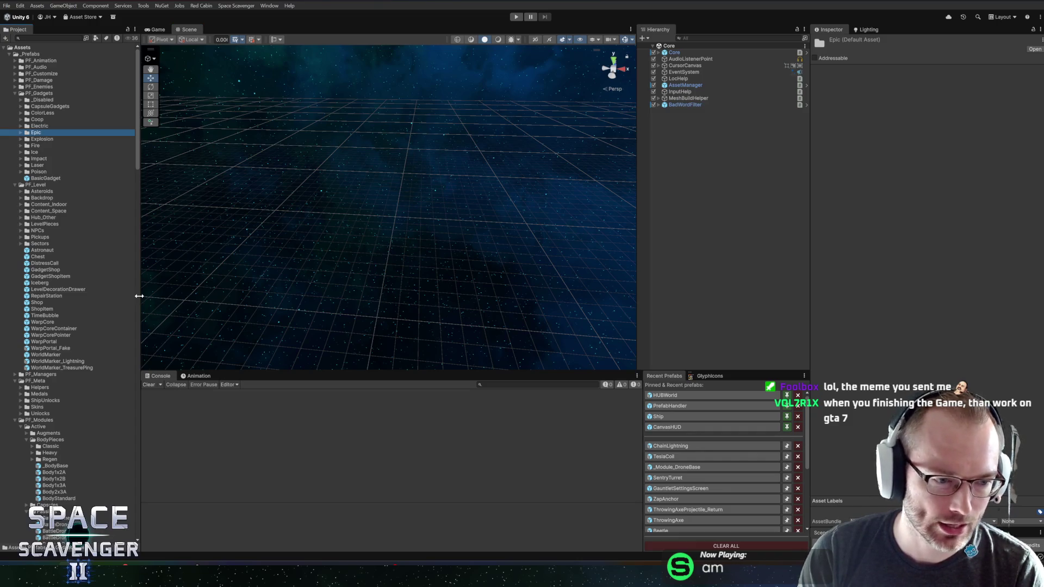
Collapse the BodyPieces, PF_Modules and PF_RunGeneration folders and widen the hierarchy slightly.
left_click(30, 440)
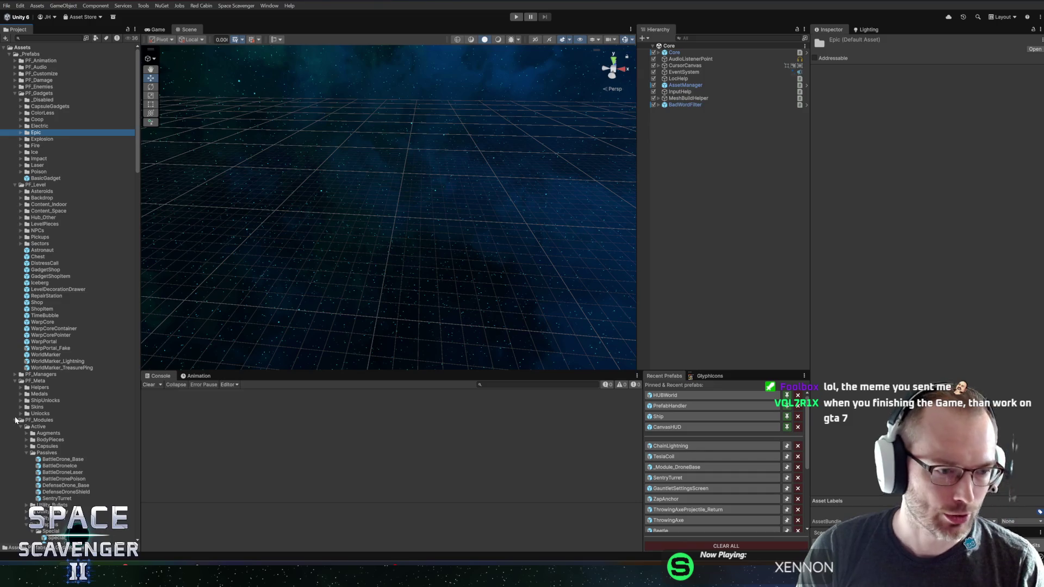
left_click(15, 420)
left_click(19, 435)
left_click(15, 434)
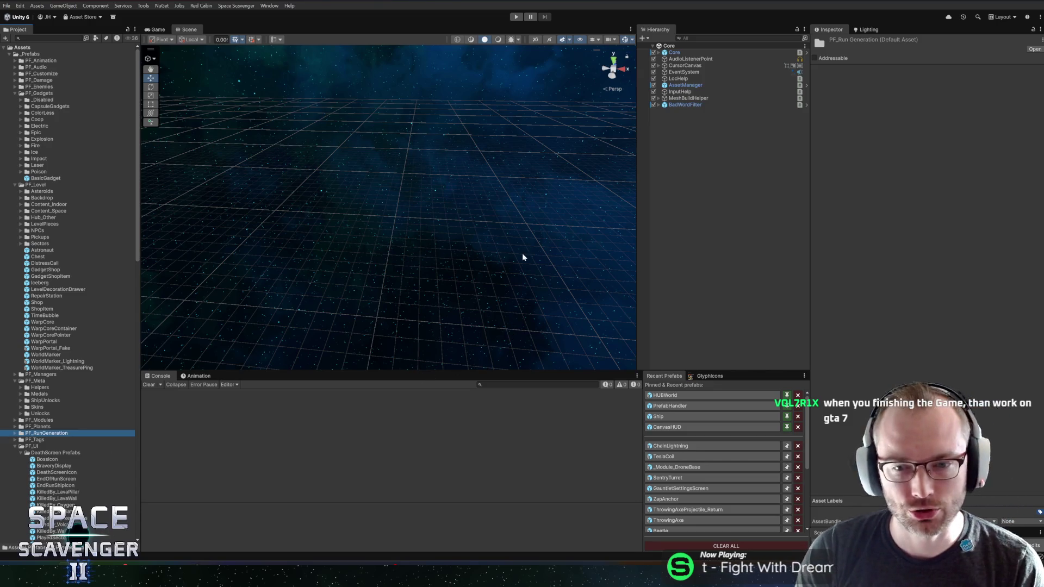
left_click_drag(637, 190, 636, 191)
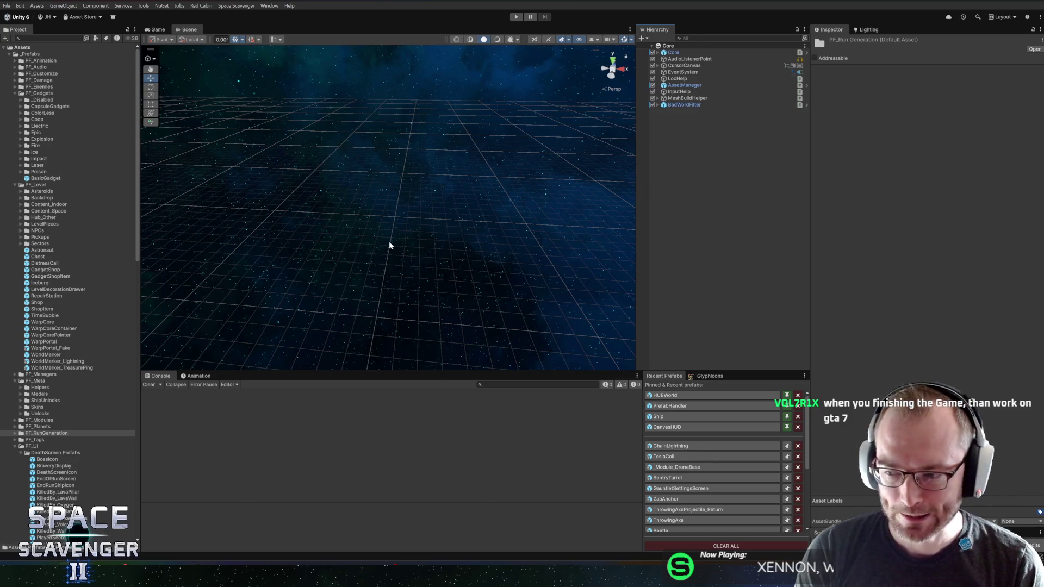
key("alt+Tab")
Enter the commit summary 'Tesla Coil range can be improved by Beam Range' in GitHub Desktop.
left_click(180, 437)
type("Te")
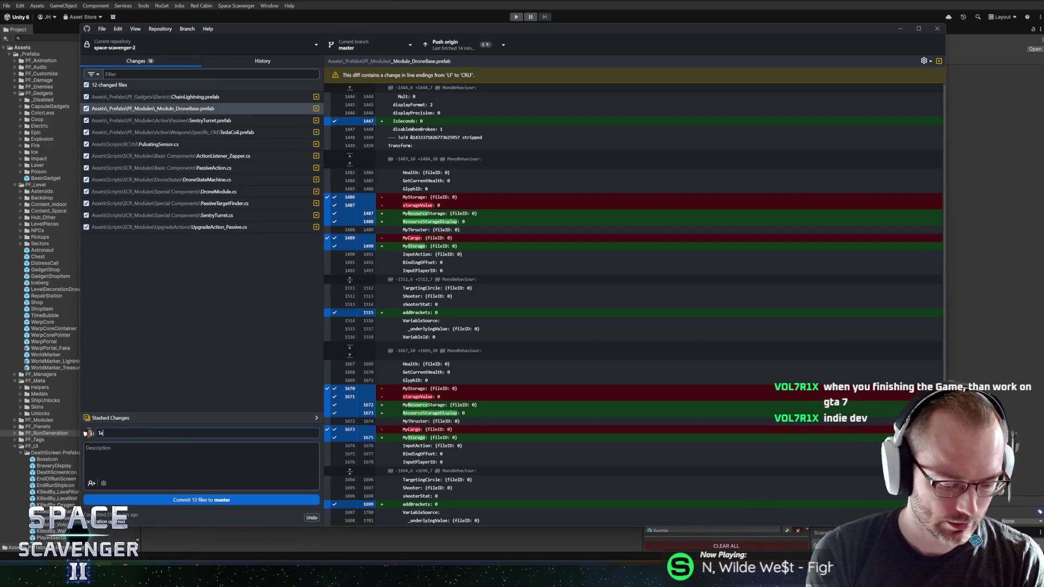
type("sla Coil")
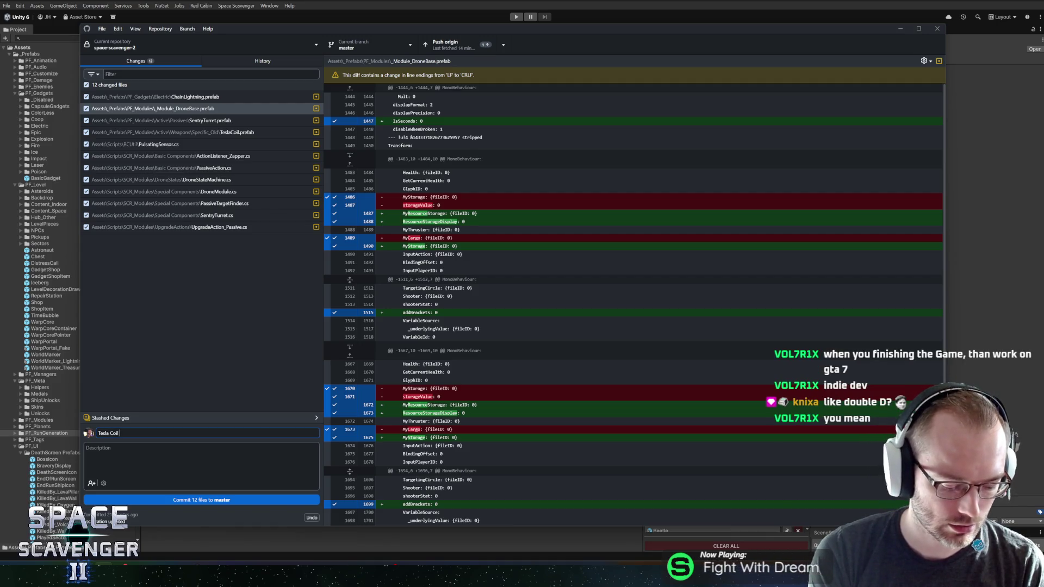
type("ge a")
type("an be ")
type("incr")
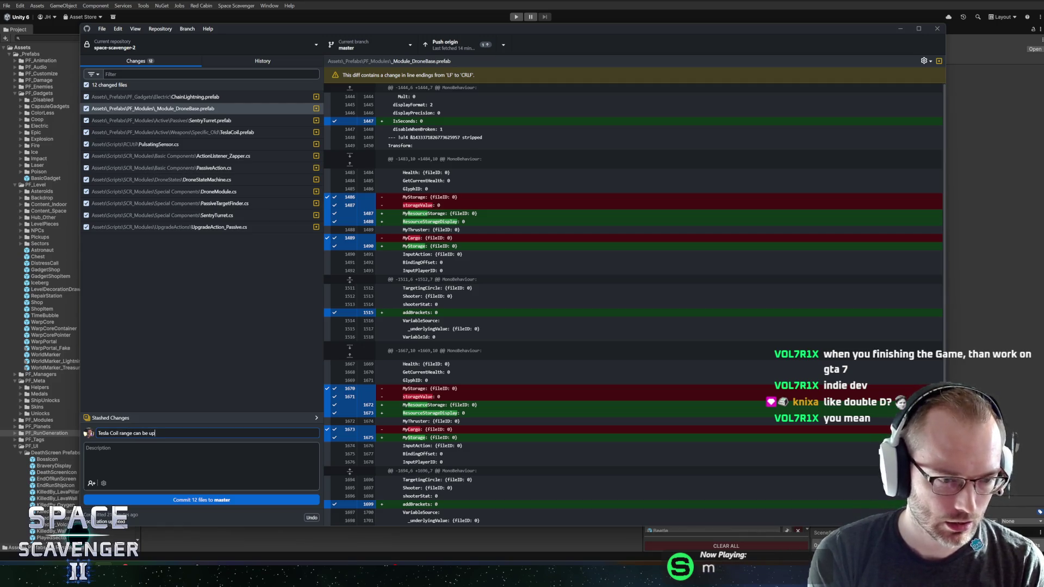
key("BackSpace")
key("BackSpace")
key("BackSpace")
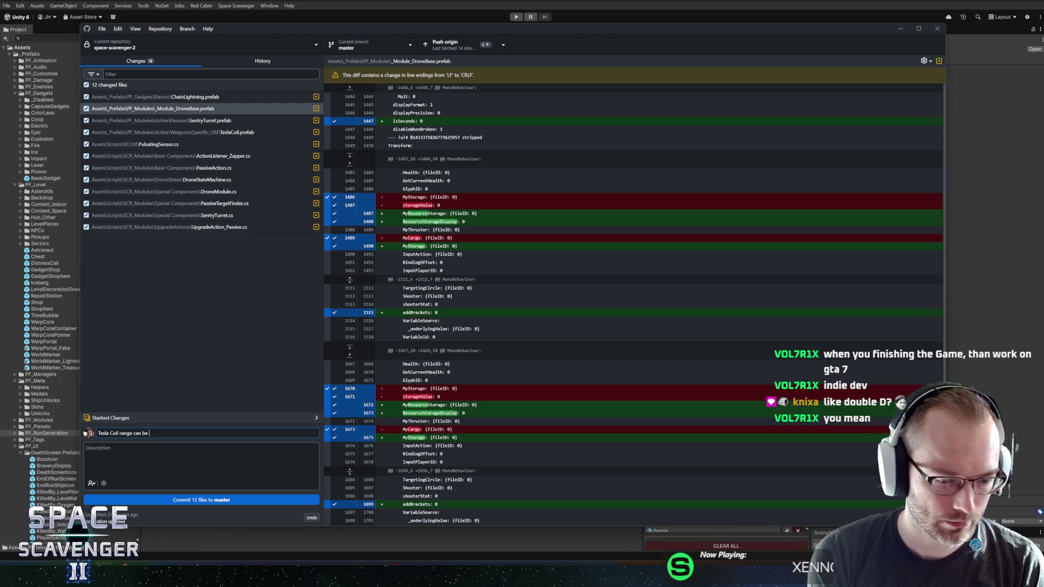
type("improved b")
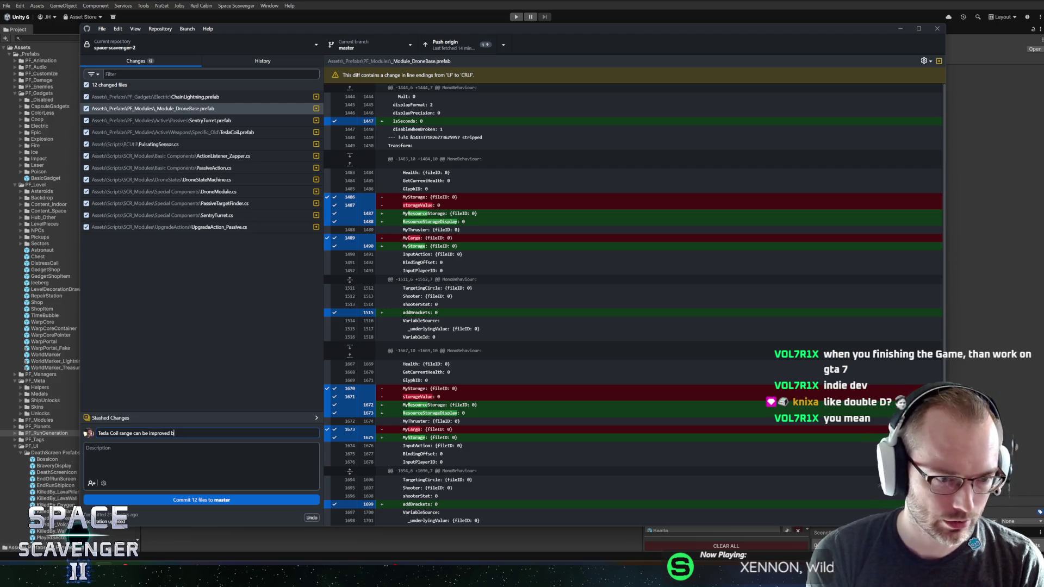
type("y Beam Range")
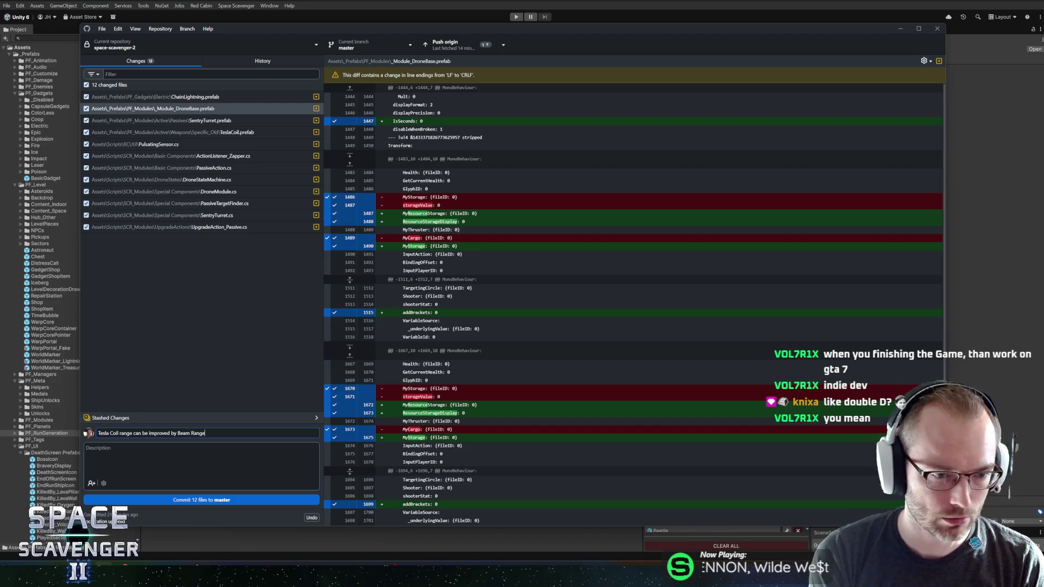
key("alt+Tab")
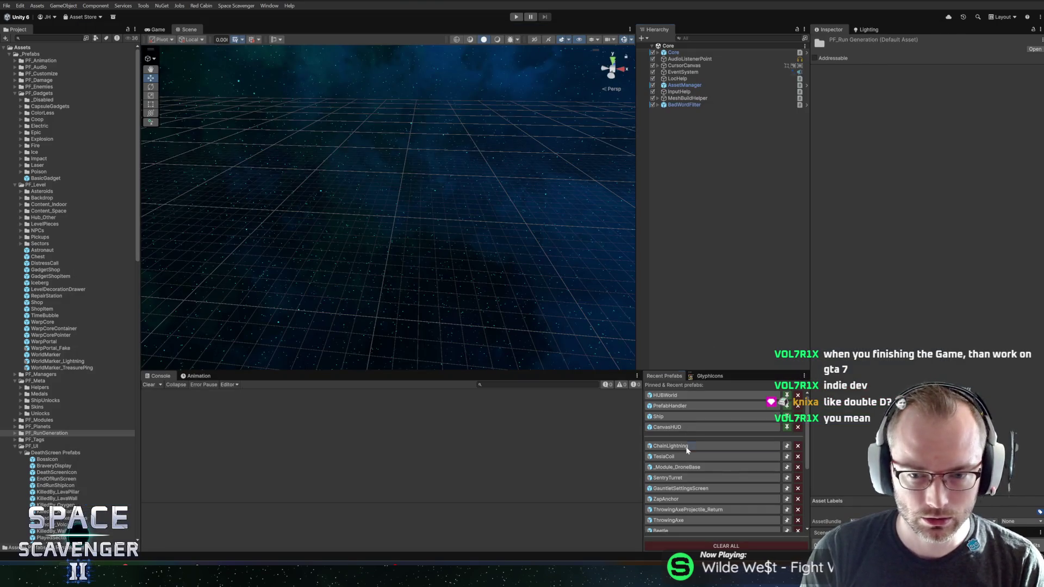
Open the TeslaCoil prefab and inspect its Gameplay, LightningPool, TipBasic and TowerBasic objects.
left_click(682, 456)
left_click_drag(553, 210, 538, 242)
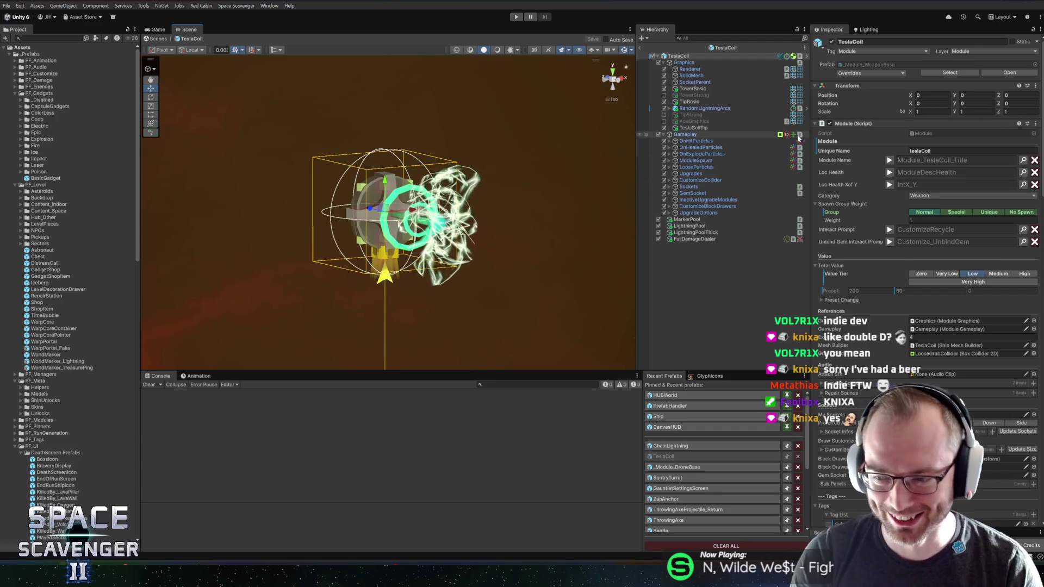
left_click_drag(592, 375, 596, 382)
left_click_drag(635, 319, 635, 320)
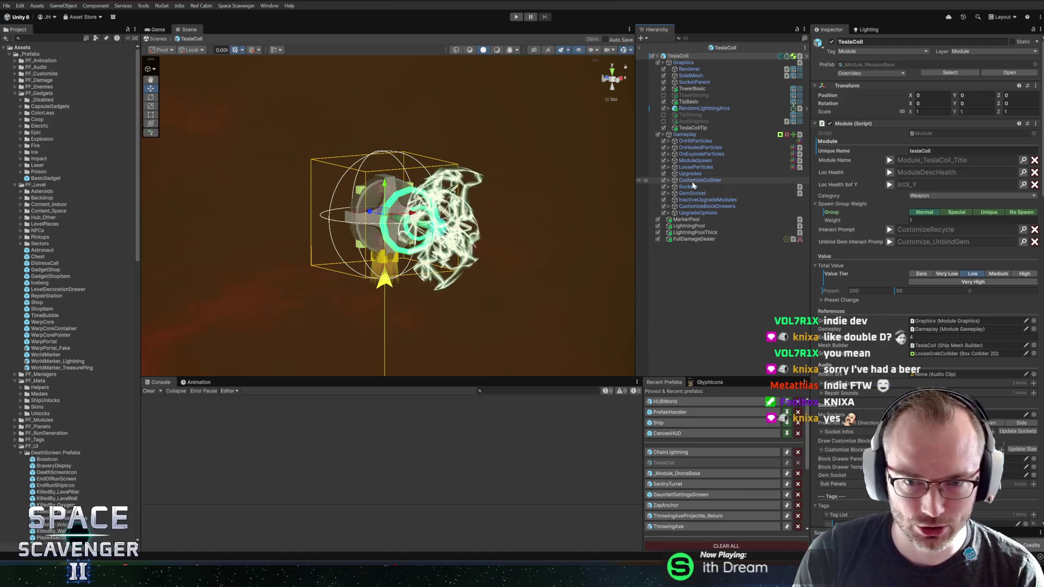
left_click(685, 134)
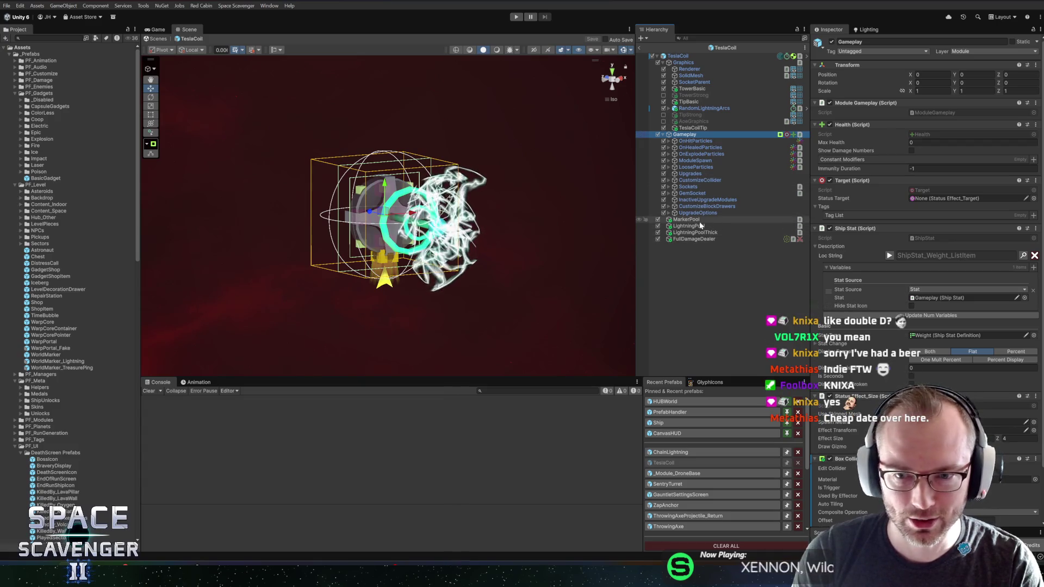
left_click(701, 225)
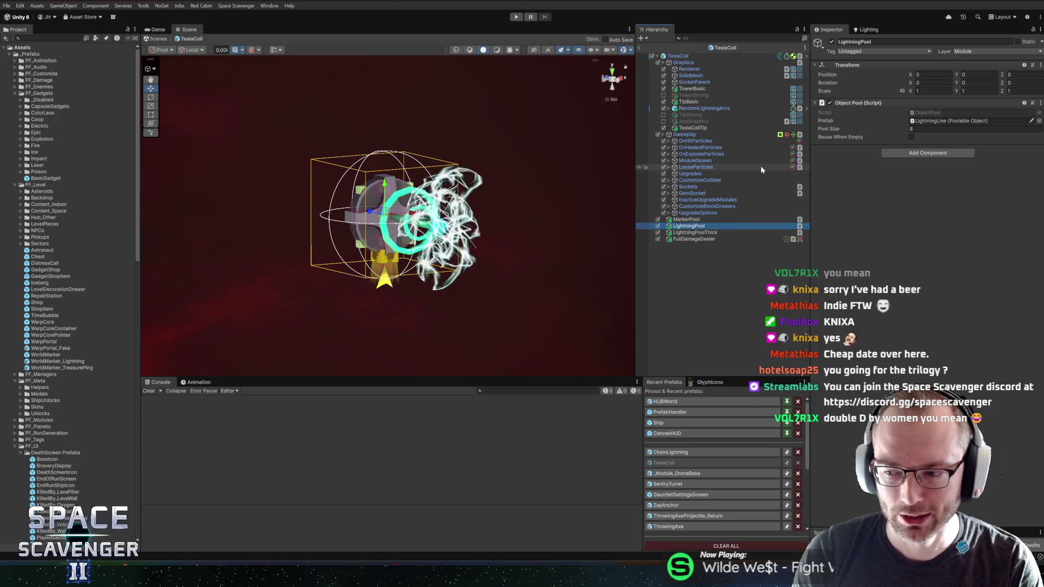
left_click(705, 101)
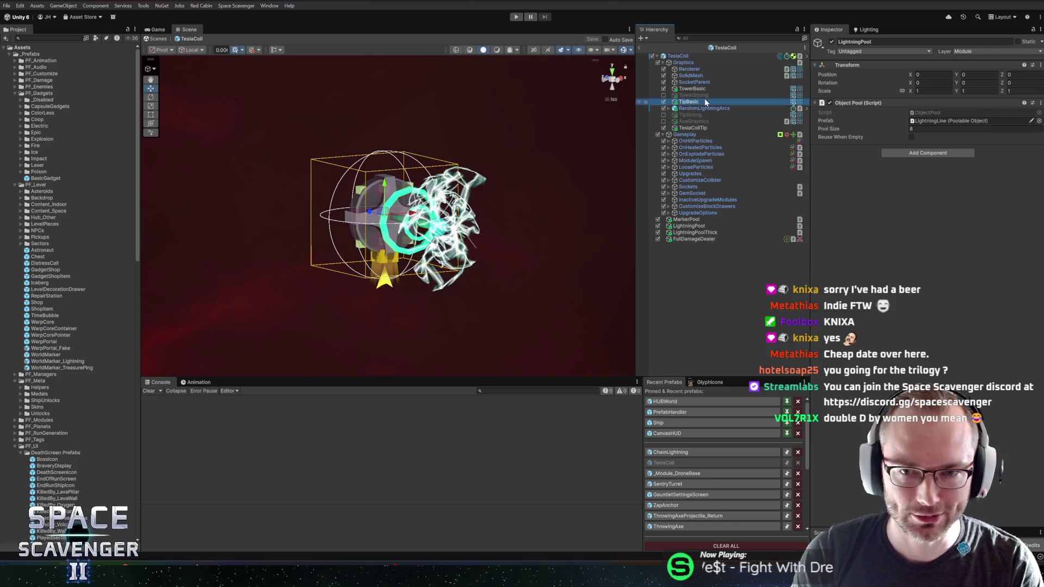
left_click(699, 89)
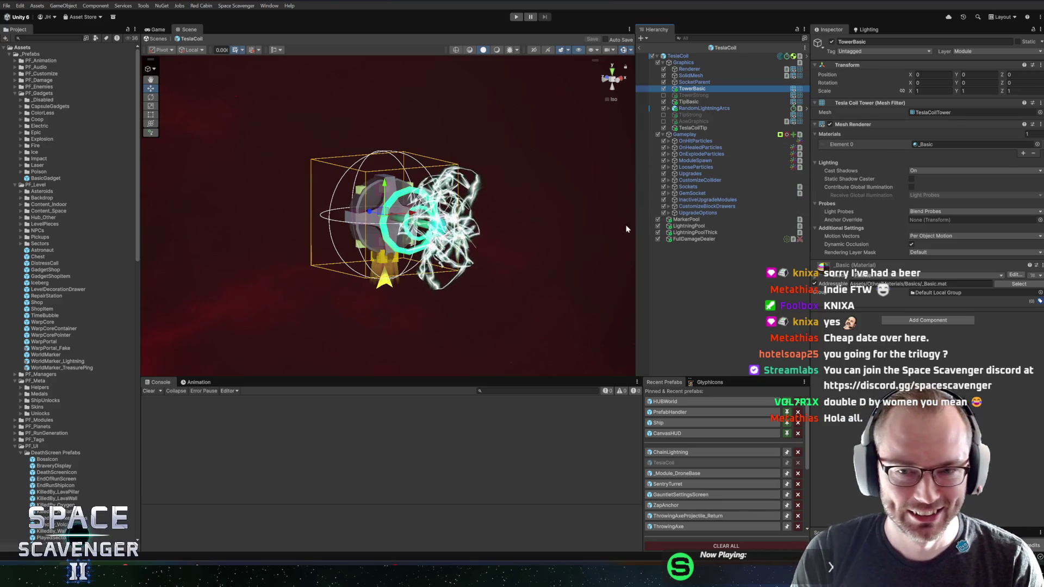
Show the root TeslaCoil's Action Component loc keys and open the Localization Editor.
left_click(690, 57)
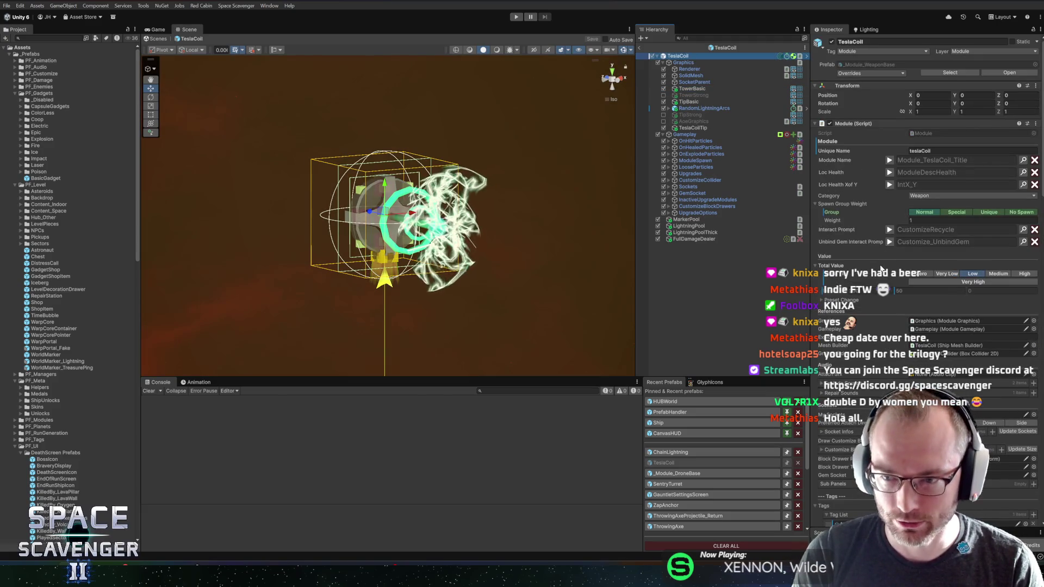
scroll(881, 268, "down", 15)
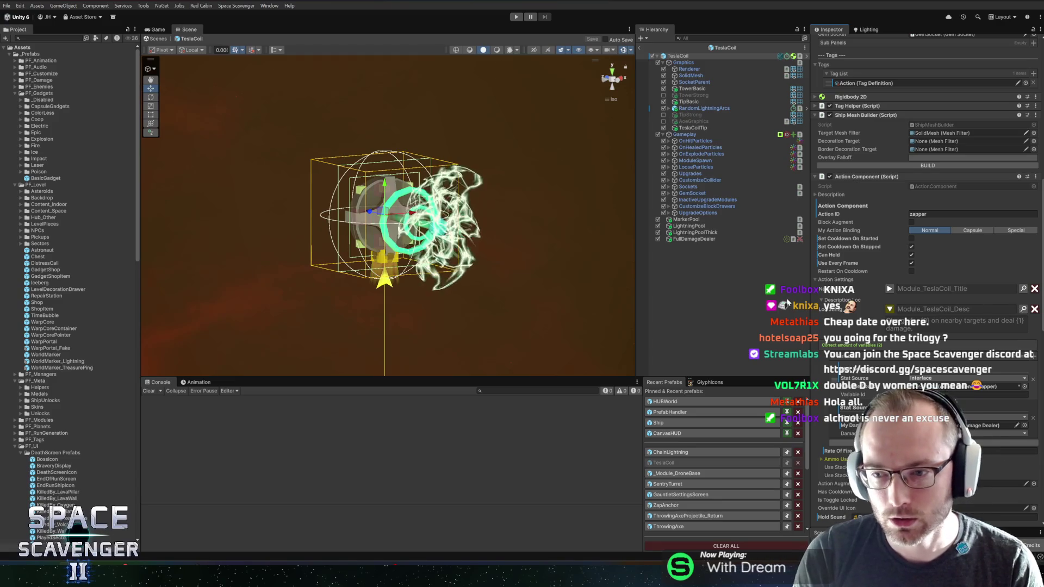
left_click(1023, 309)
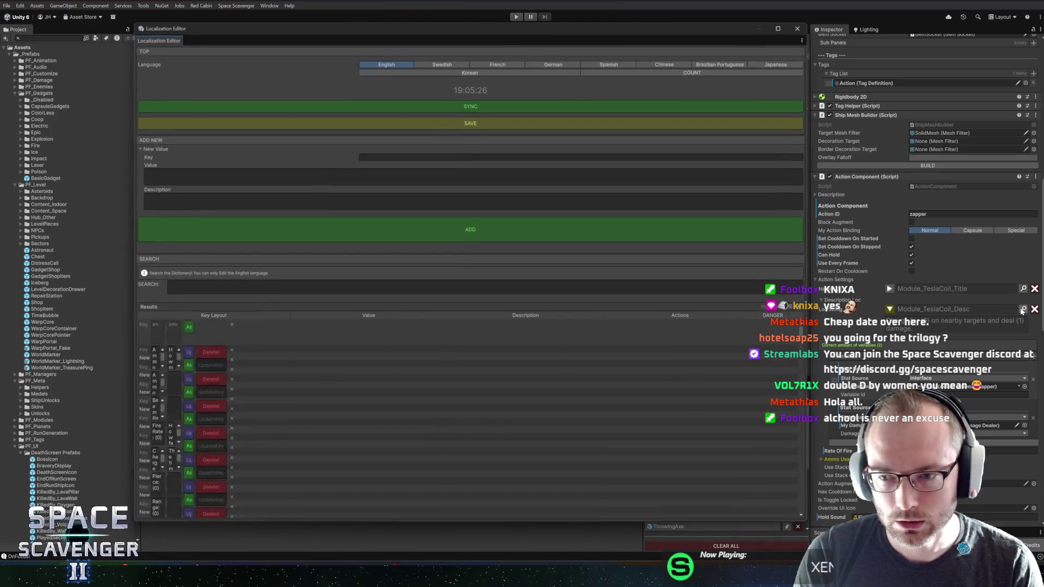
Filter to 'teslacoil_desc' and insert {2} after 'nearby' in Module_TeslaCoil_Desc's value.
left_click(362, 286)
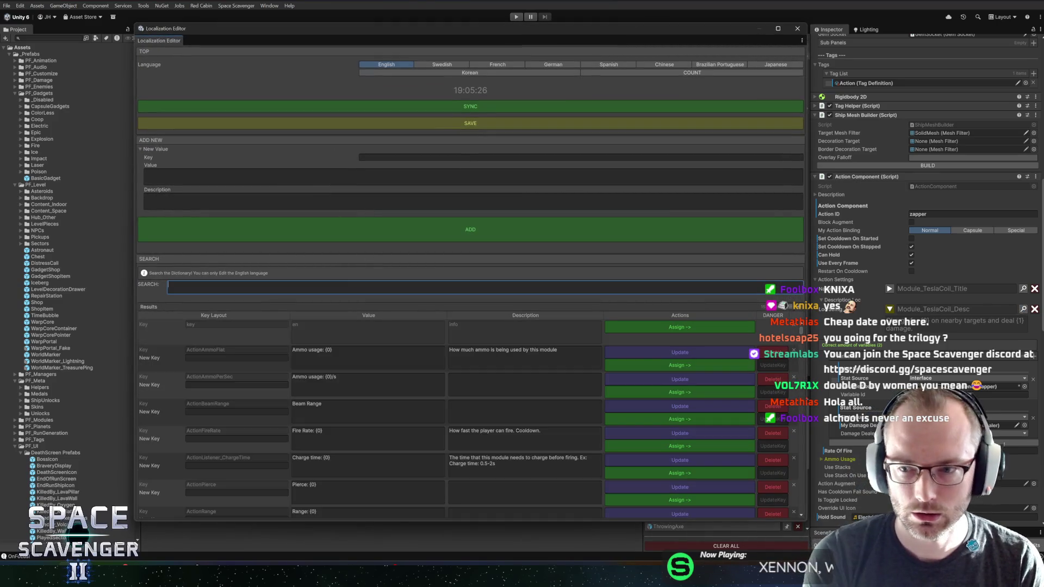
type("teslacoil_desc")
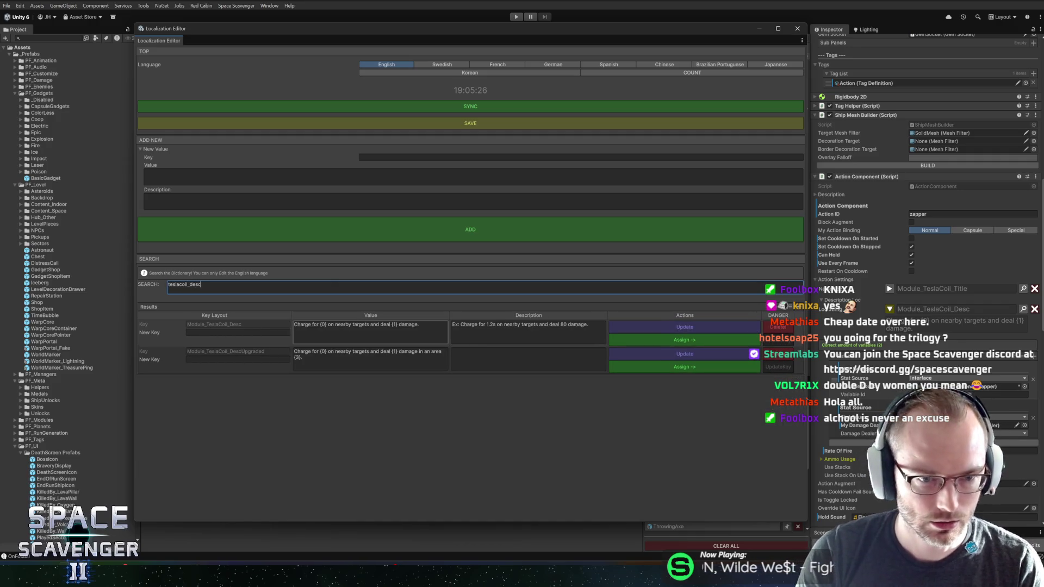
left_click(370, 329)
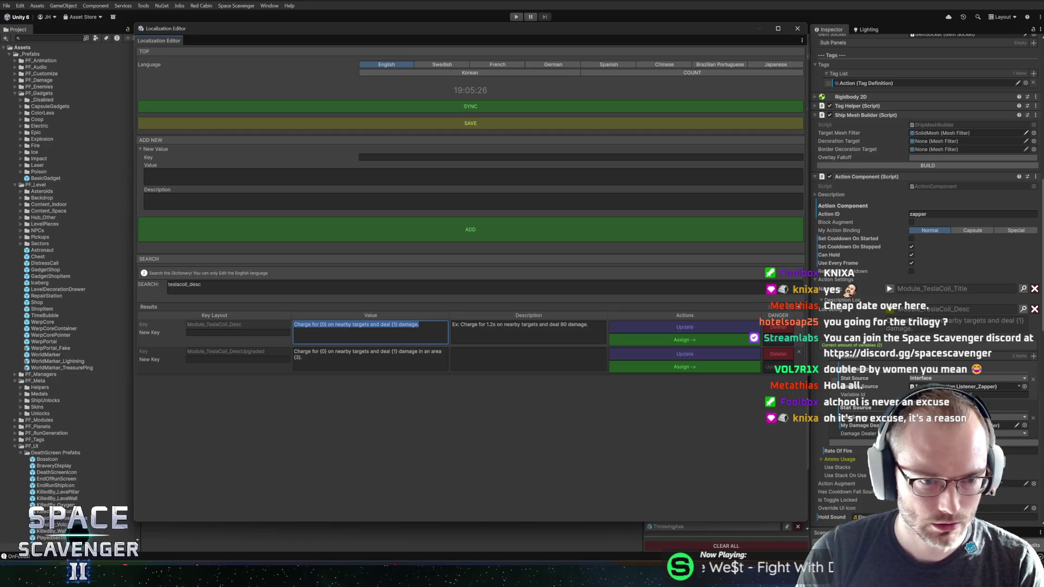
left_click(334, 324)
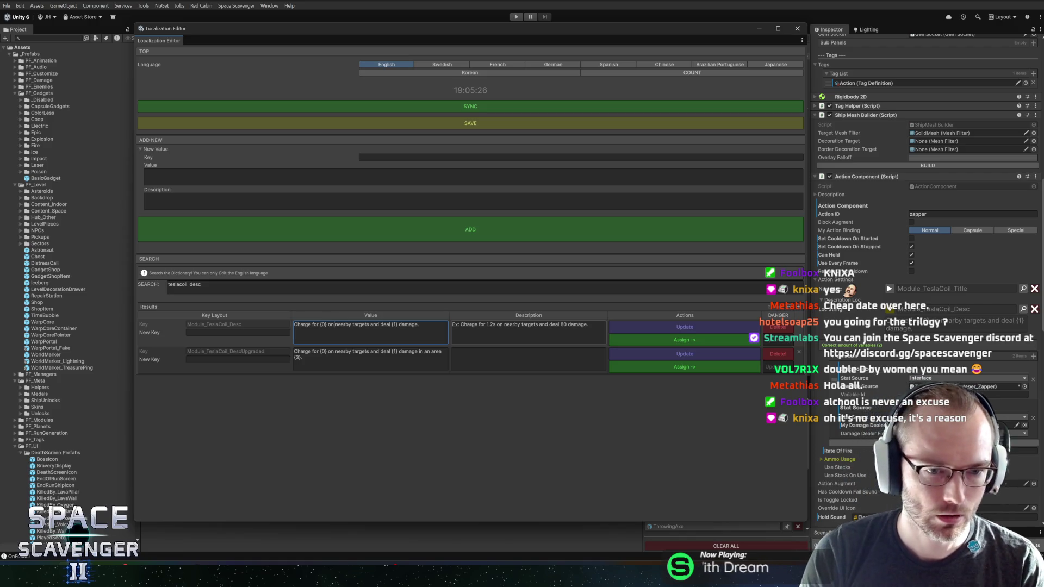
type("{")
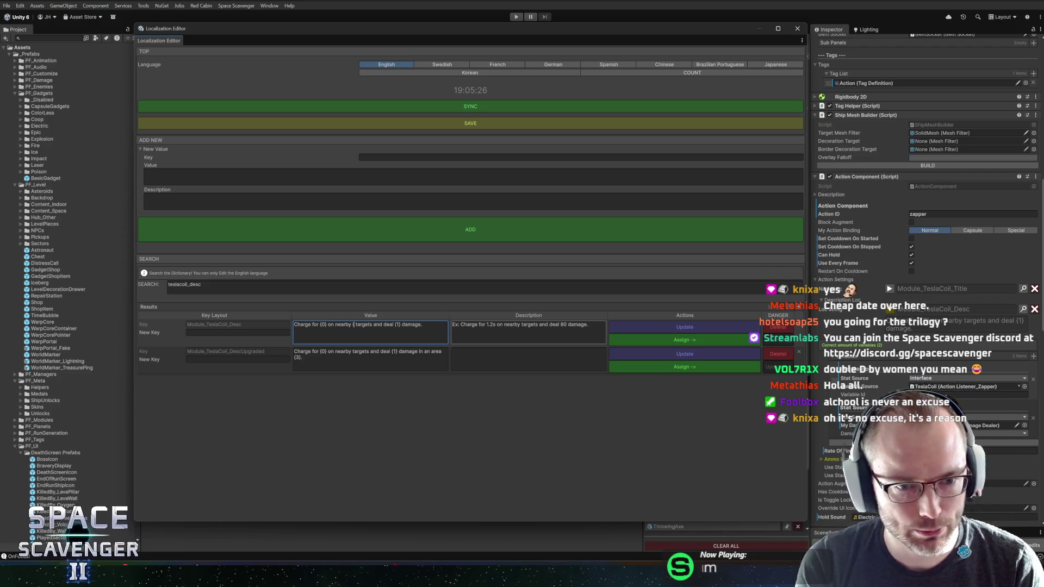
type("2}")
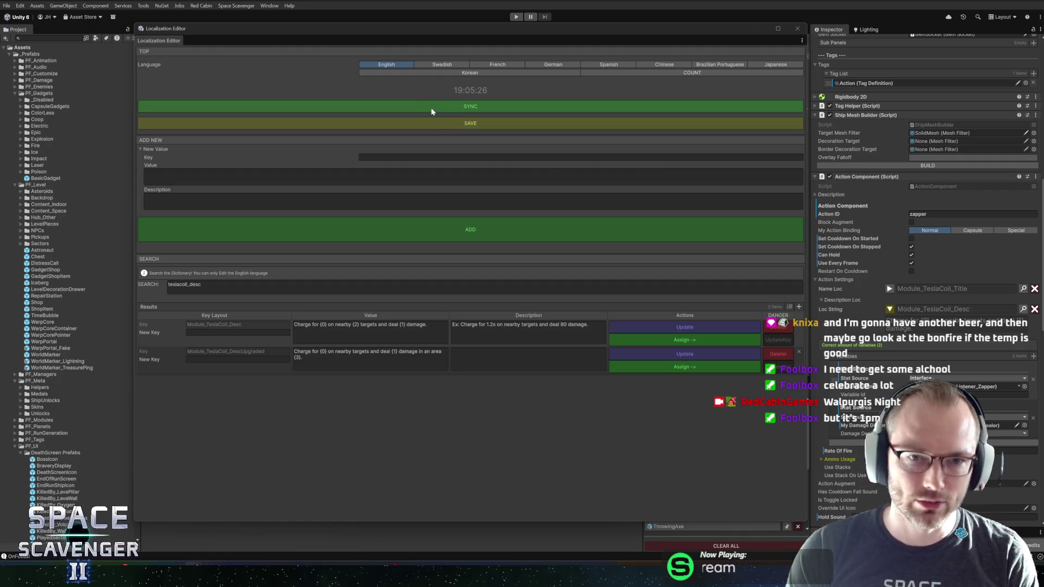
Shrink and move the Localization Editor right so the Scene view and Console show.
left_click_drag(287, 28, 270, 24)
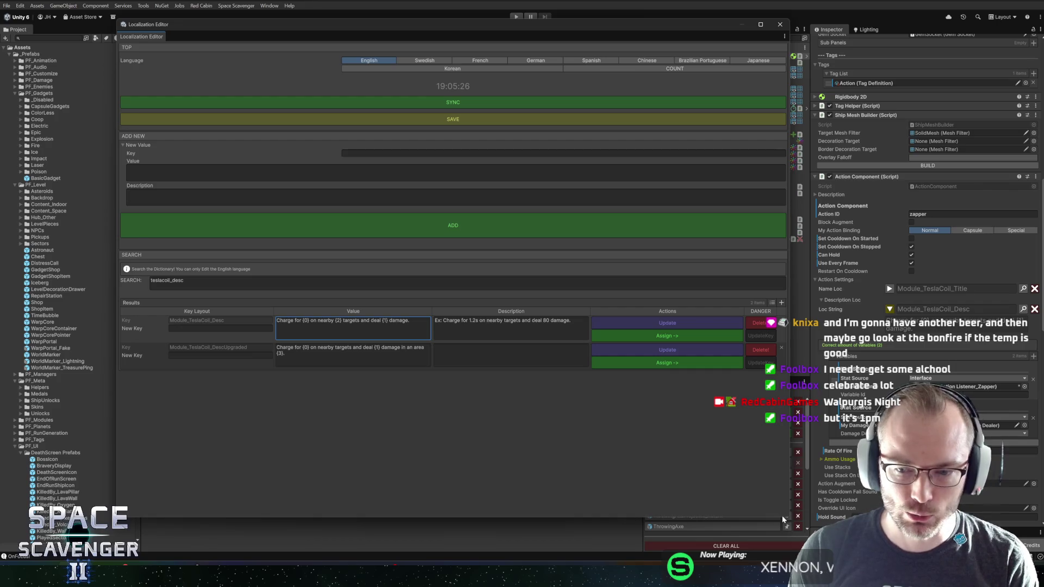
mouse_move(785, 517)
left_mouse_down()
mouse_move(786, 548)
mouse_move(682, 544)
mouse_move(792, 511)
left_mouse_up()
left_click_drag(375, 24, 456, 51)
left_click(421, 348)
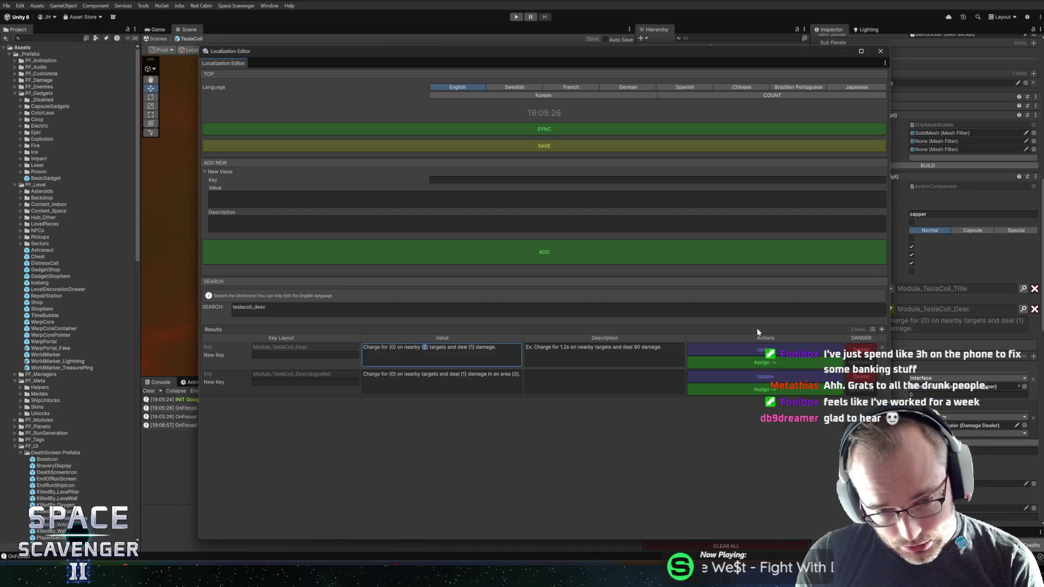
Fix Module_TeslaCoil_Desc's placeholders so it reads 'nearby {2} targets and deal {1} damage'.
type("1")
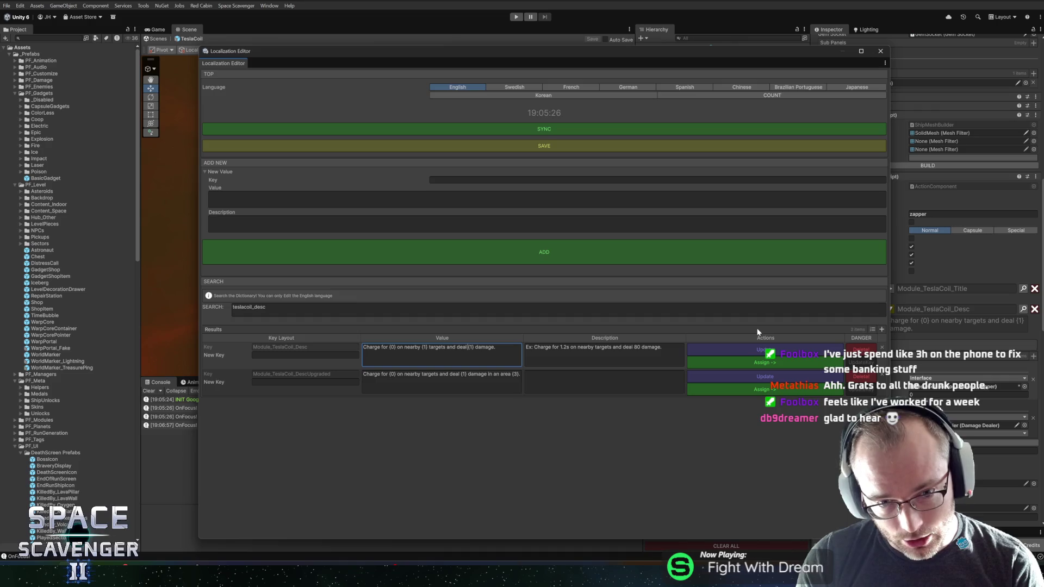
type("2")
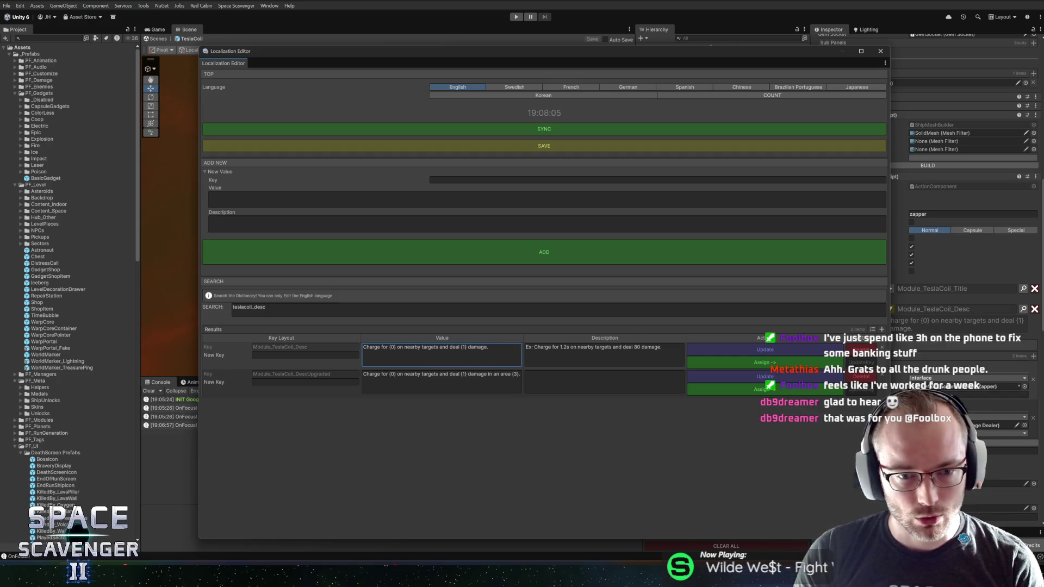
left_click(422, 349)
left_click(421, 349)
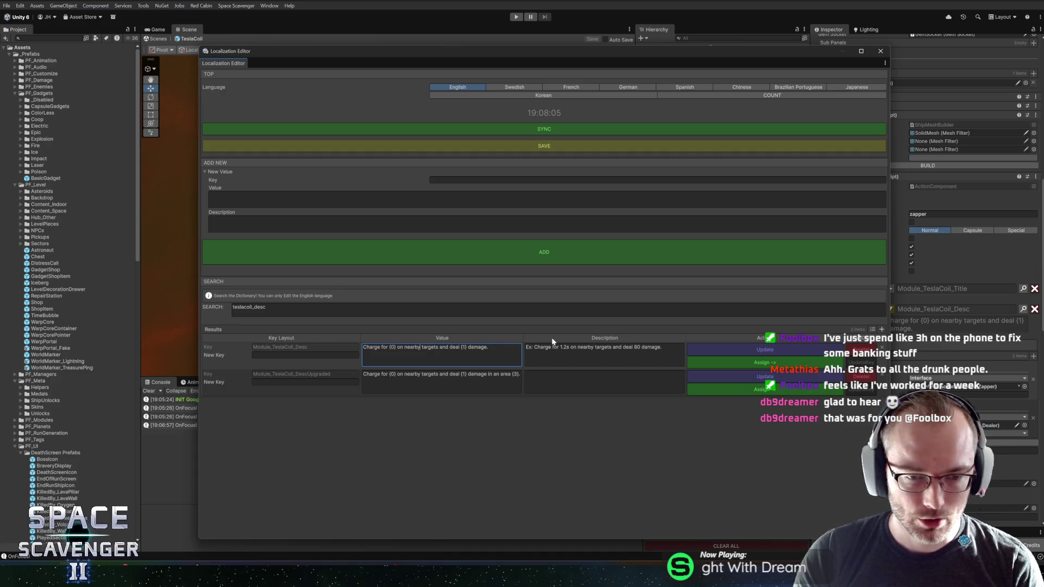
type("{2}")
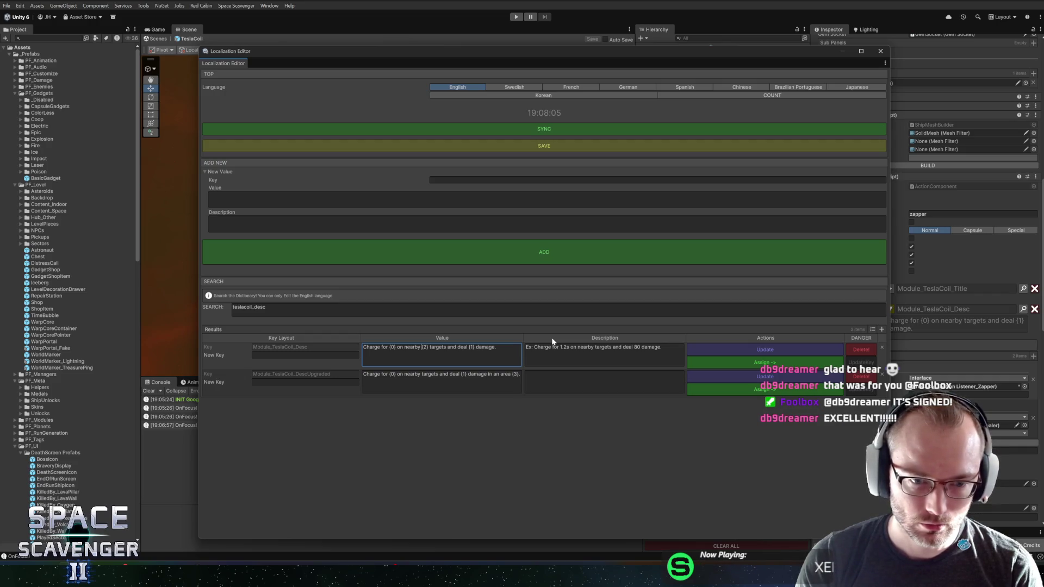
Insert {2} before 'targets' in Module_TeslaCoil_DescUpgraded's value.
left_click(441, 381)
left_click(427, 375)
type("{2}")
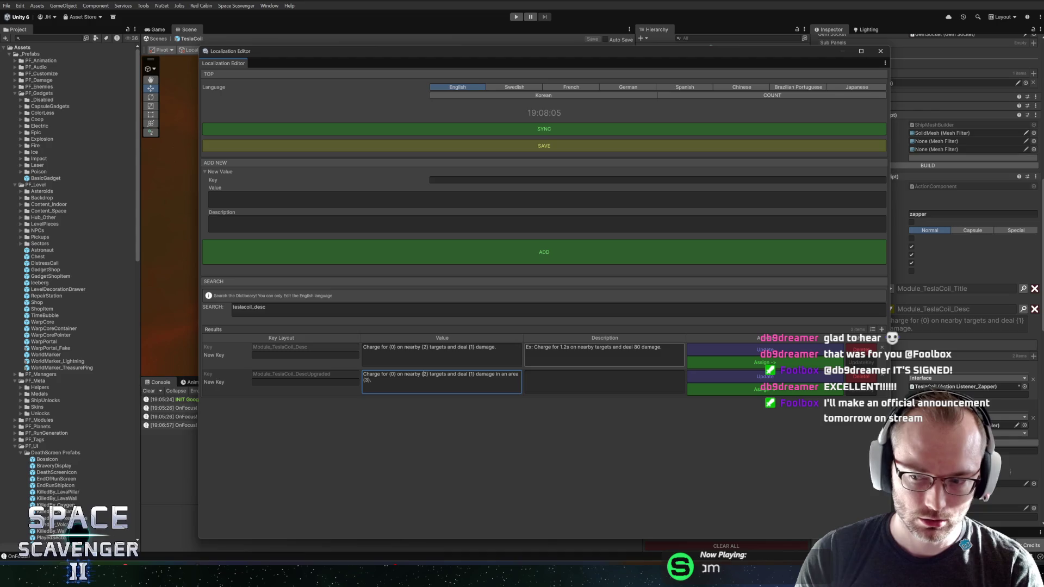
left_click(503, 356)
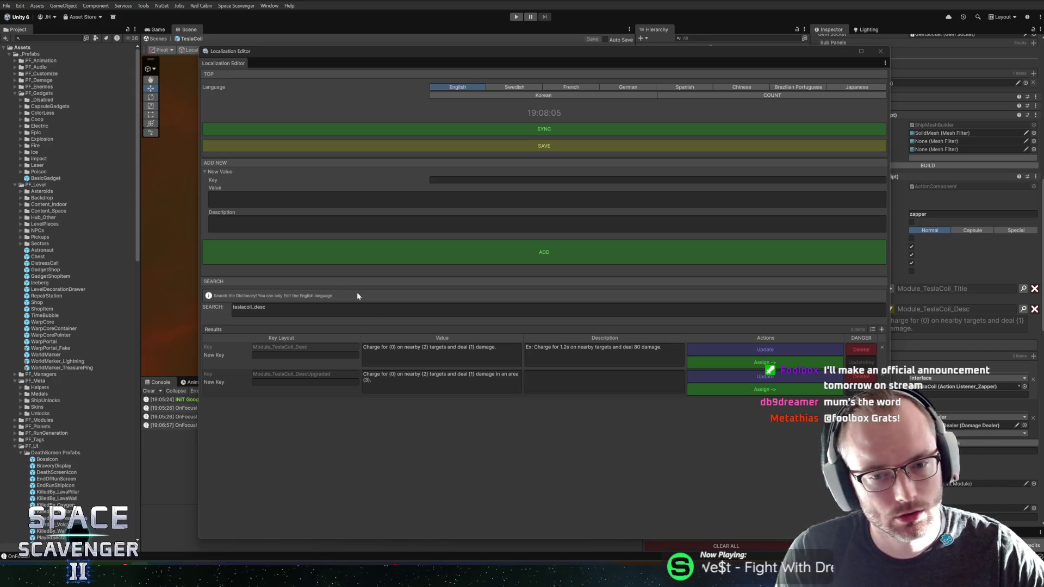
Close and reopen the Localization Editor with Ctrl+L, filter 'teslacoil_des', and recheck the upgraded value.
left_click(413, 382)
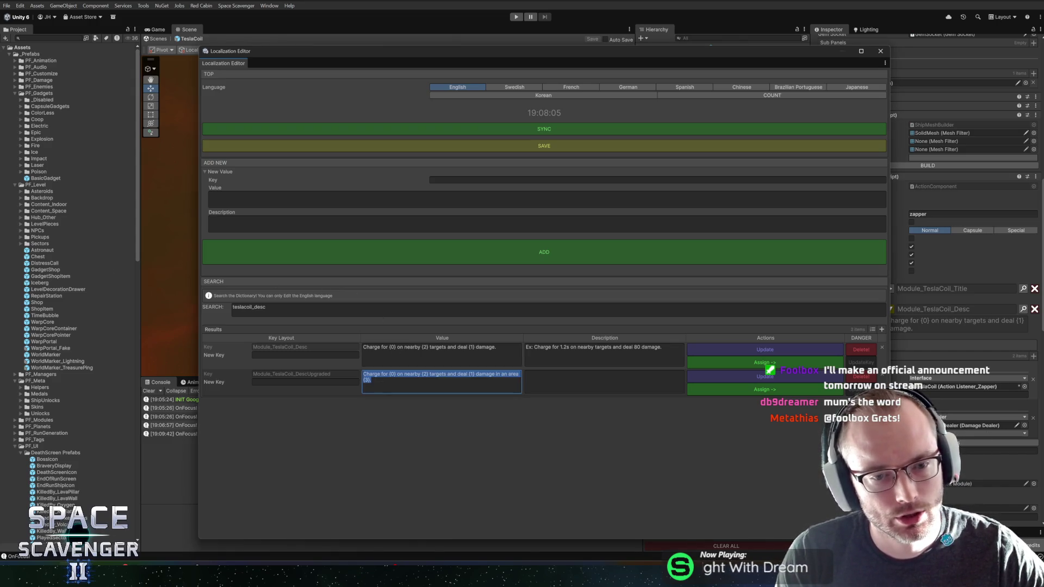
left_click(435, 386)
left_click(375, 380)
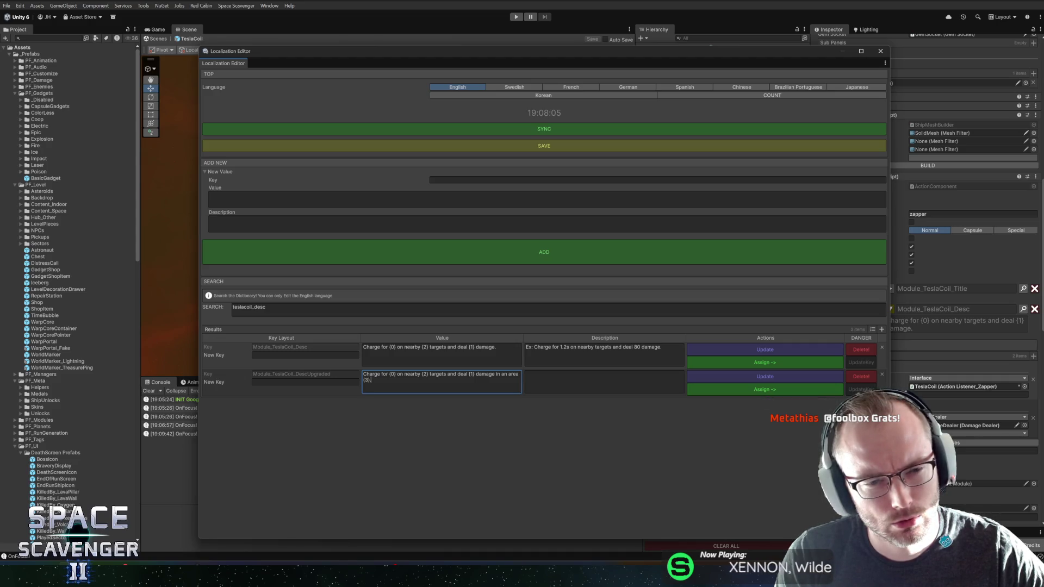
left_click(881, 52)
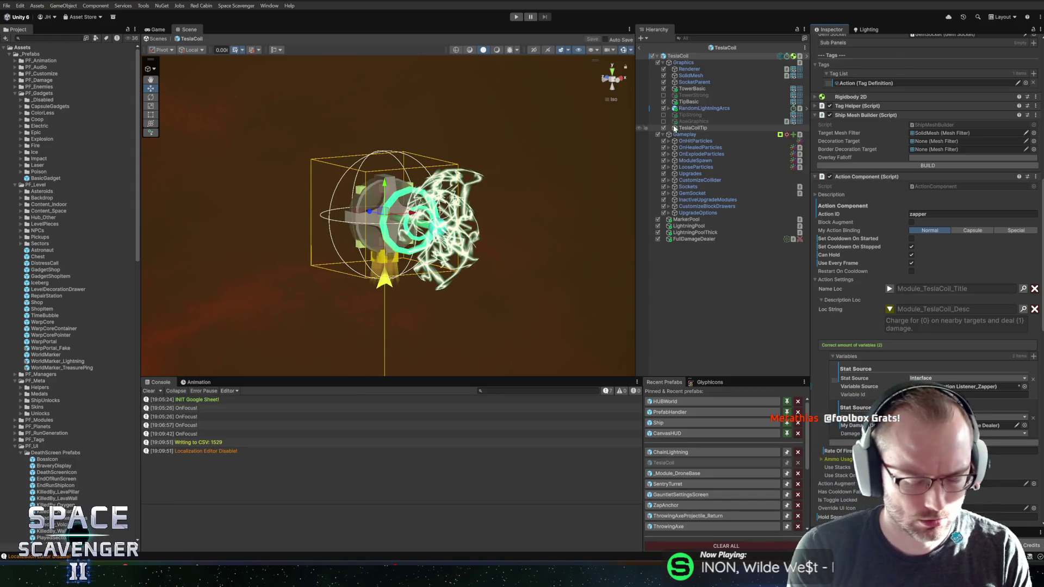
key("ctrl+l")
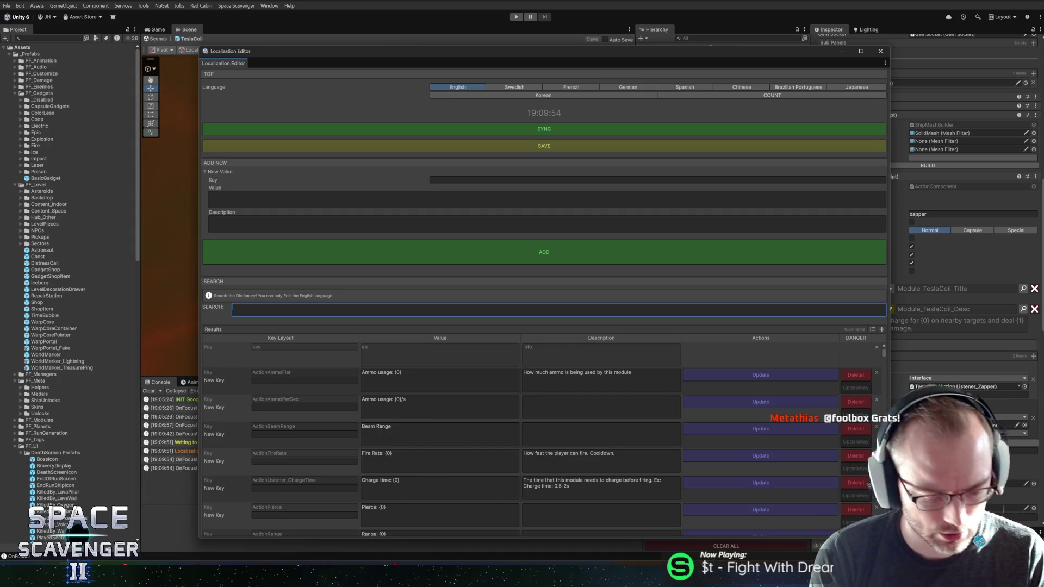
type("tesla")
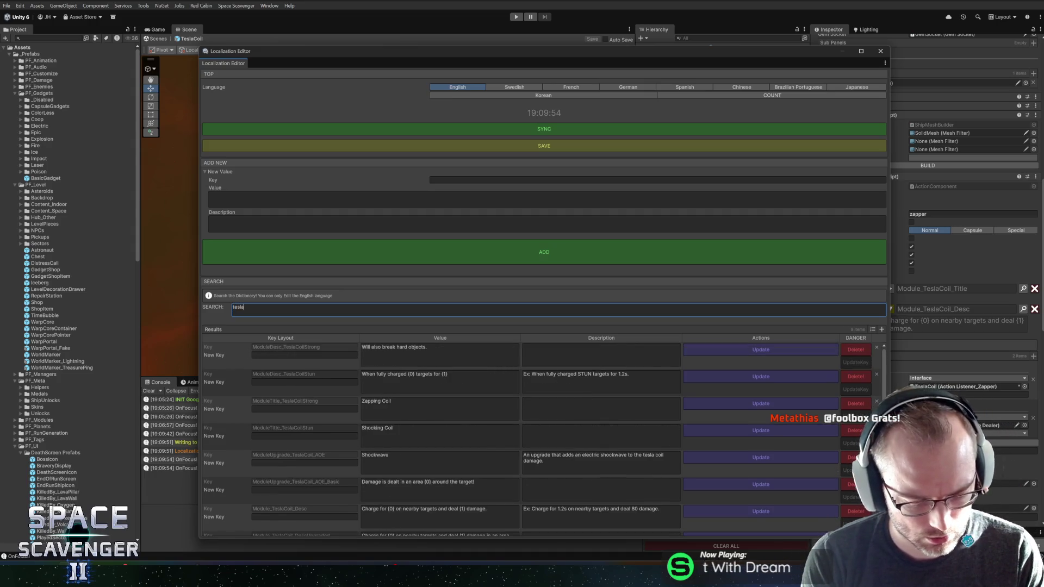
type("coil_desc")
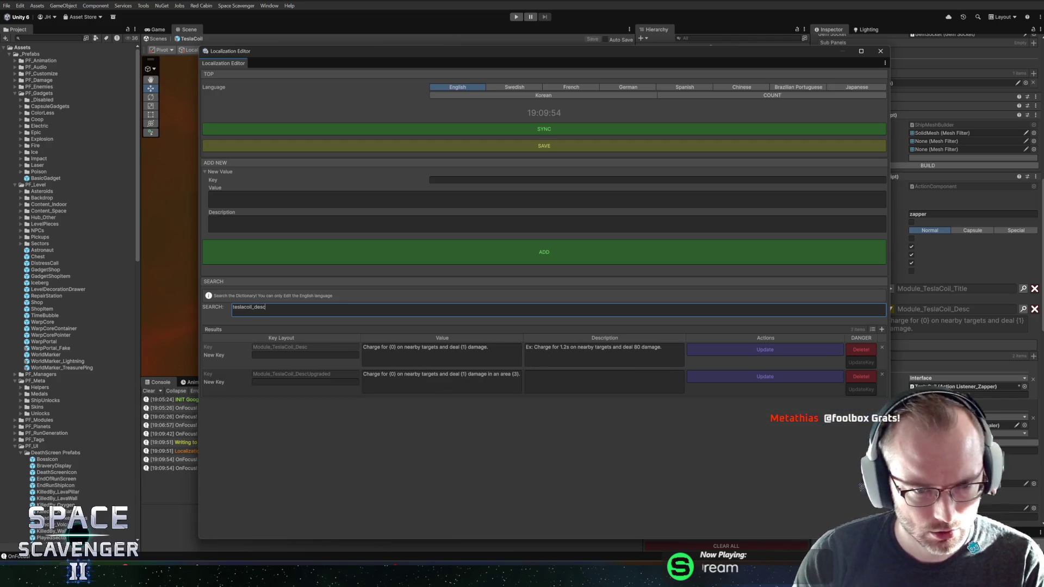
left_click(441, 381)
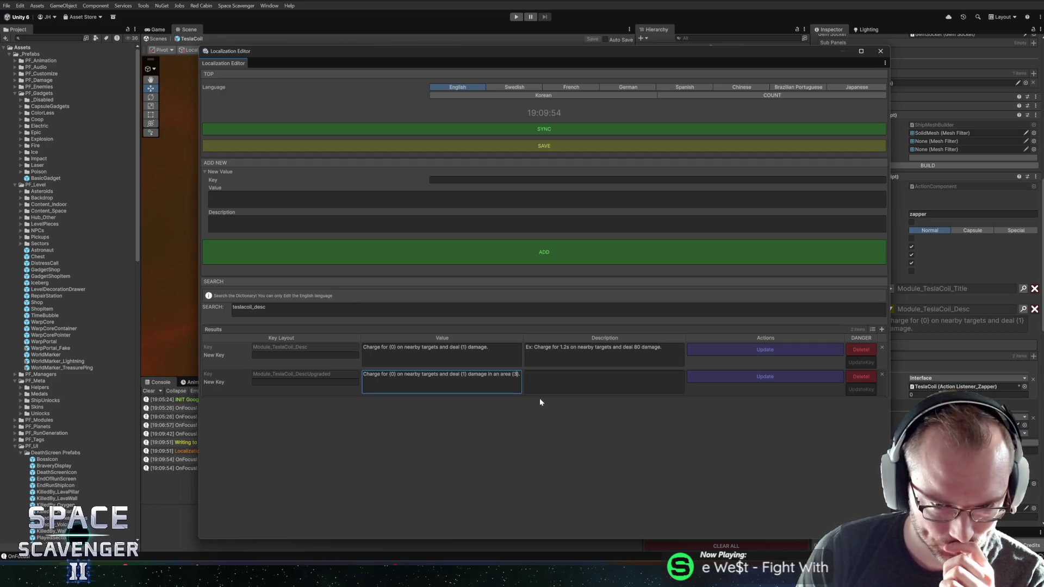
Add a placeholder after 'nearby' and an area value to Module_TeslaCoil_Desc, then update it.
left_click(419, 348)
left_click(419, 348)
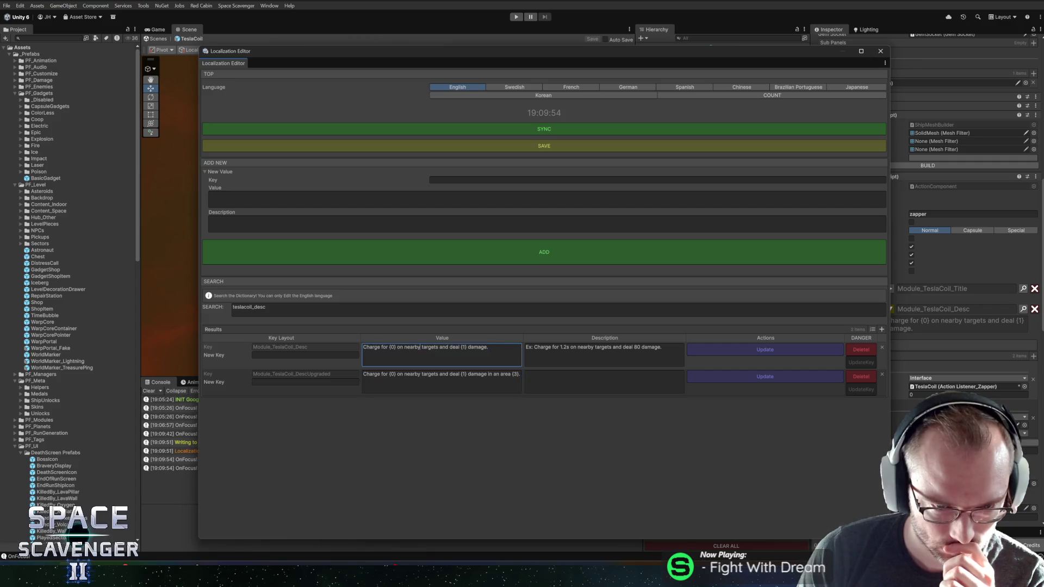
type("{1}")
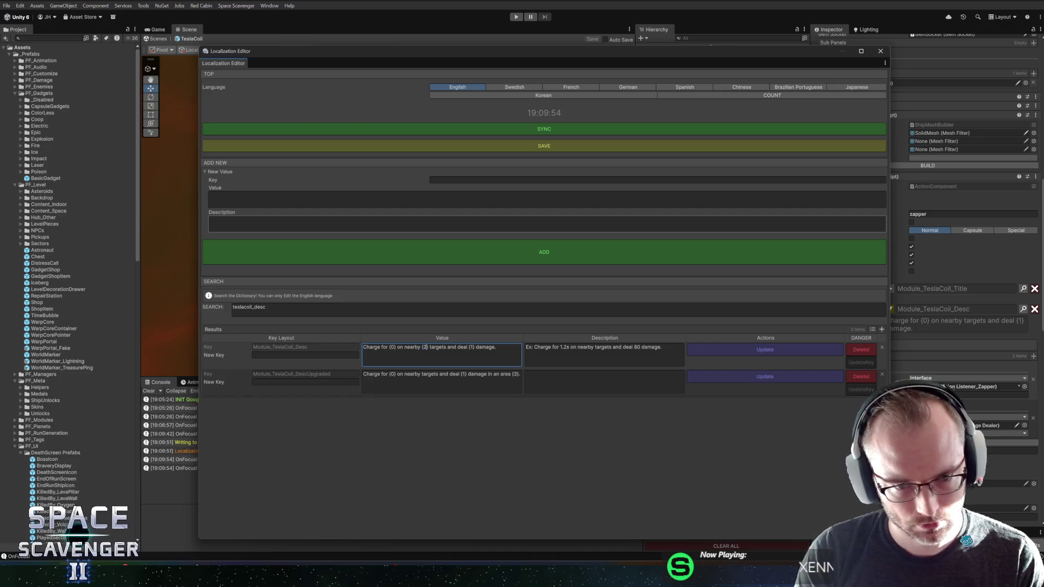
left_click(594, 348)
type("{ ")
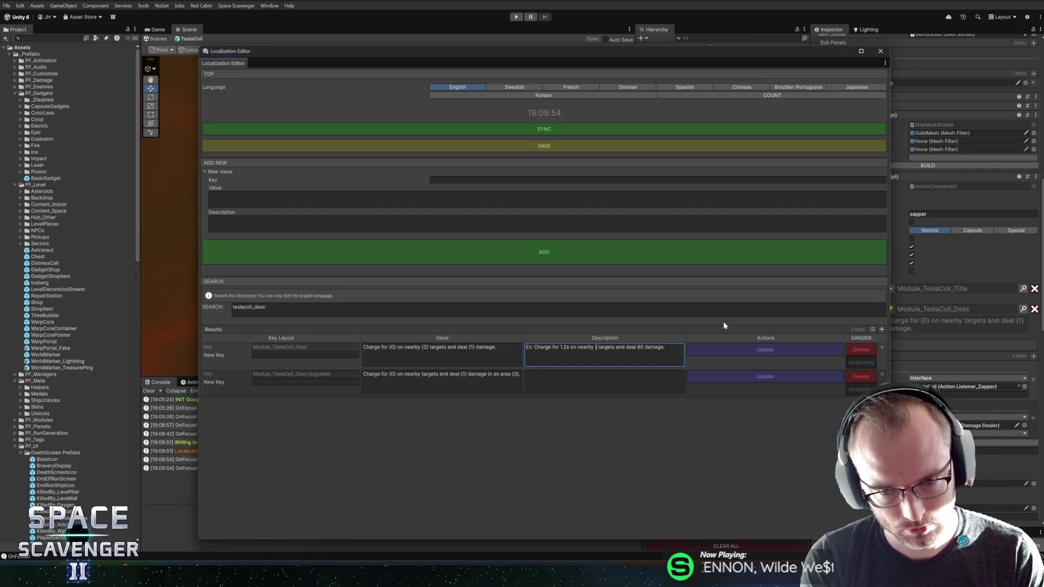
type("Area")
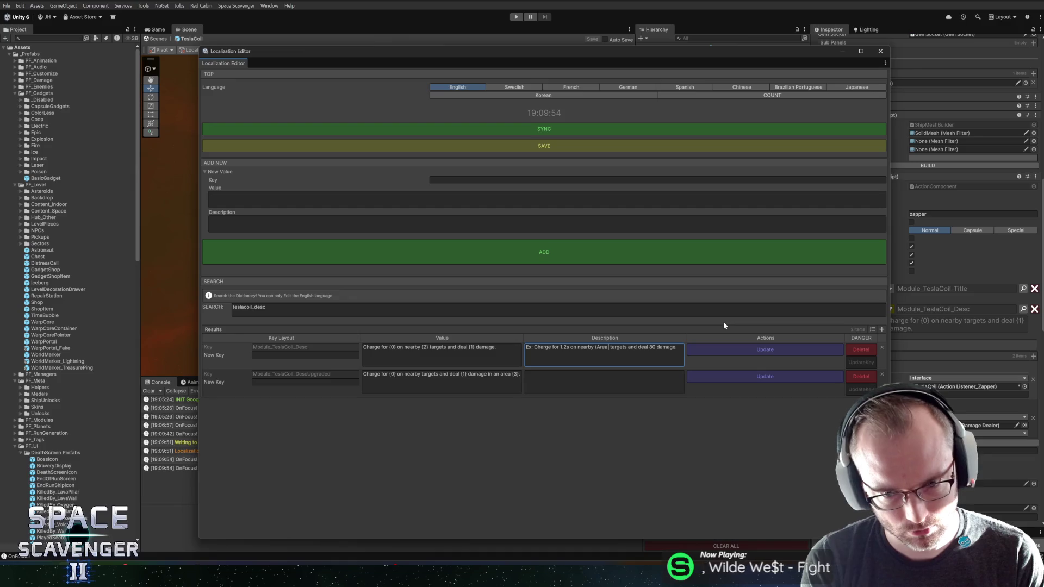
type(" 40.2")
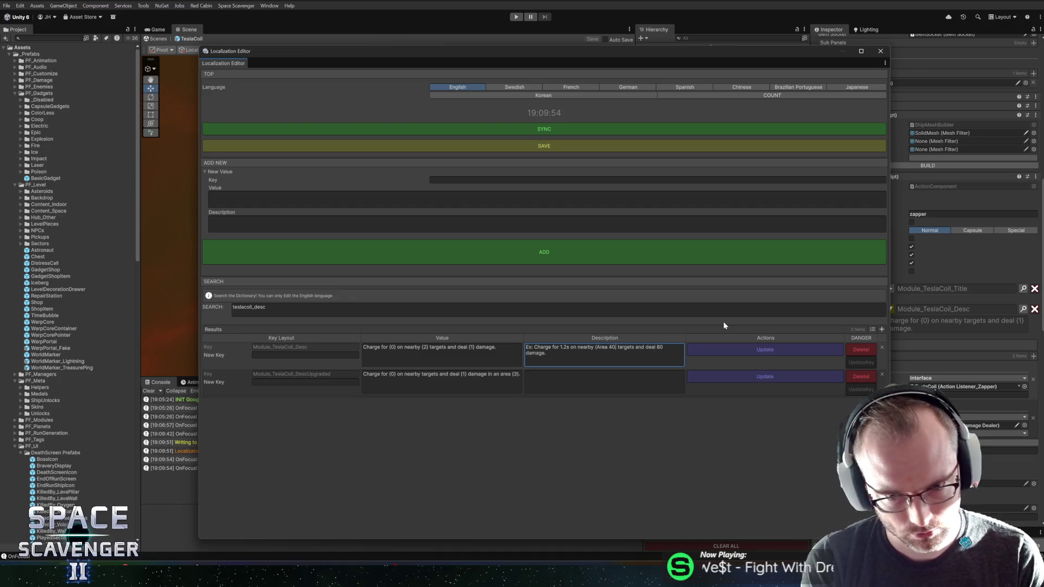
type(")")
key("BackSpace")
key("BackSpace")
type(".1")
key("BackSpace")
type("0")
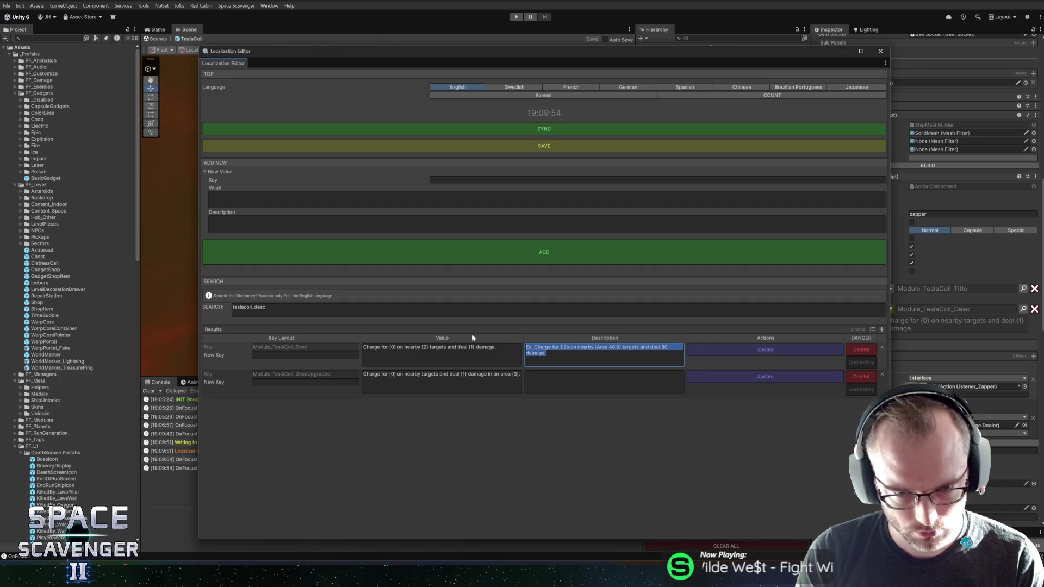
left_click(544, 380)
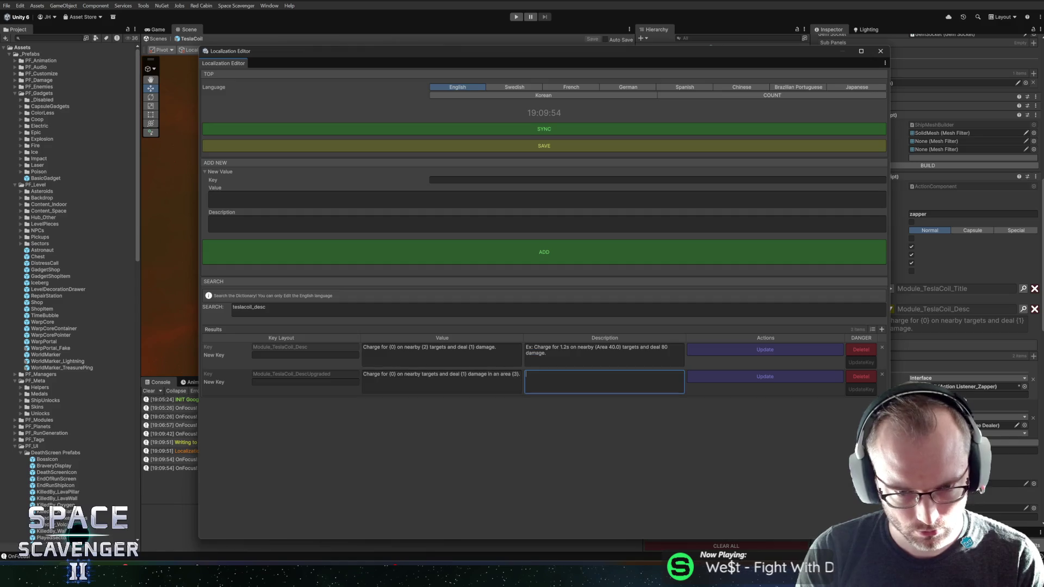
left_click(773, 349)
Paste the example into DescUpgraded, add {2}, append 'in an area (Area 9.0)', and update.
type("Ex: Charge for 1.2s on nearby (Area 40.0) targets and deal 80 damage.")
left_click(419, 375)
type("{2}")
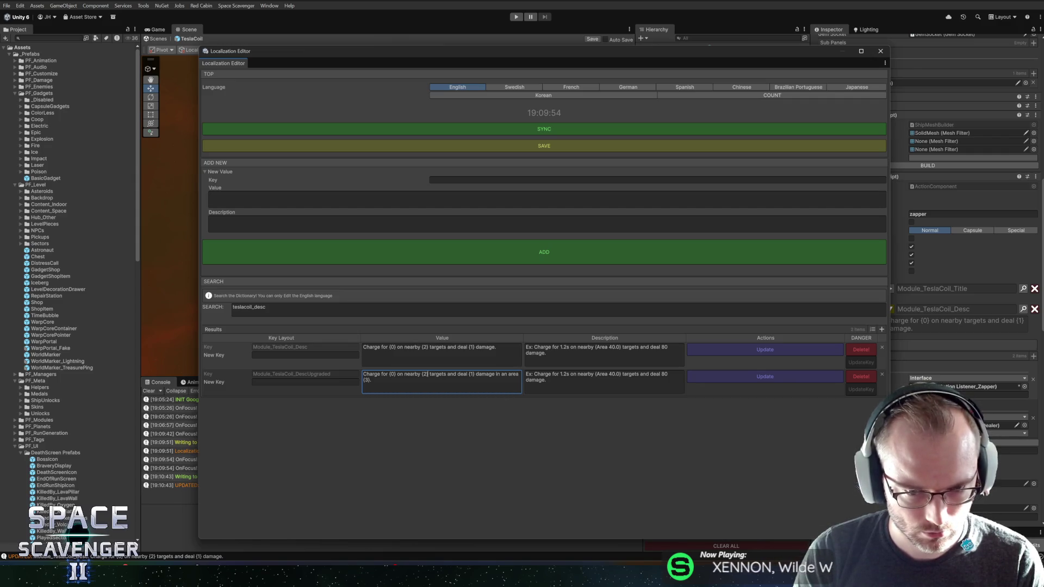
key("Tab")
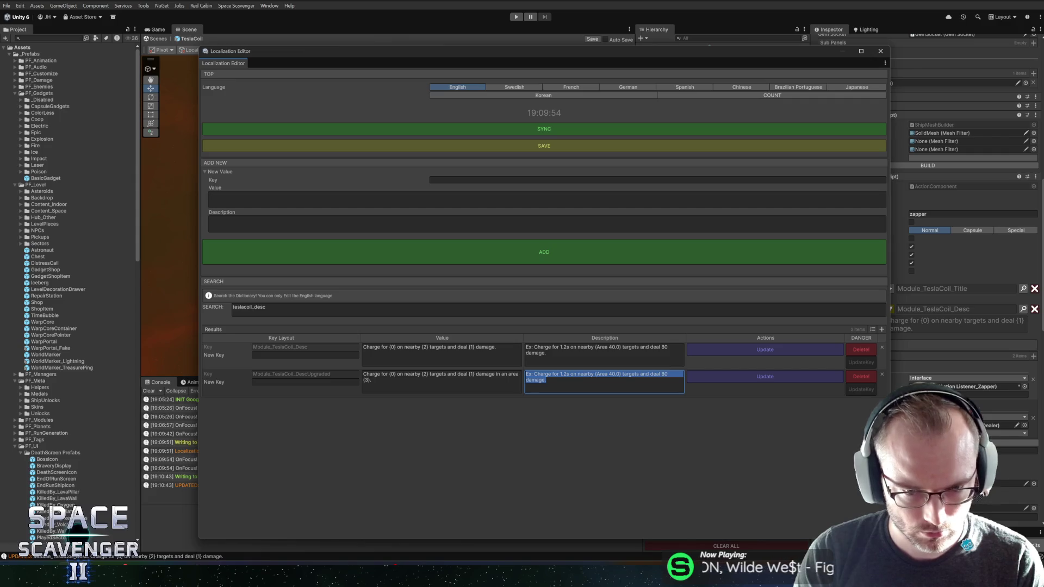
left_click(546, 380)
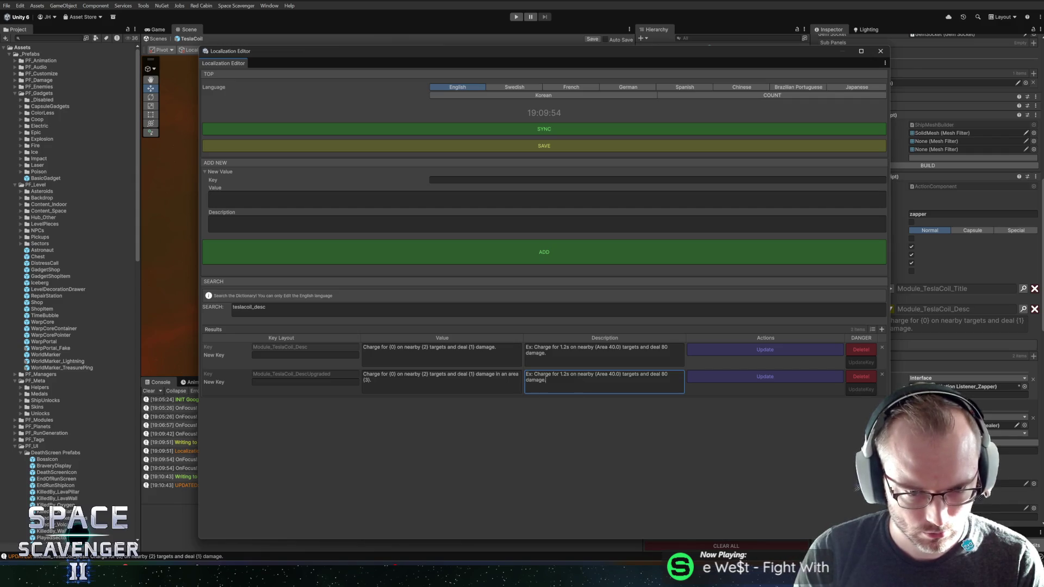
key("BackSpace")
type("in an")
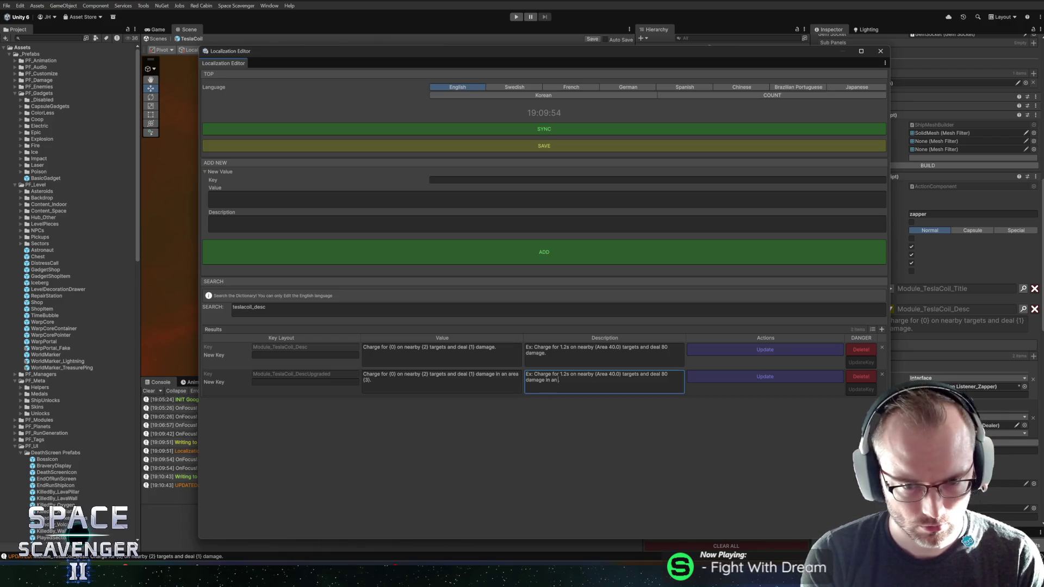
type(" area (A")
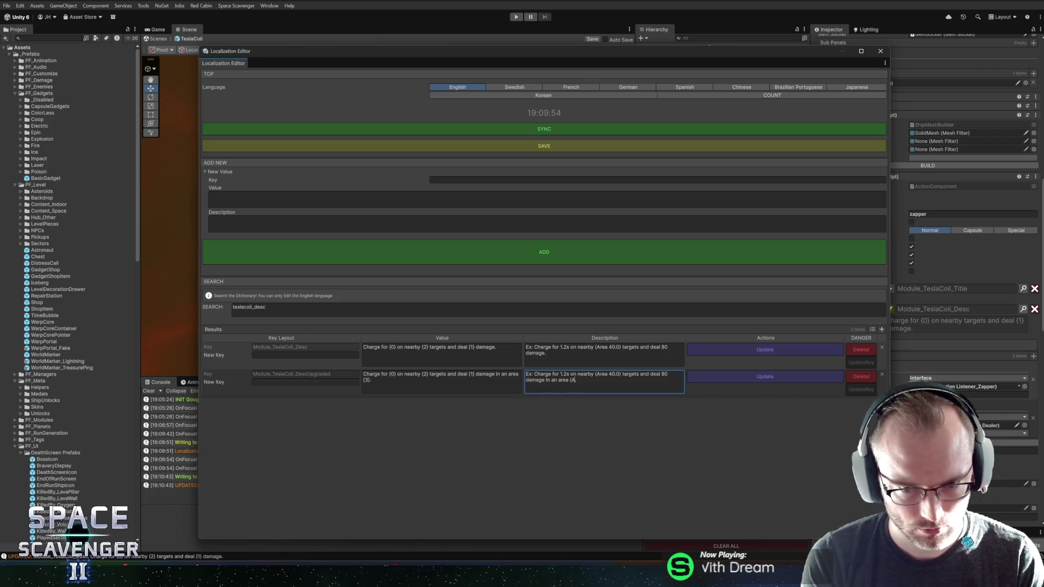
type("rea 9.0s")
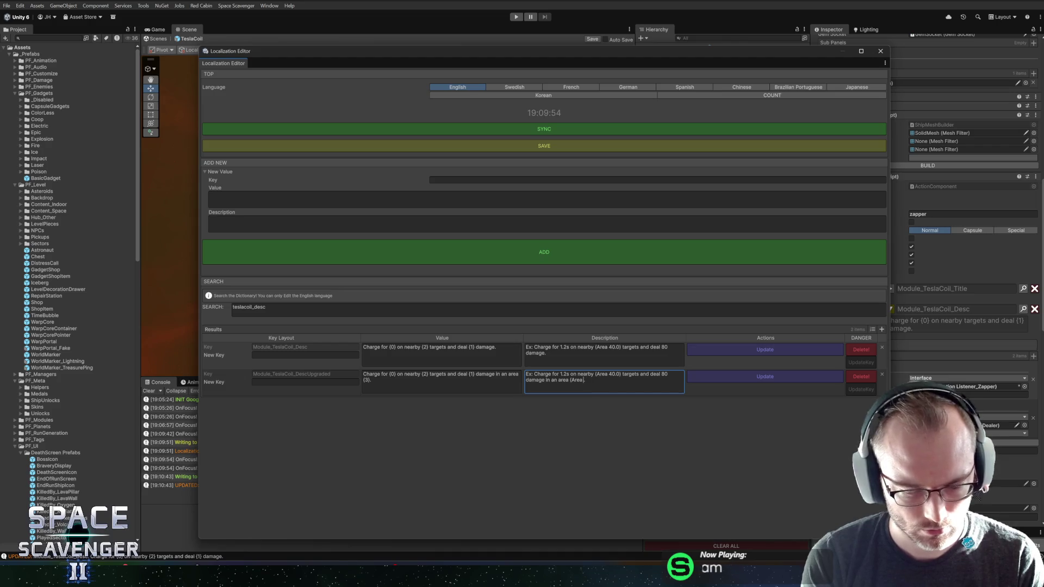
key("BackSpace")
type(")")
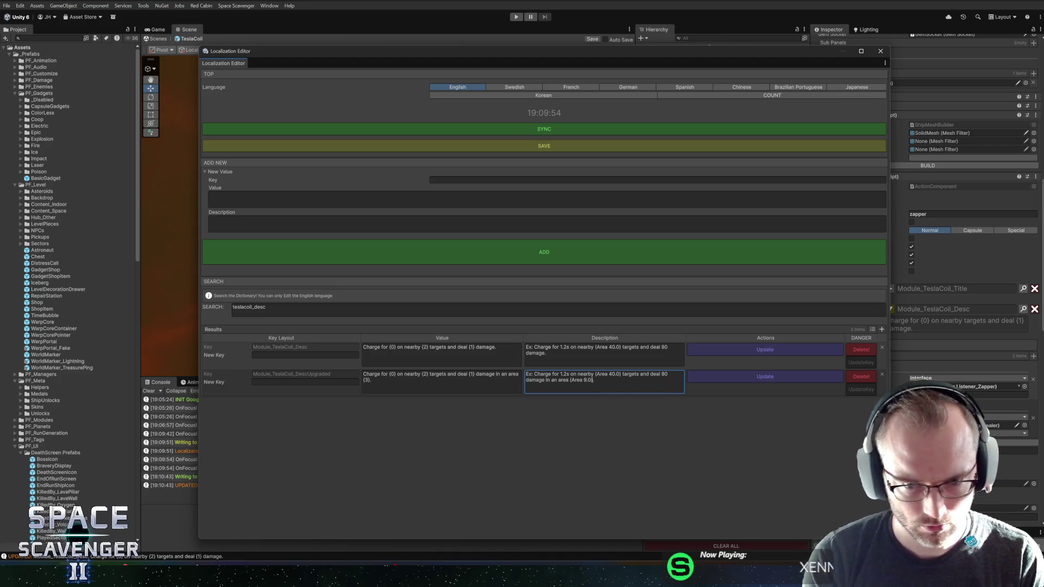
left_click(753, 378)
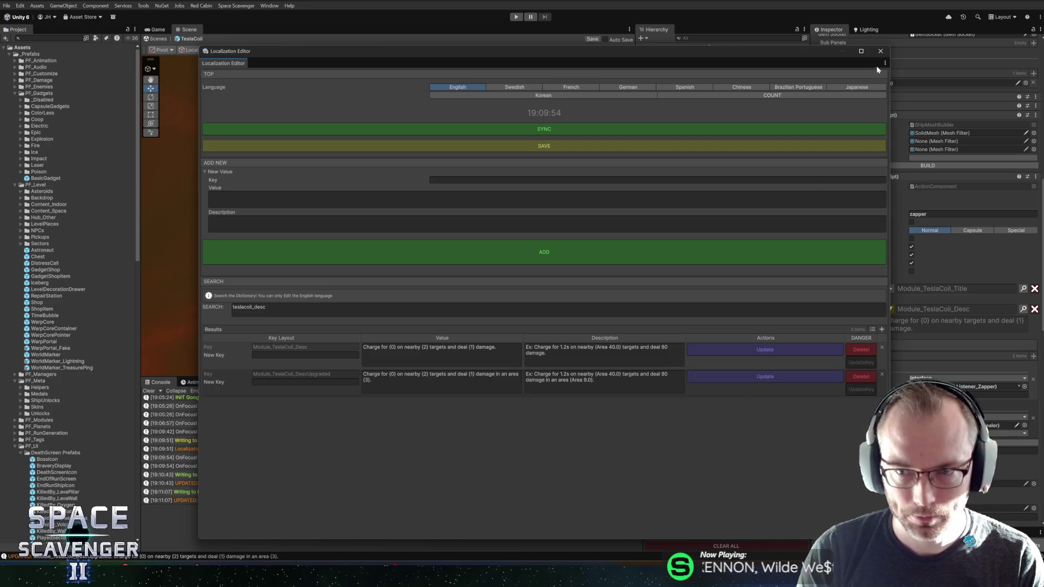
Close the Localization Editor, save the TeslaCoil prefab, and add a third variable reading the Damage field.
left_click(880, 50)
key("ctrl+s")
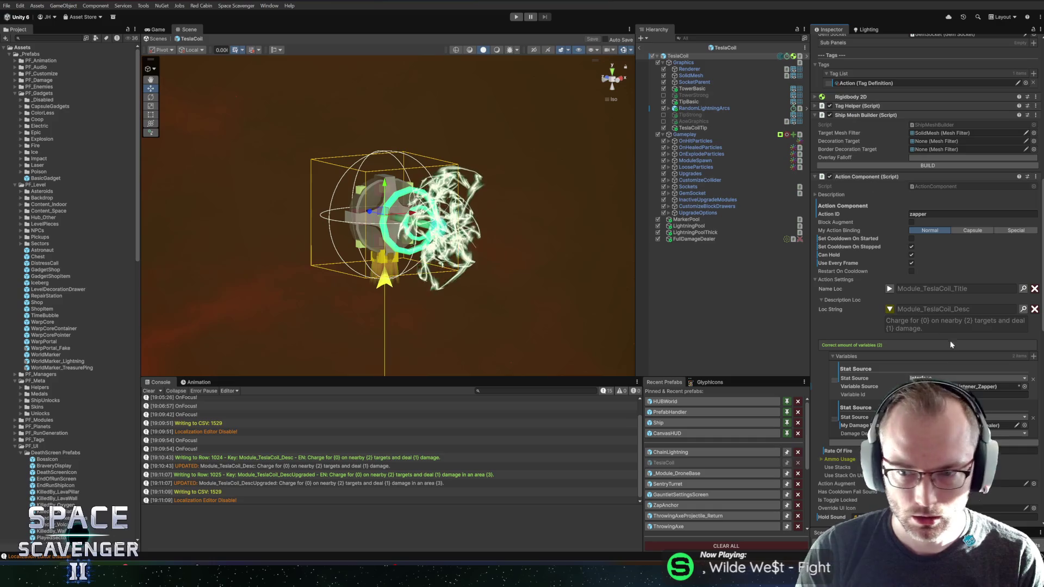
scroll(886, 334, "down", 1)
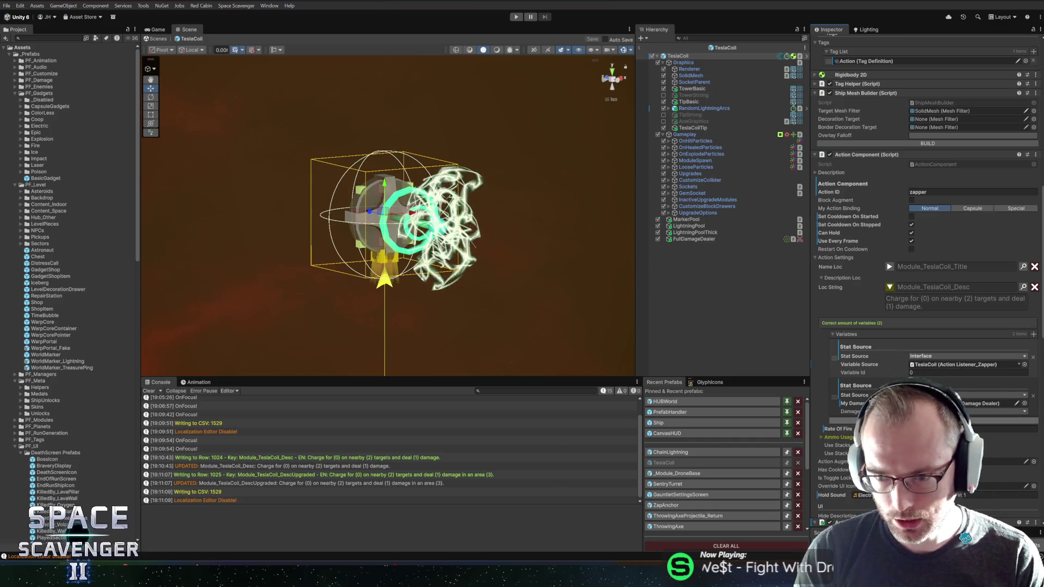
left_click(1033, 336)
scroll(928, 345, "down", 1)
left_click(968, 373)
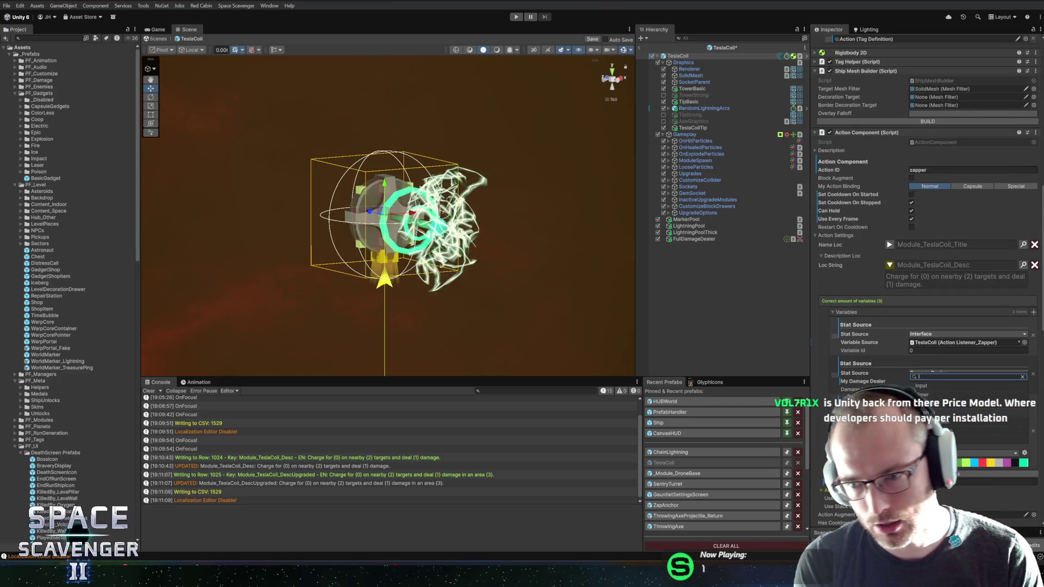
key("Return")
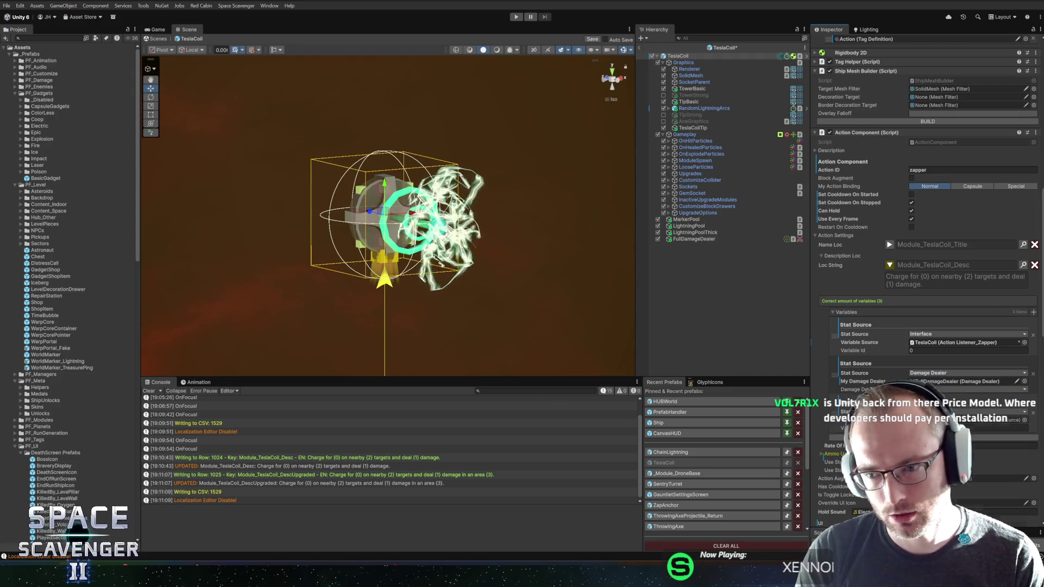
Source the third variable from the zapper component with id 1, and open ActionListener_Zapper.cs in the code editor.
scroll(928, 272, "down", 5)
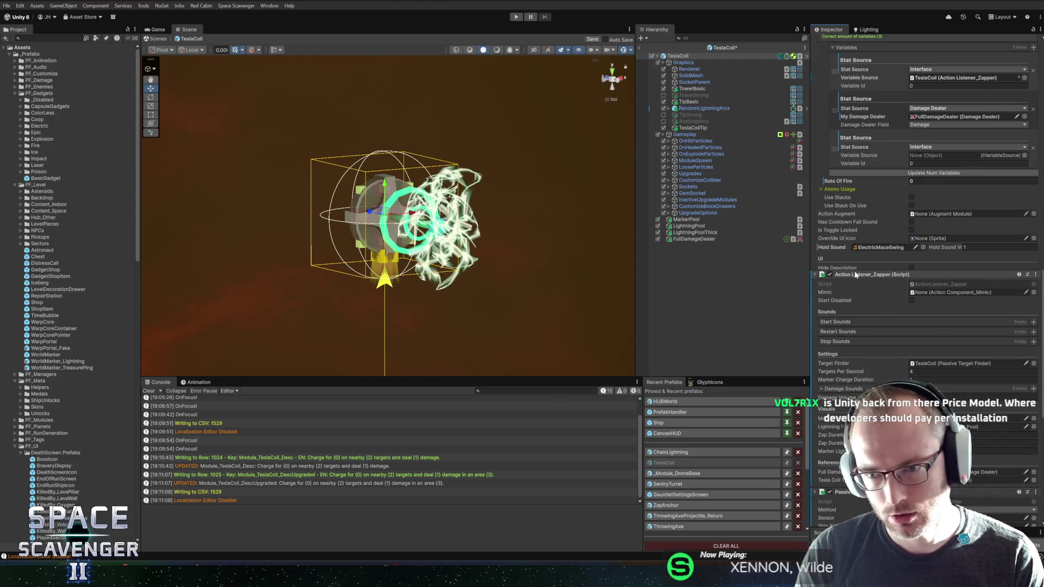
left_click(935, 156)
left_click_drag(935, 160, 935, 158)
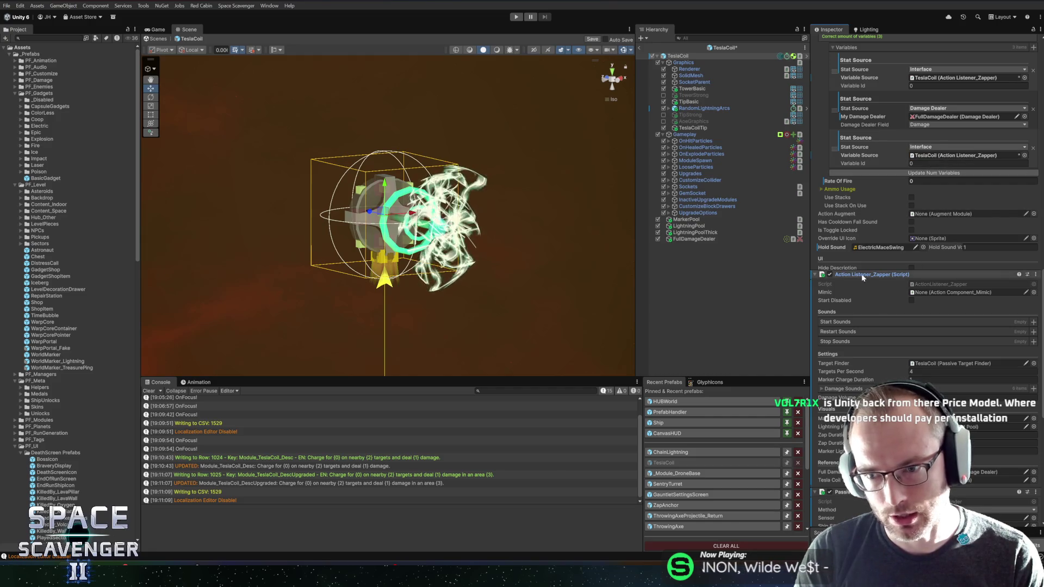
left_click(924, 163)
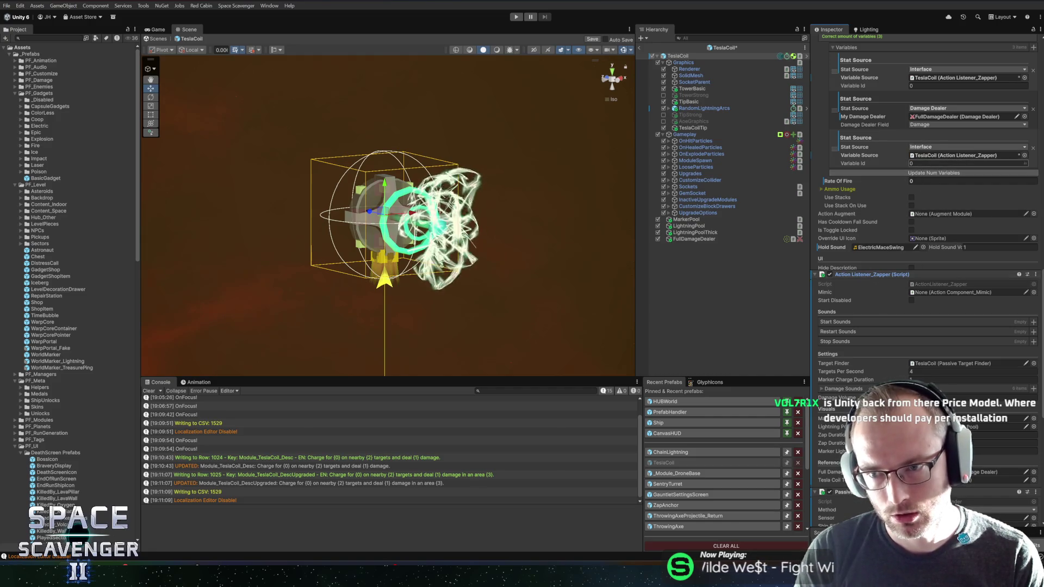
type("1")
right_click(862, 275)
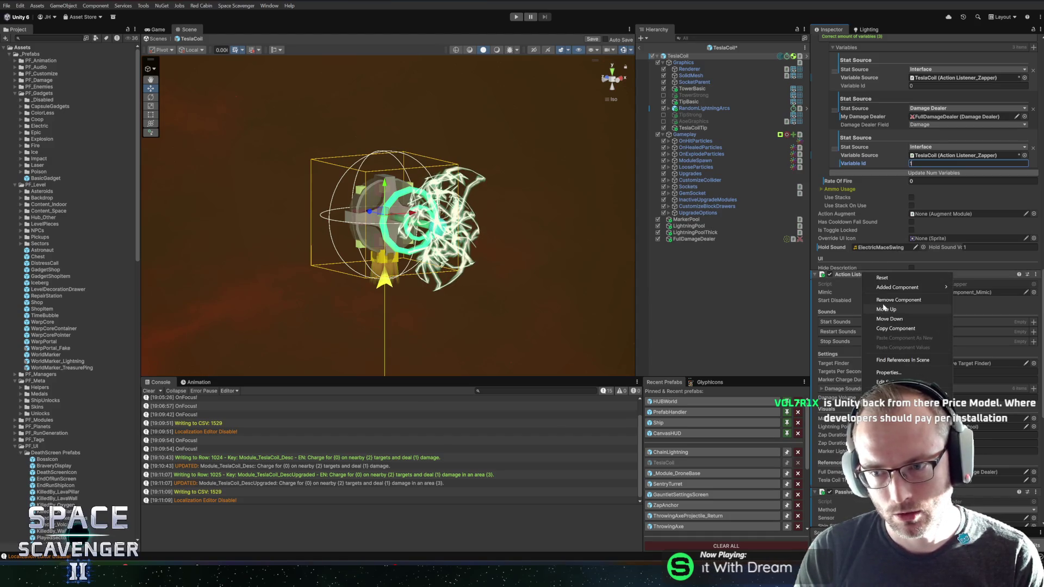
left_click(888, 382)
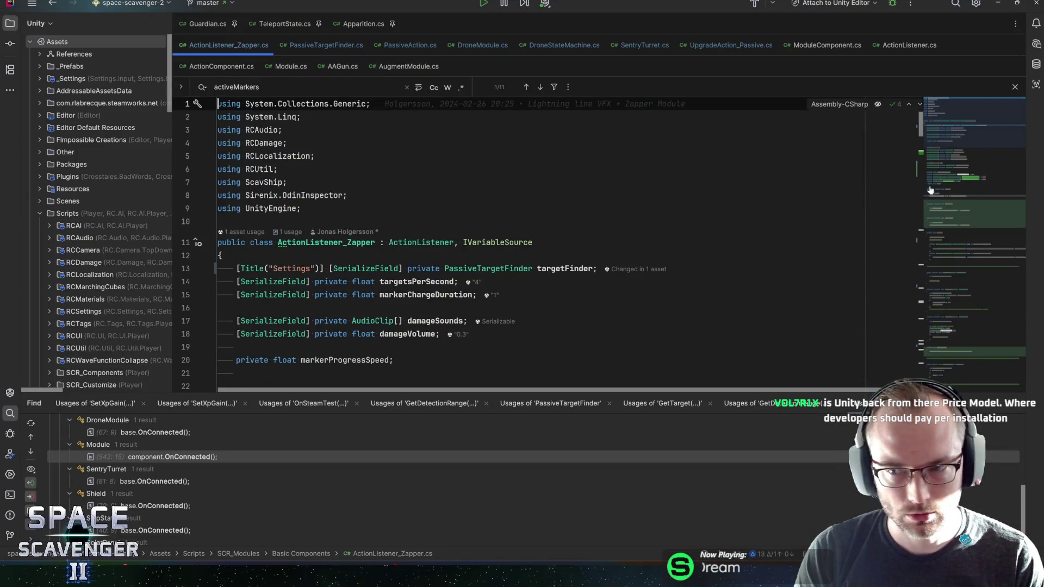
Wrap GetVariable's existing duration code in an if (id == 0) block.
mouse_move(953, 113)
left_mouse_down()
mouse_move(938, 358)
mouse_move(968, 364)
mouse_move(977, 338)
mouse_move(973, 351)
left_mouse_up()
scroll(490, 244, "down", 2)
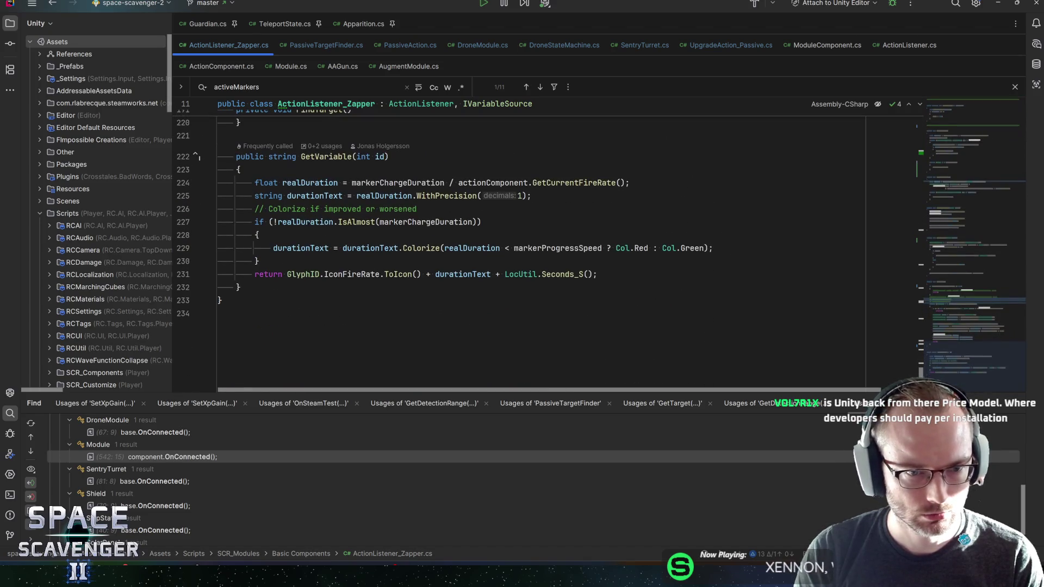
left_click(310, 182)
key("Up")
key("Return")
type("if (id == 9")
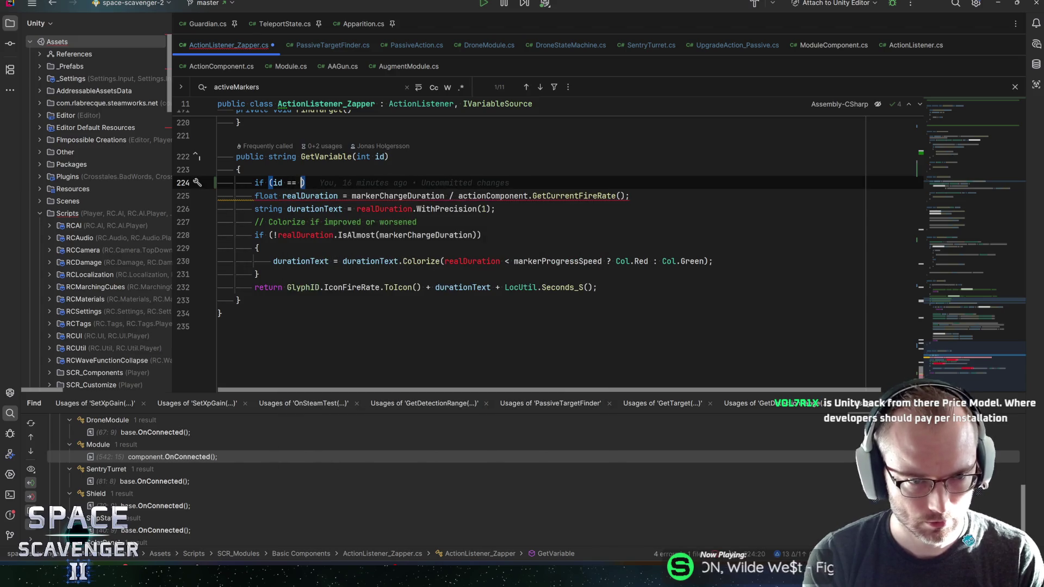
key("BackSpace")
type("0")
key("End")
key("Return")
type("{")
key("Return")
key("Down")
key("Down")
key("shift+Down")
key("shift+Down")
key("shift+Down")
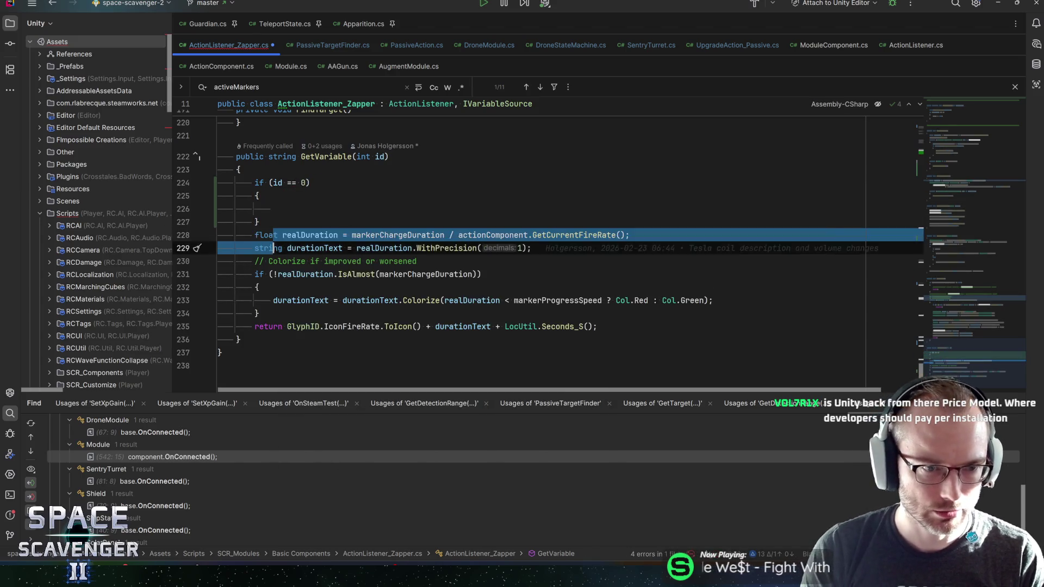
key("alt+shift+Up")
key("alt+shift+Up")
key("Down")
key("Down")
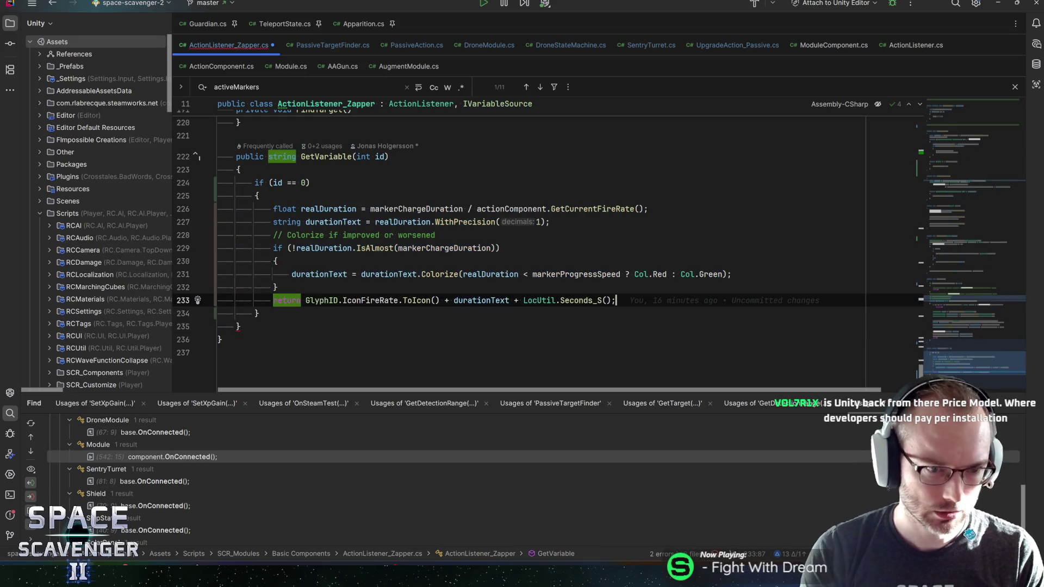
Add an else if (id == 1) branch commented '// Detection Range (Beam)'.
key("End")
key("Return")
type("else if (i =")
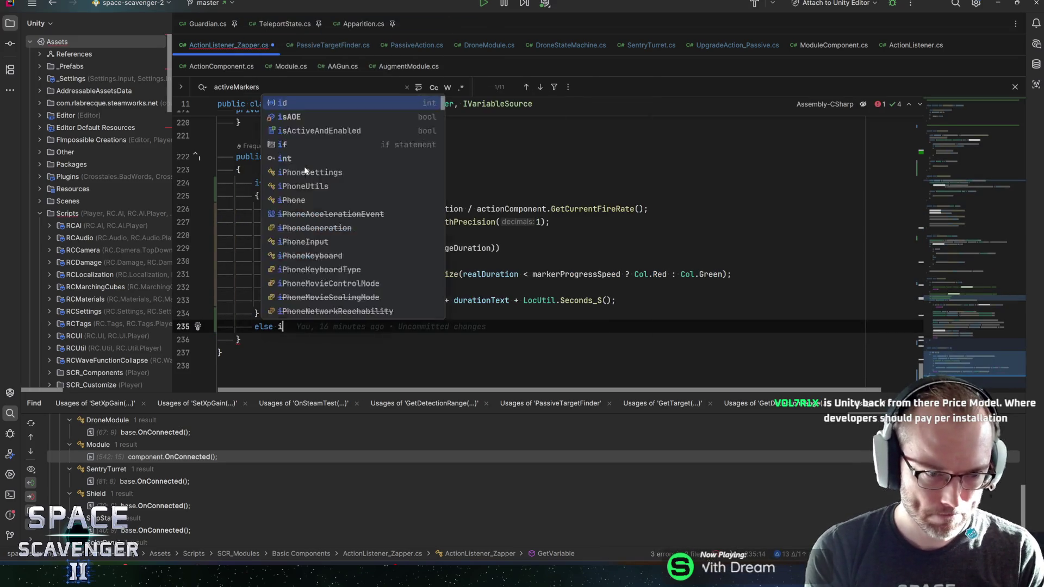
key("BackSpace")
key("BackSpace")
type("d == 1){")
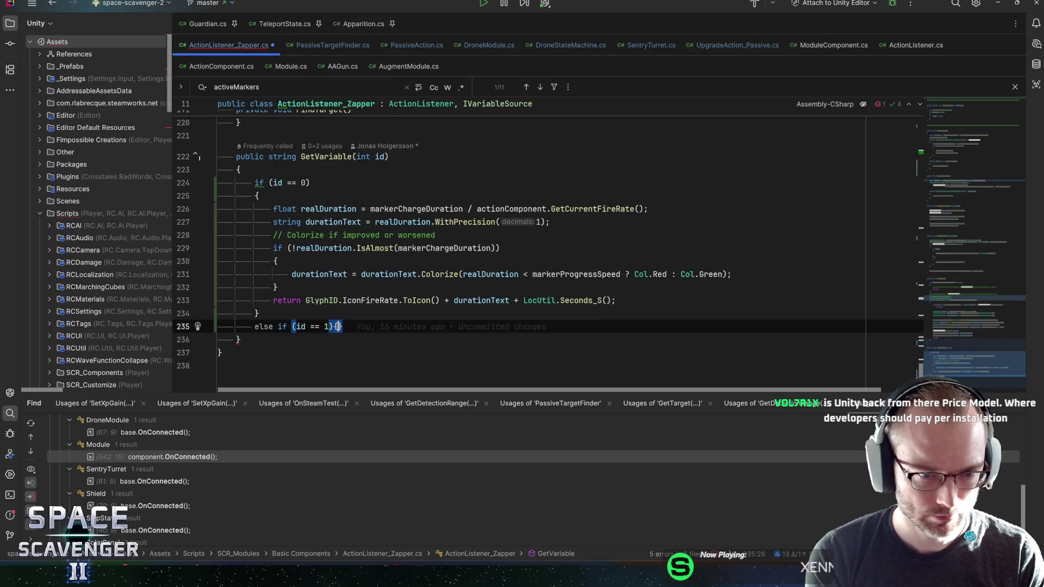
key("ctrl+shift+Return")
key("Up")
key("Up")
key("End")
type("// Beam Range")
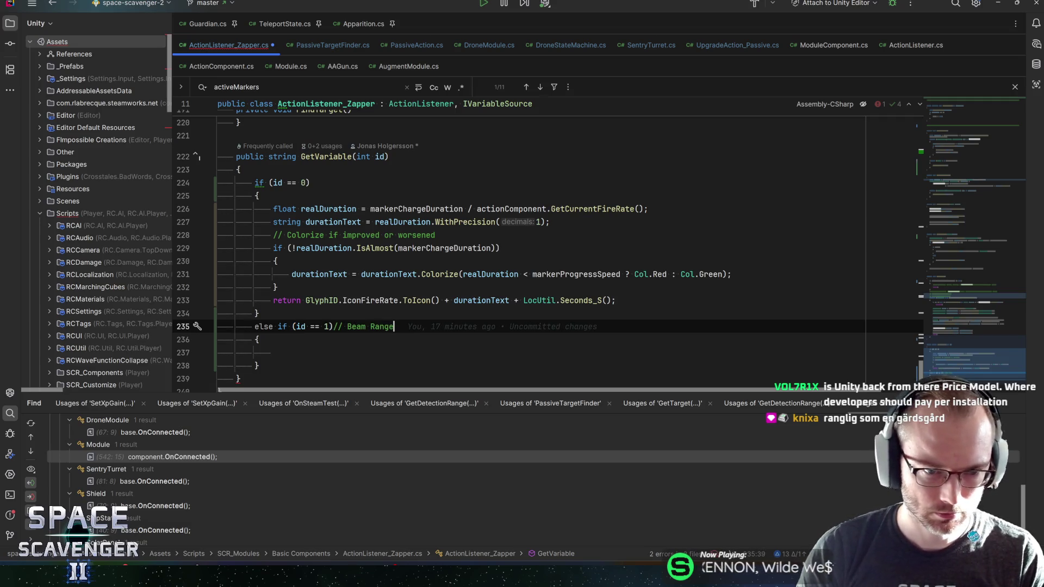
key("ctrl+shift+Right")
type("Detecet")
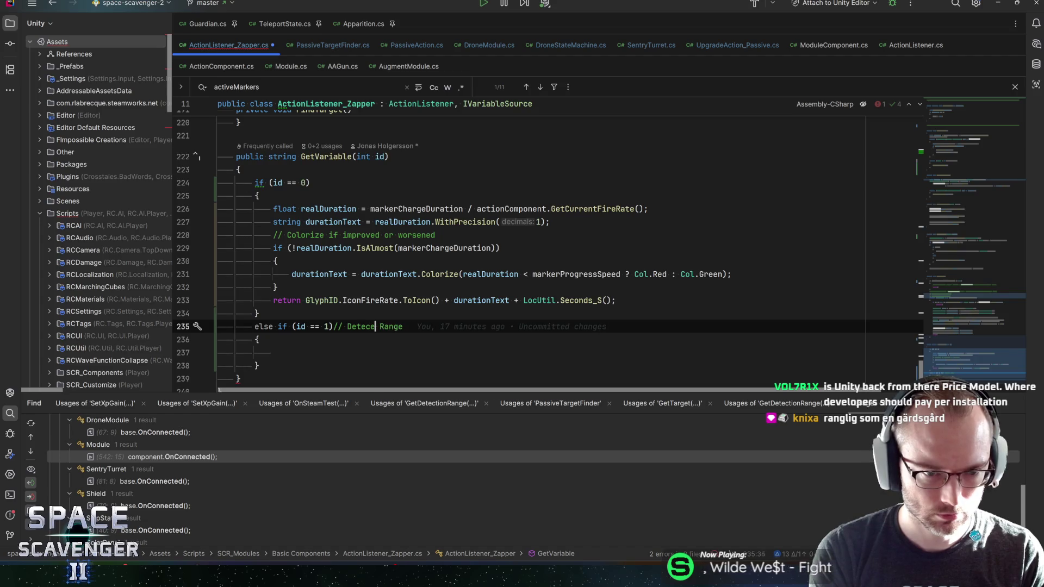
key("BackSpace")
key("BackSpace")
type("tion Range ")
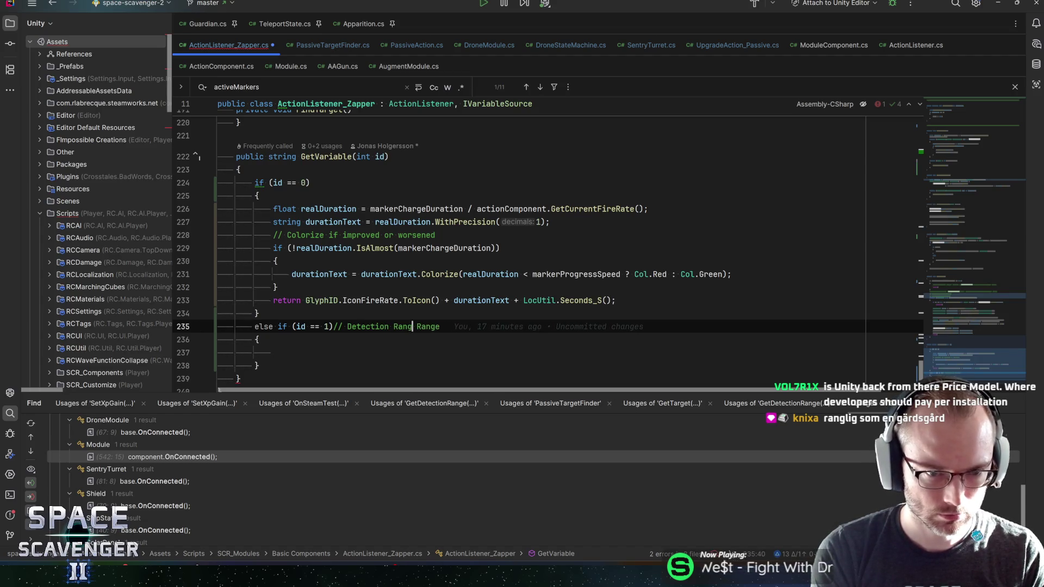
type("(Beam")
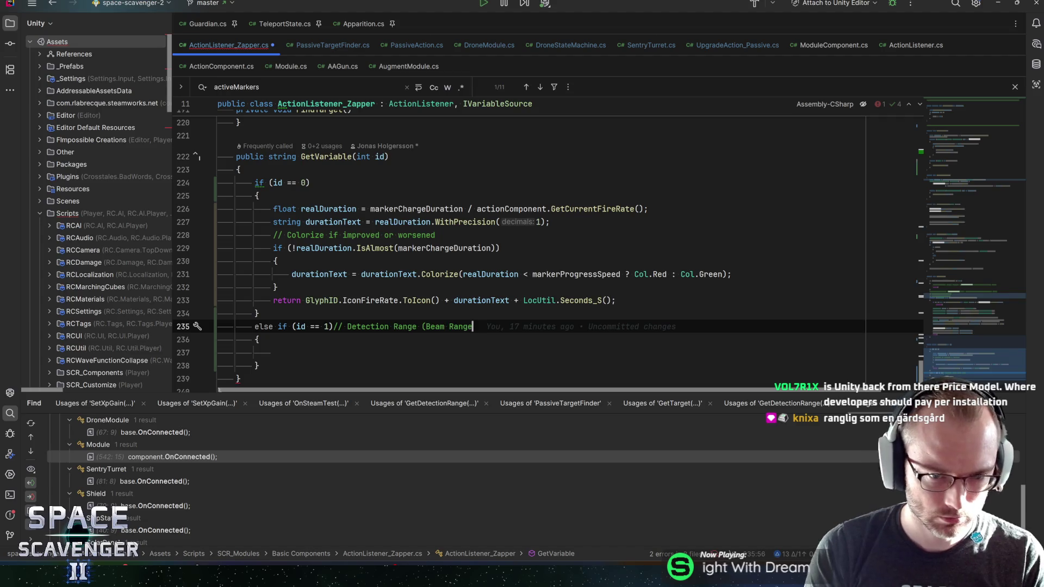
type(")")
Comment the id 0 check with '// Charge Duration'.
left_click(313, 183)
type("// (")
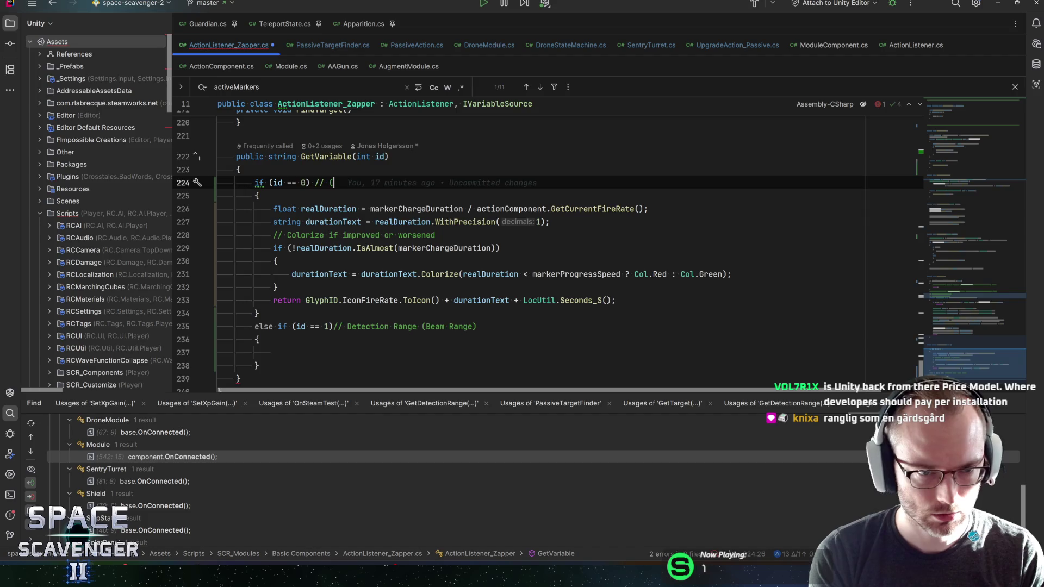
type("Charge Duration")
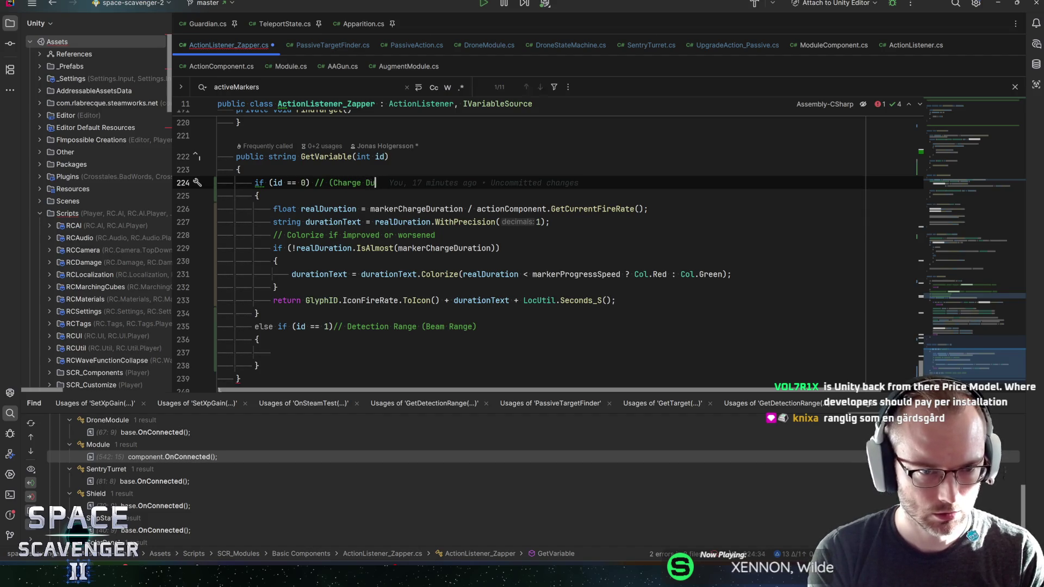
key("ctrl+Left")
key("Delete")
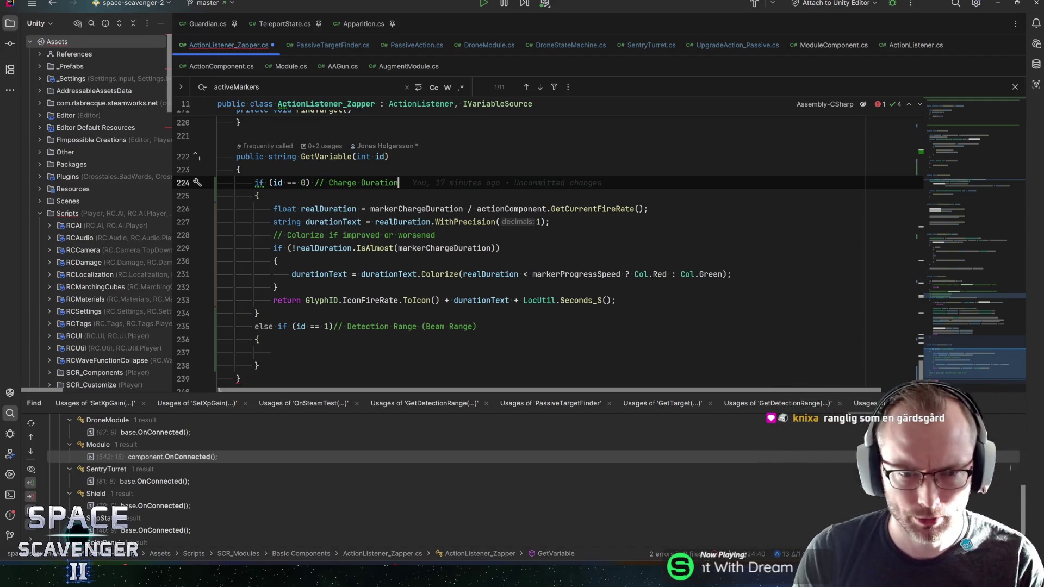
Set float radius = targetFinder.GetDetectionRange(FlatMult.ZERO); in the id 1 block and jump to its definition.
left_click(273, 352)
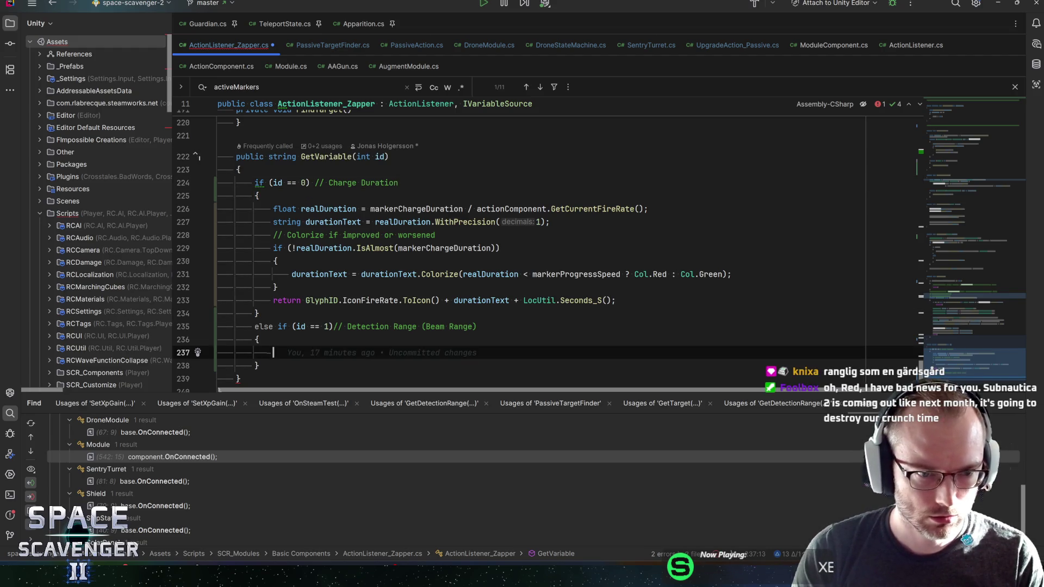
type("float ")
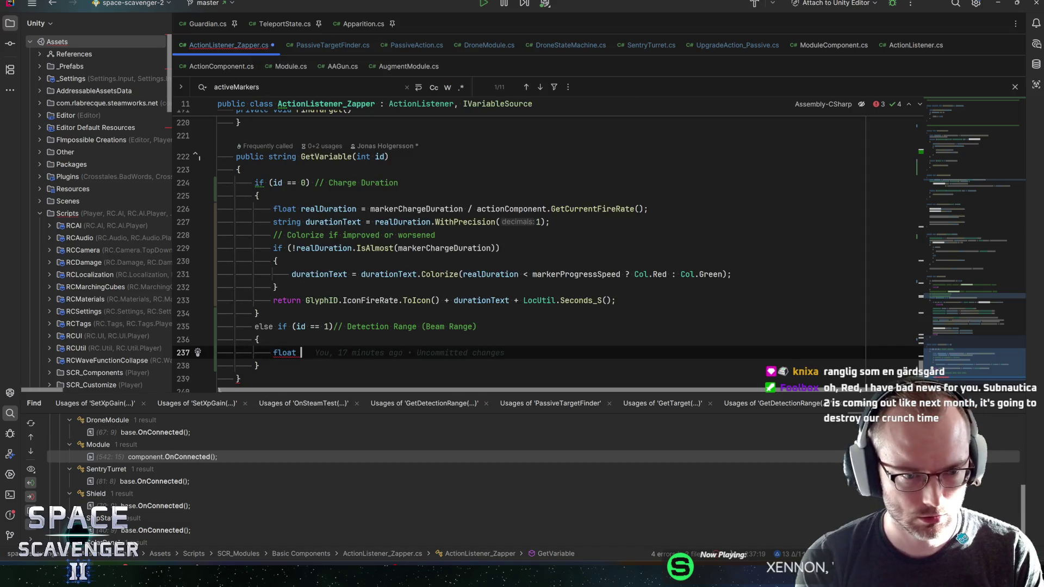
type("radius = ")
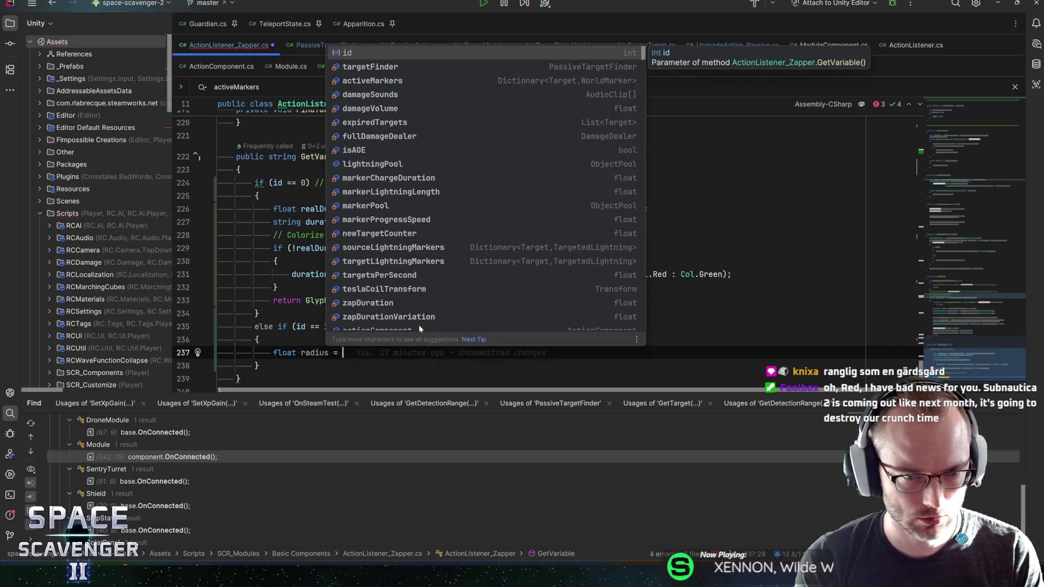
type("targetFinder.g")
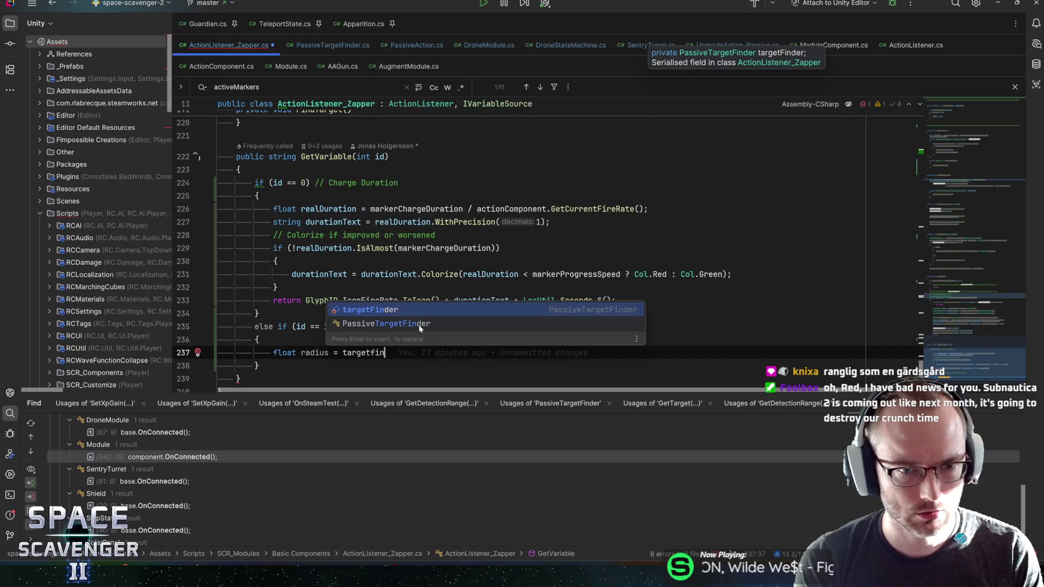
type("et")
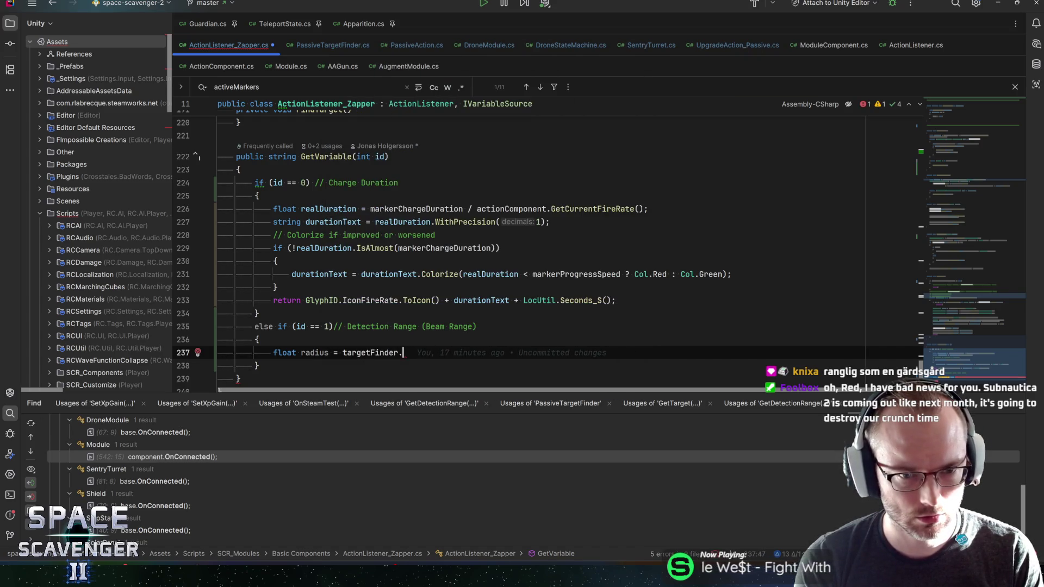
type("De")
key("Return")
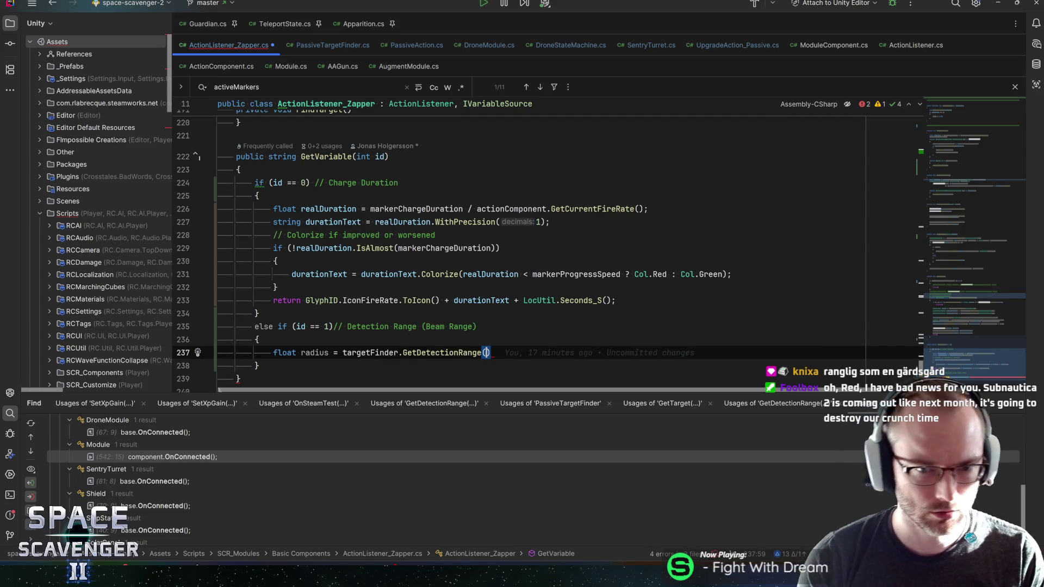
type("FlatMult.ZERO")
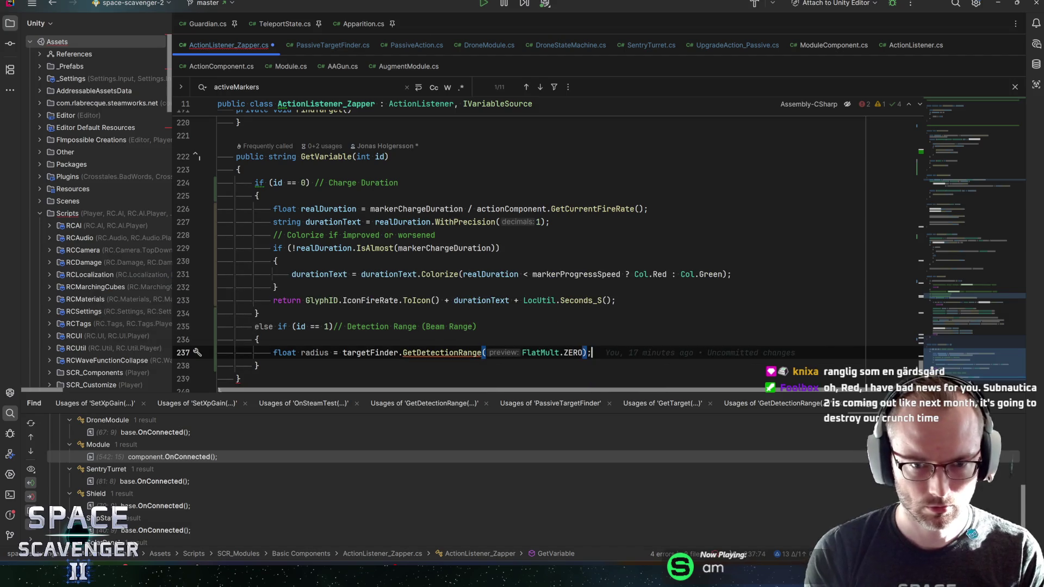
key("ctrl+b")
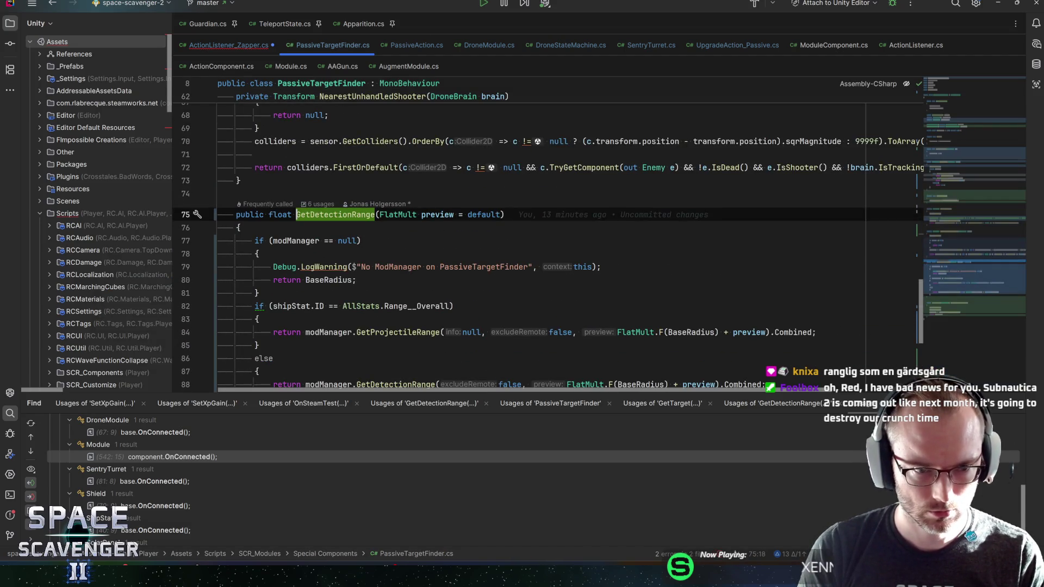
Make GetDetectionRange return GetBeamRange and check Range_Beam instead of the overall range stat.
scroll(544, 245, "down", 1)
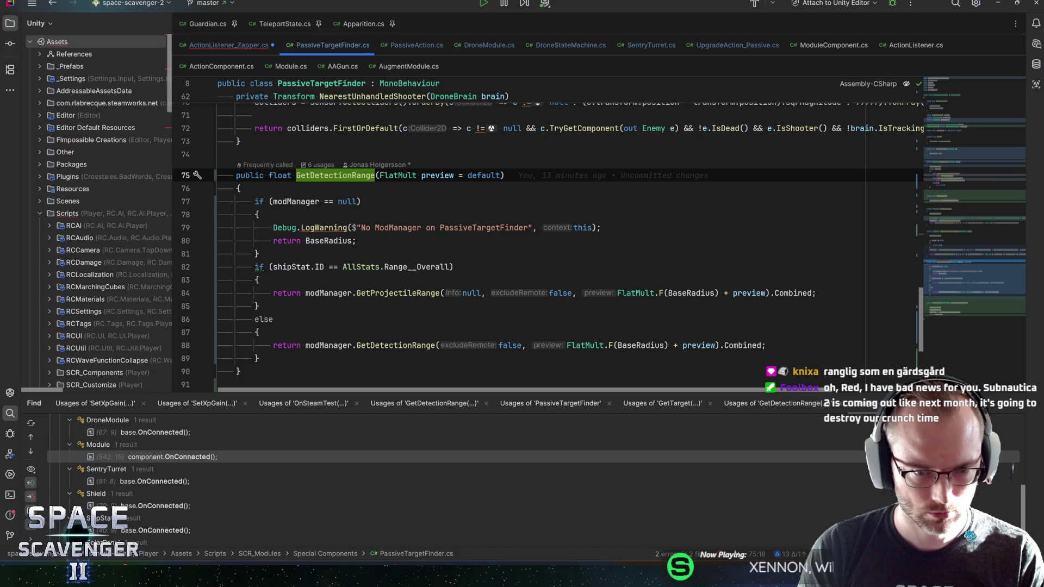
double_click(400, 293)
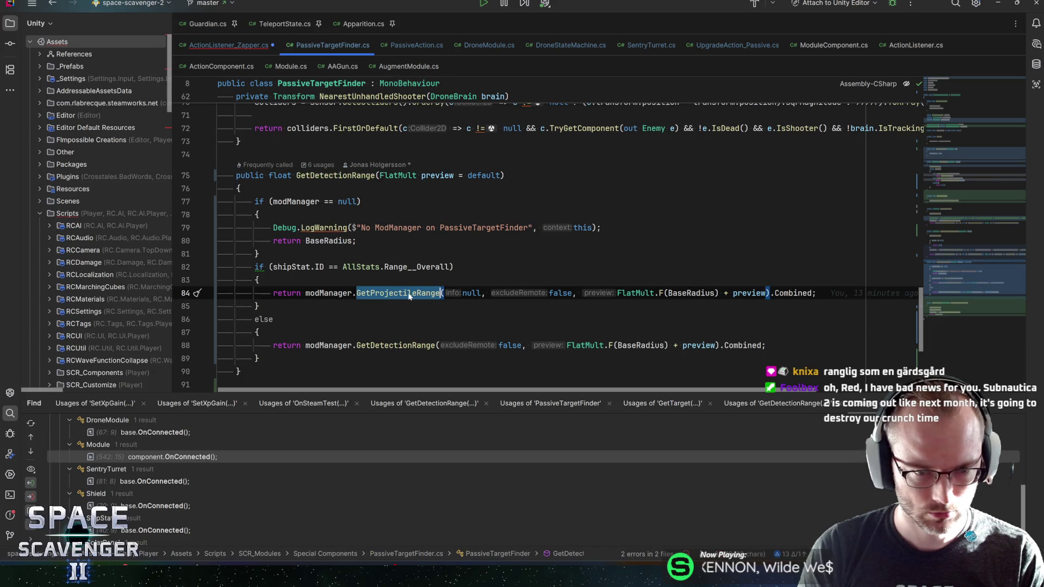
type("GetBeam")
key("Return")
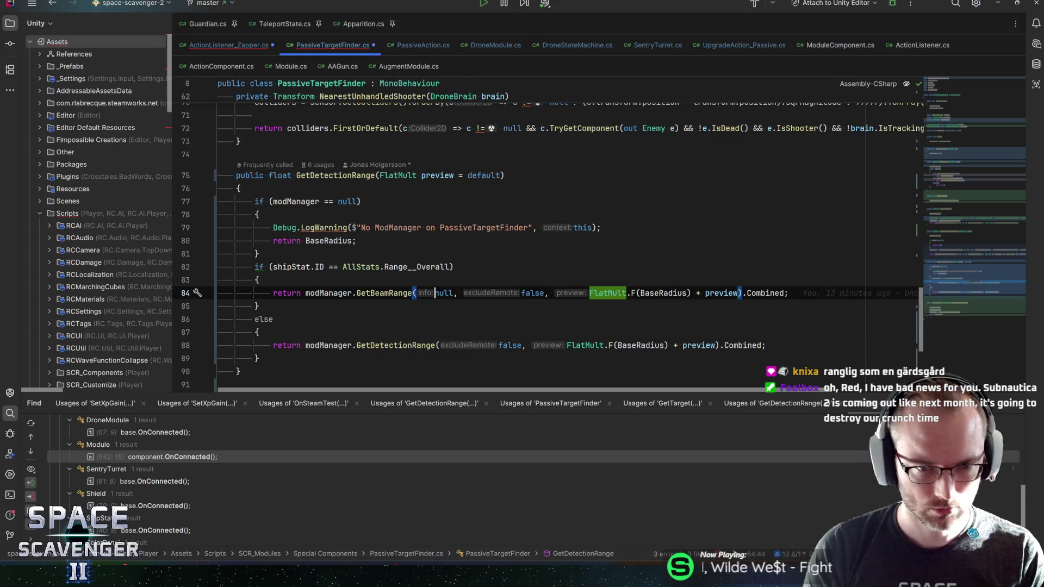
key("Up")
key("Up")
key("ctrl+Delete")
type("Beam")
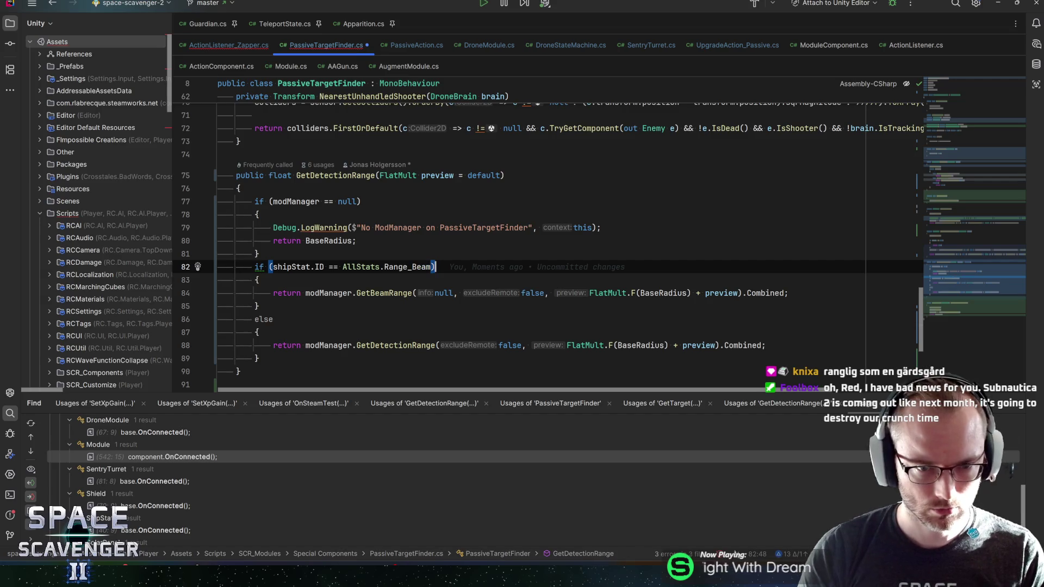
Inspect GetBeamRange's definition in ModManager, then return to the radius line in ActionListener_Zapper.
left_click(789, 294)
key("ctrl+alt+Left")
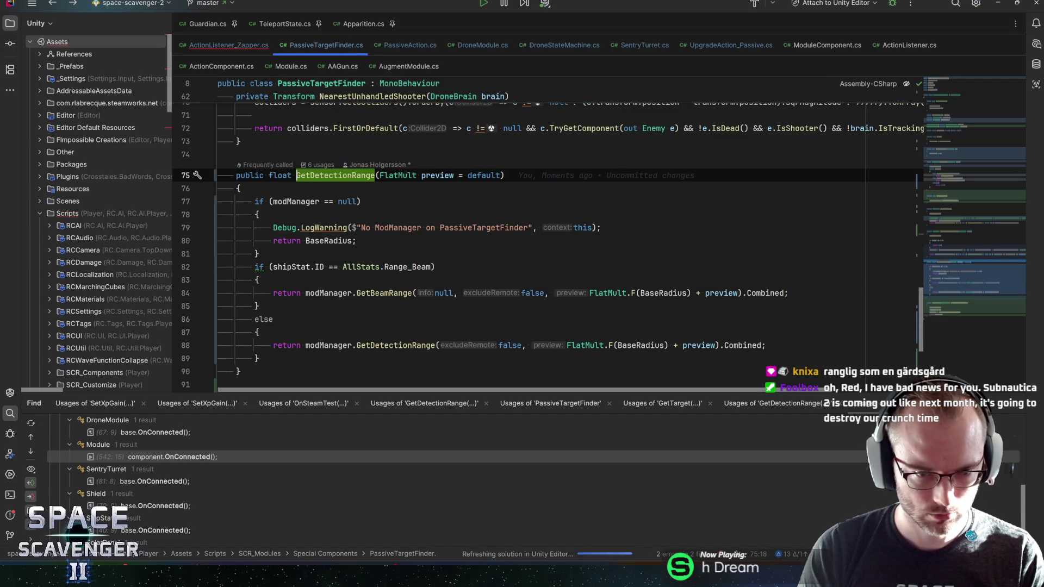
key("ctrl+alt+Left")
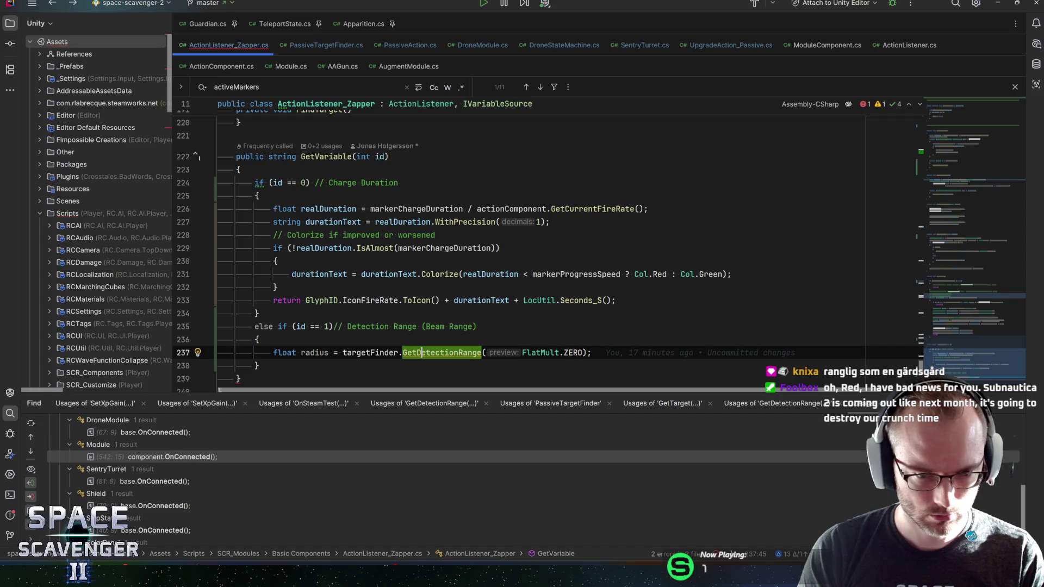
key("ctrl+b")
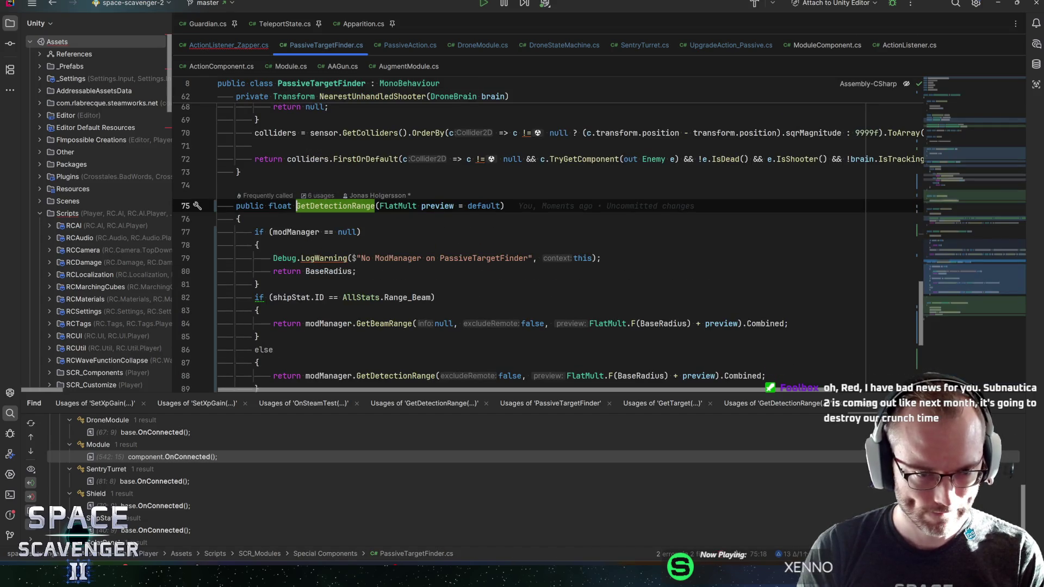
scroll(544, 244, "down", 3)
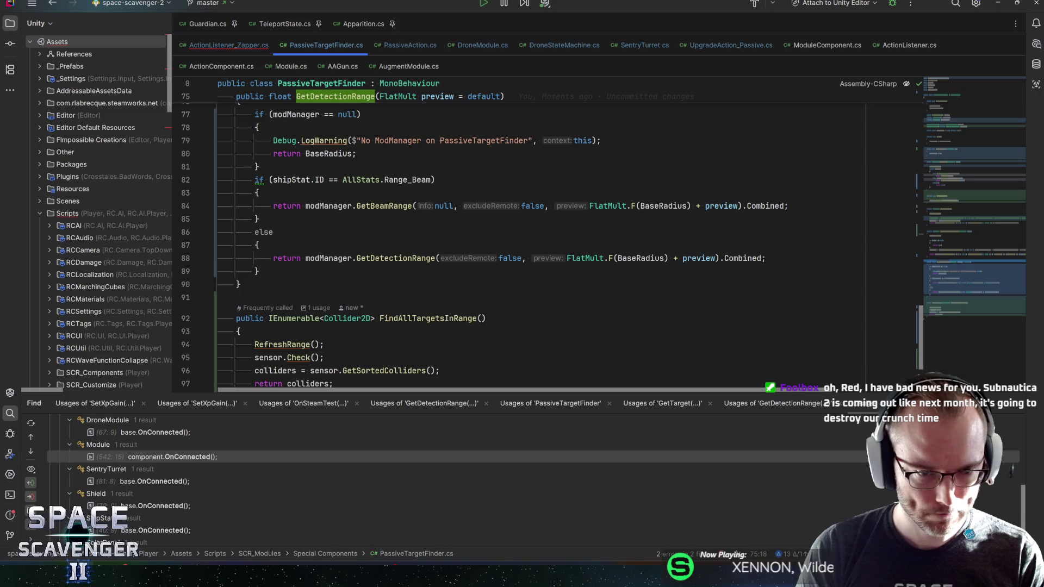
left_click(381, 206)
key("ctrl+b")
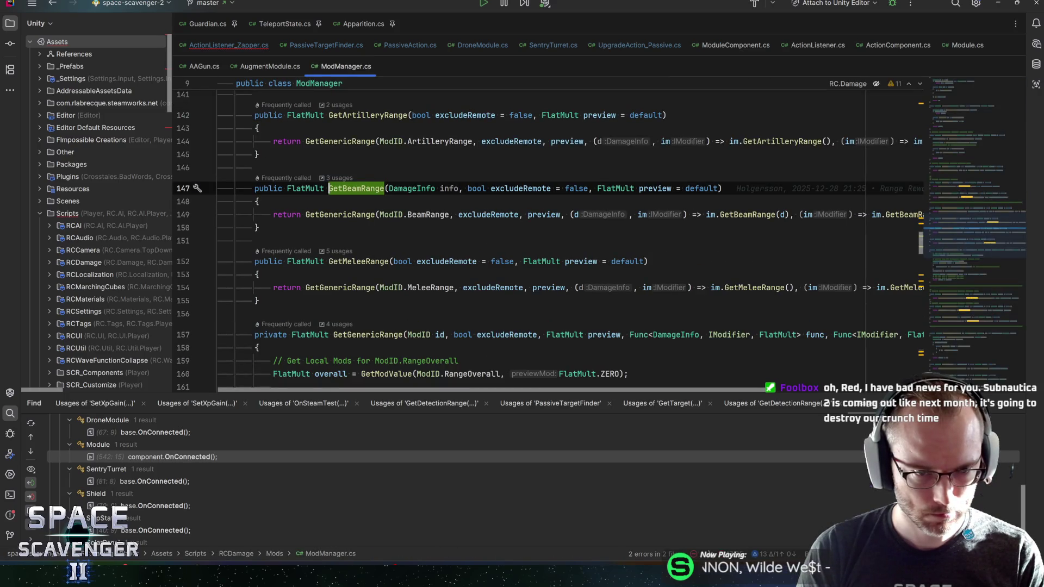
key("ctrl+alt+Left")
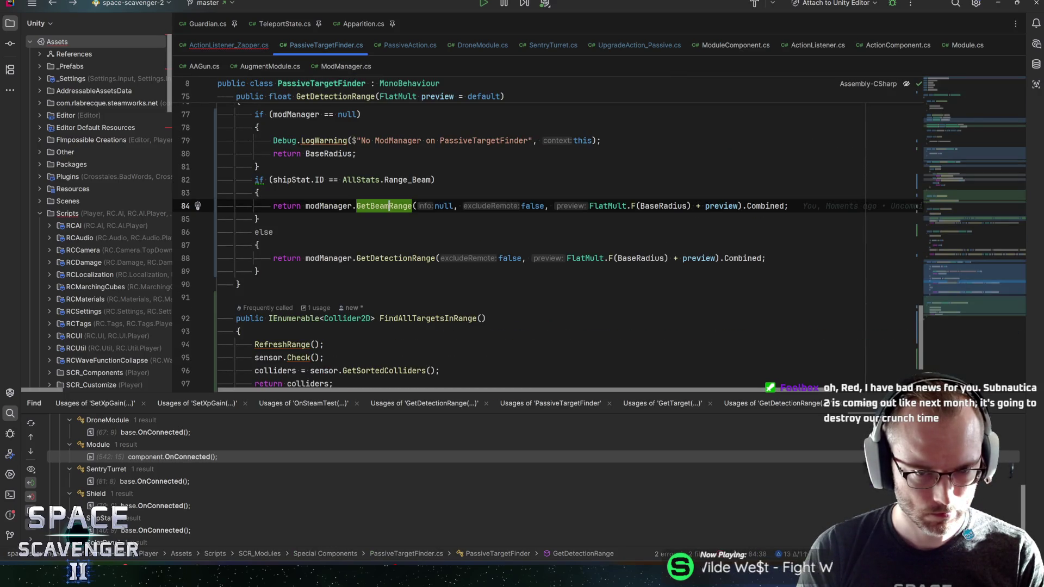
left_click(335, 96)
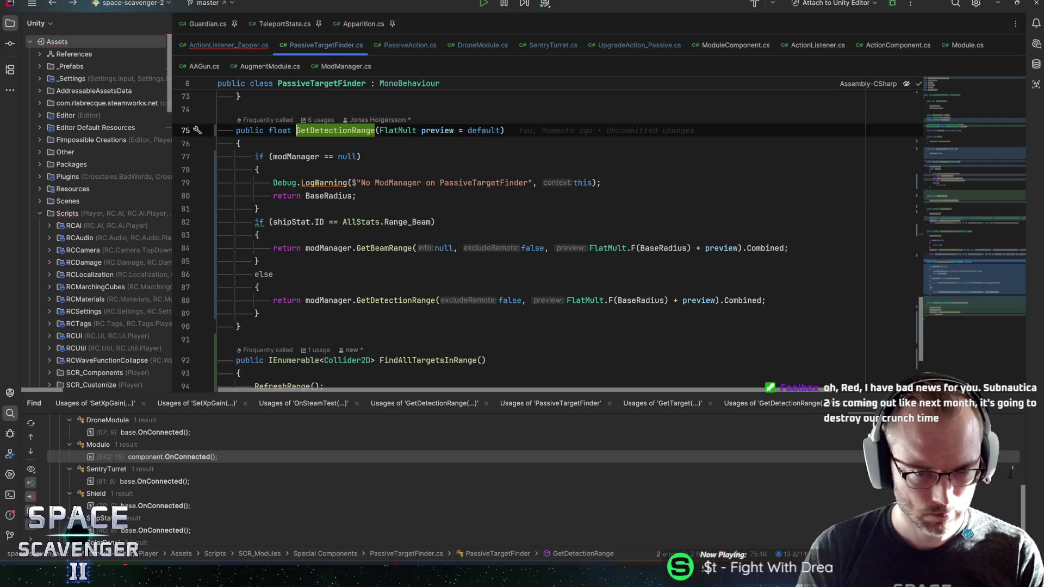
key("ctrl+alt+Left")
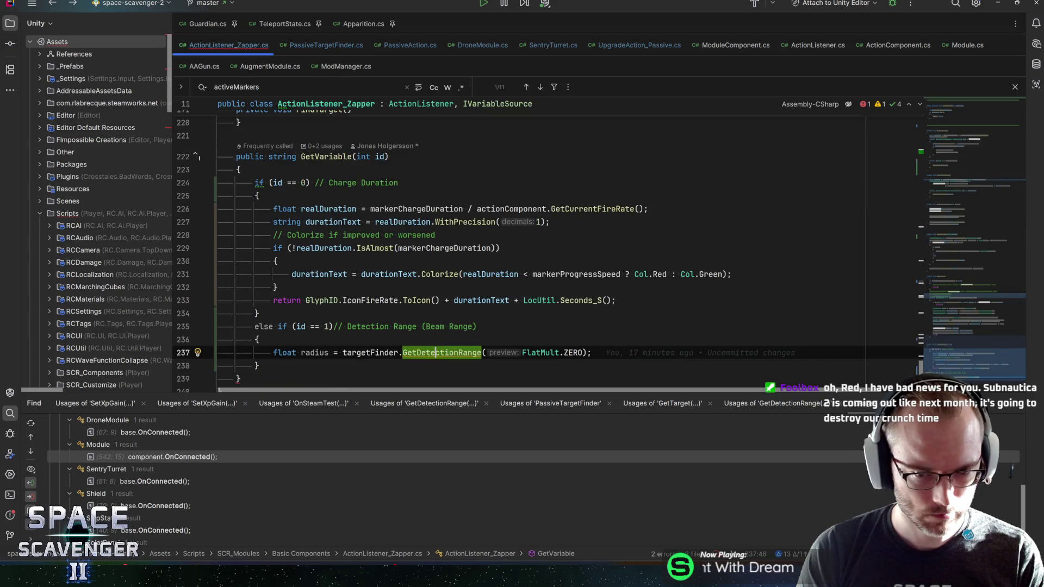
Copy the charge duration return statement onto a new line below the radius line.
scroll(544, 245, "down", 1)
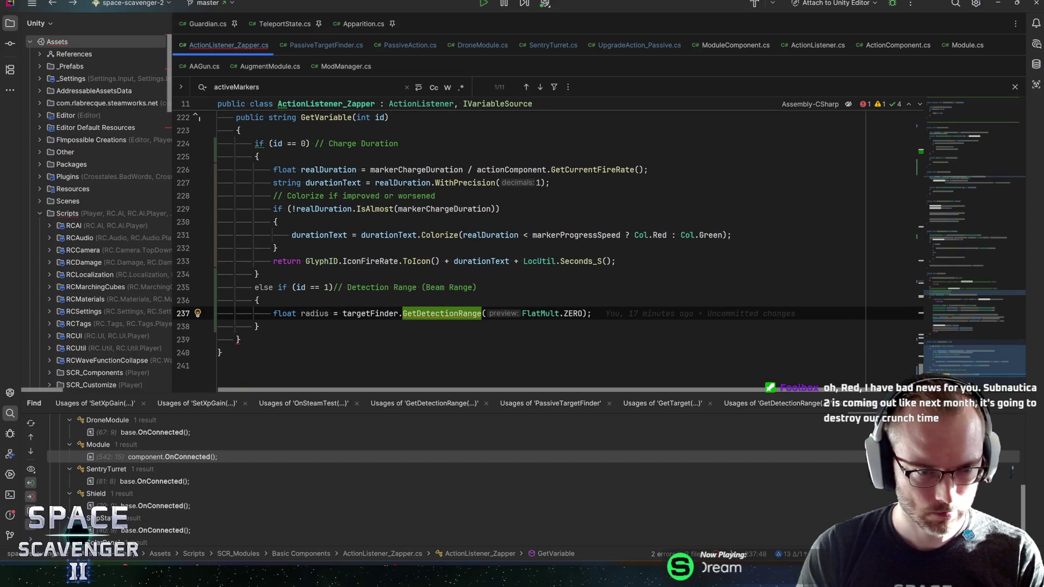
left_click(616, 261)
key("shift+Home")
key("ctrl+c")
left_click(591, 313)
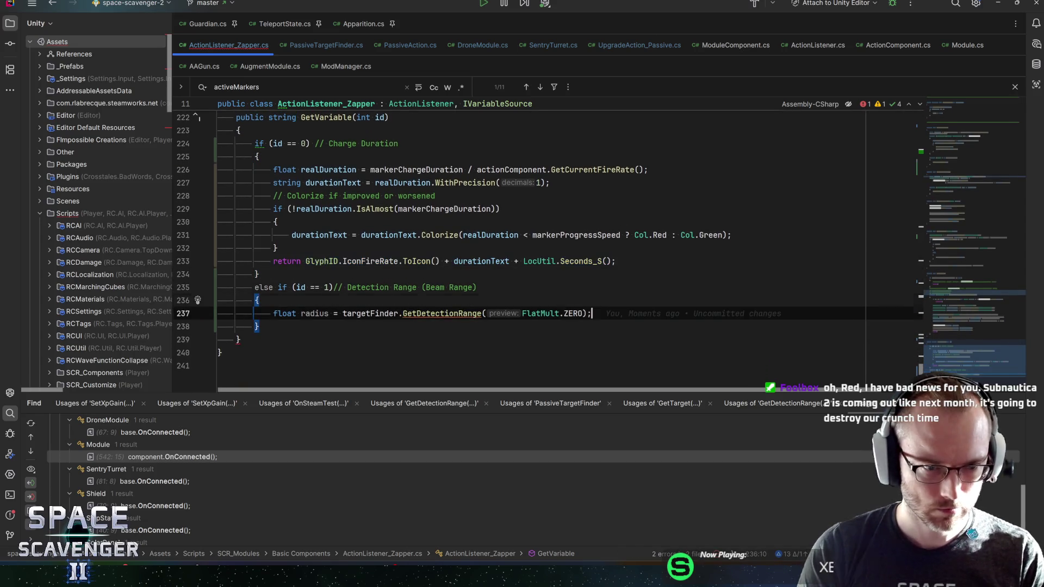
key("Return")
key("ctrl+v")
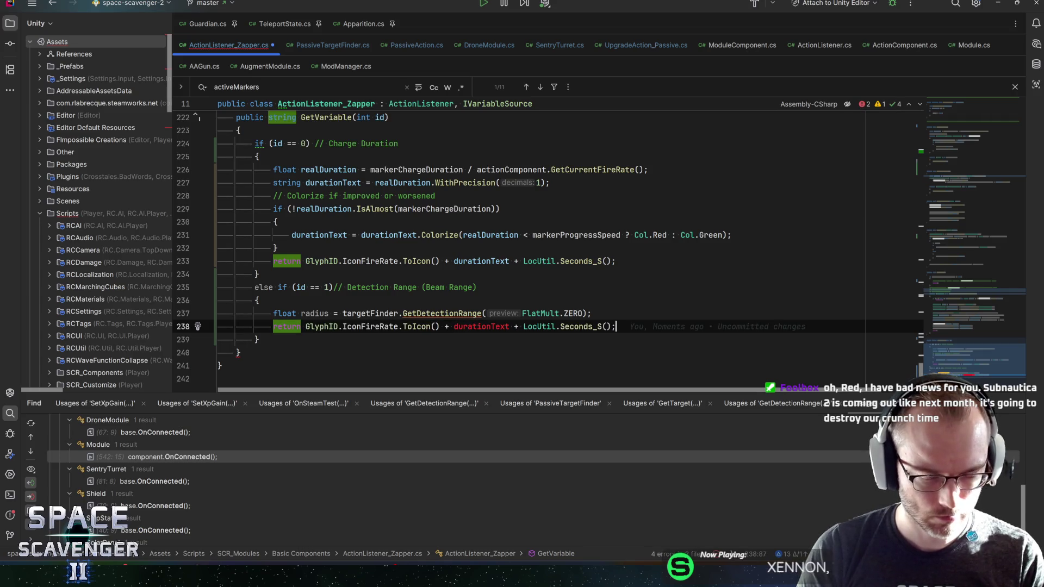
Prefix the copied return with " (" and switch its icon to GlyphID.IconRangeBeam.
left_click(305, 326)
type("\" ")
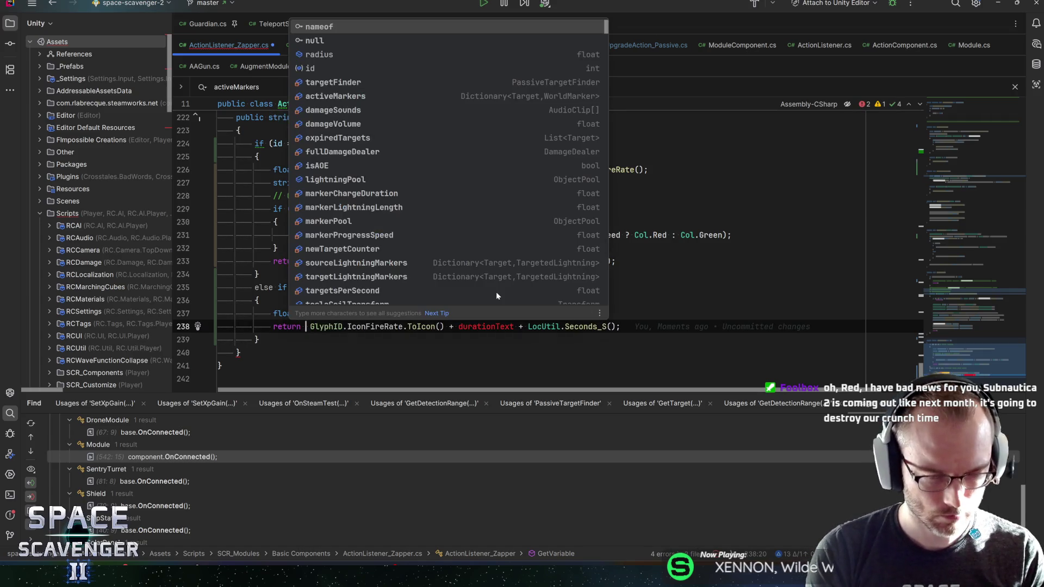
type("(\"")
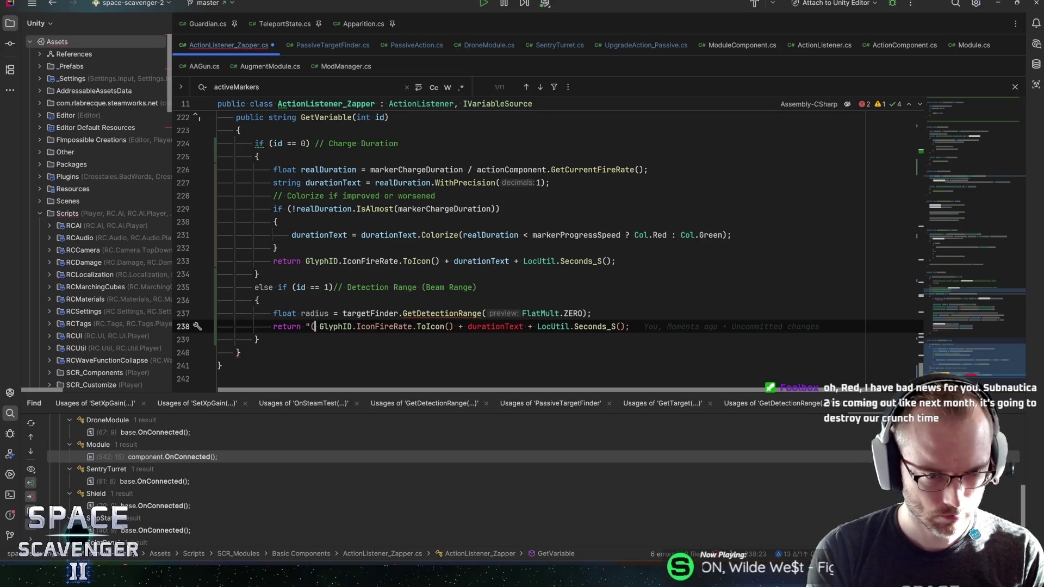
type(" +")
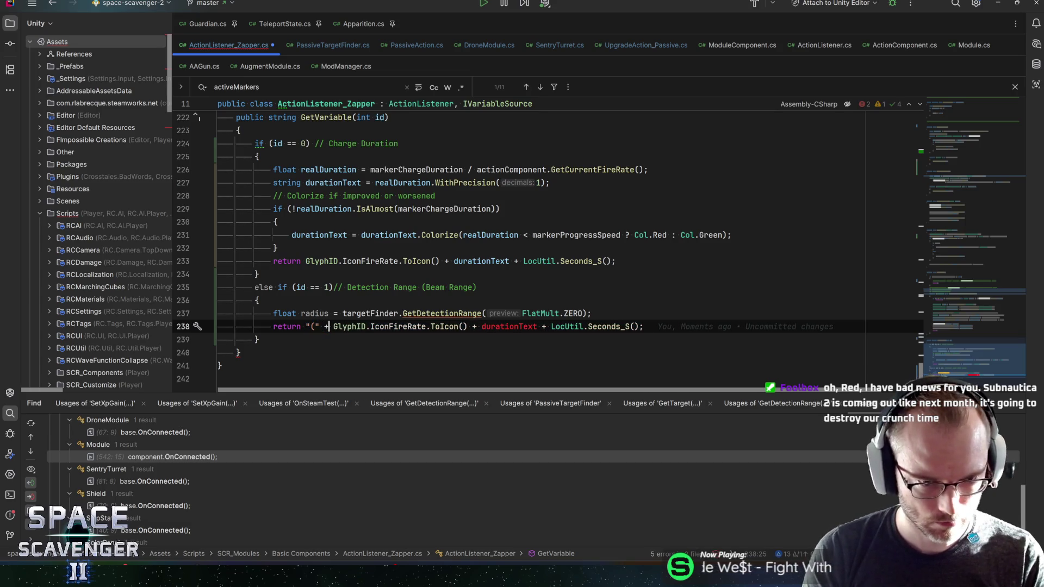
key("Right")
key("Right")
key("Right")
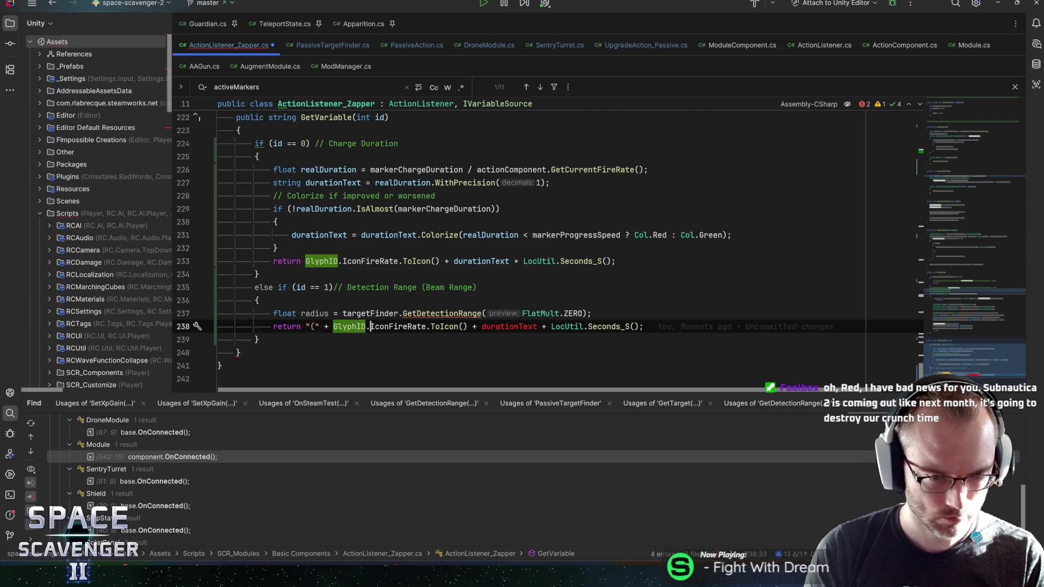
key("ctrl+Delete")
type("range")
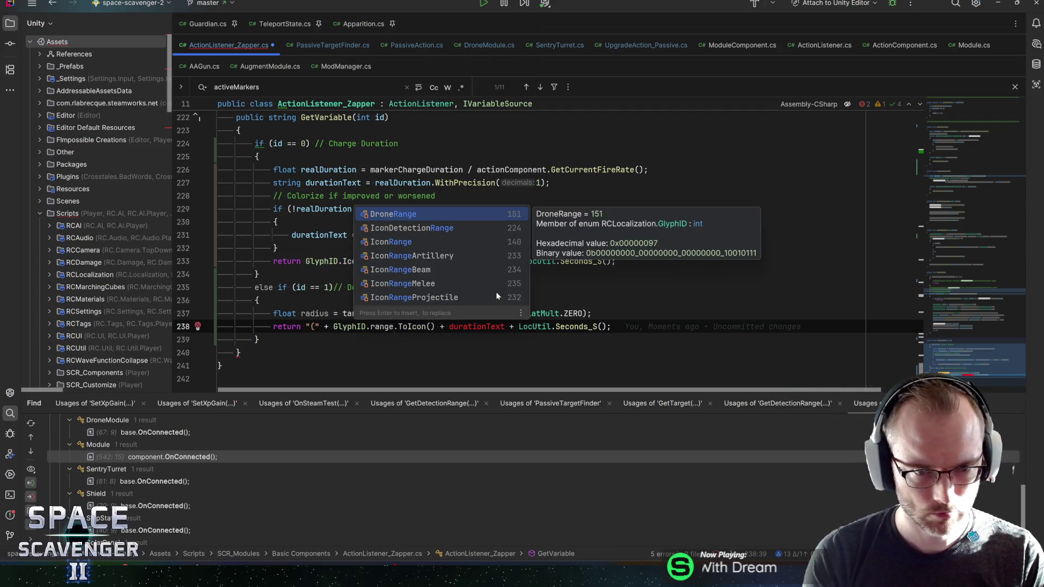
key("Down")
key("Down")
key("Down")
key("Return")
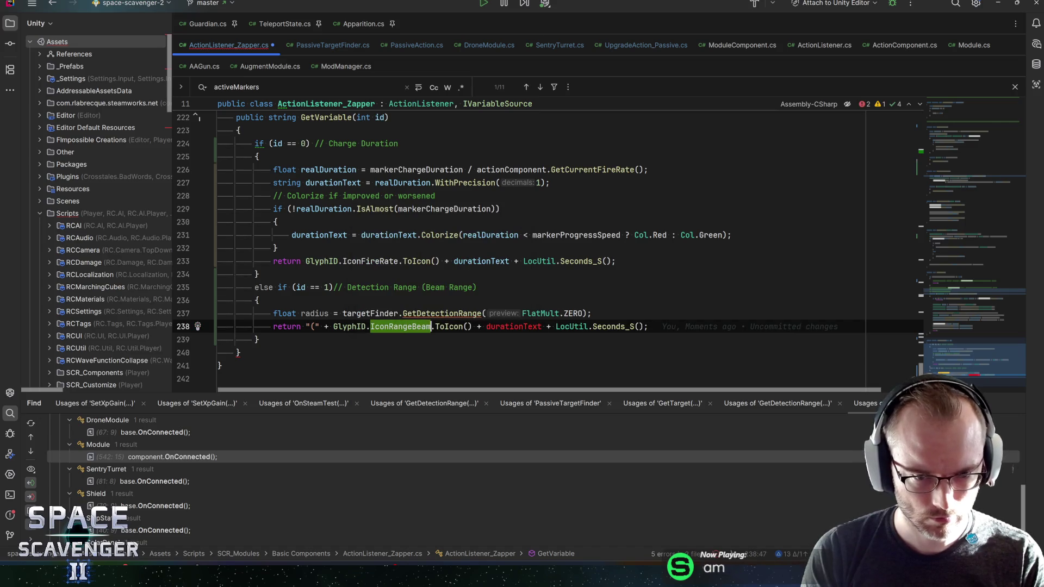
Replace durationText with radius.WithPrecision(1), drop the LocUtil.Seconds_S suffix, and append + ")".
key("ctrl+Right")
key("ctrl+Right")
key("ctrl+Right")
key("ctrl+shift+Right")
type("radius.withpre")
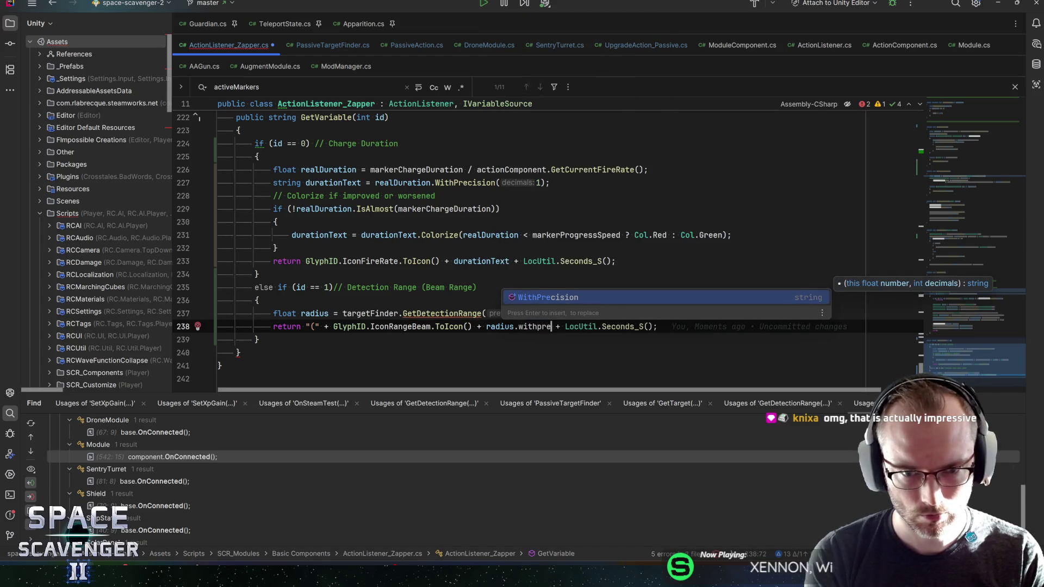
key("Return")
type("1")
key("shift+End")
key("shift+Left")
key("BackSpace")
key("End")
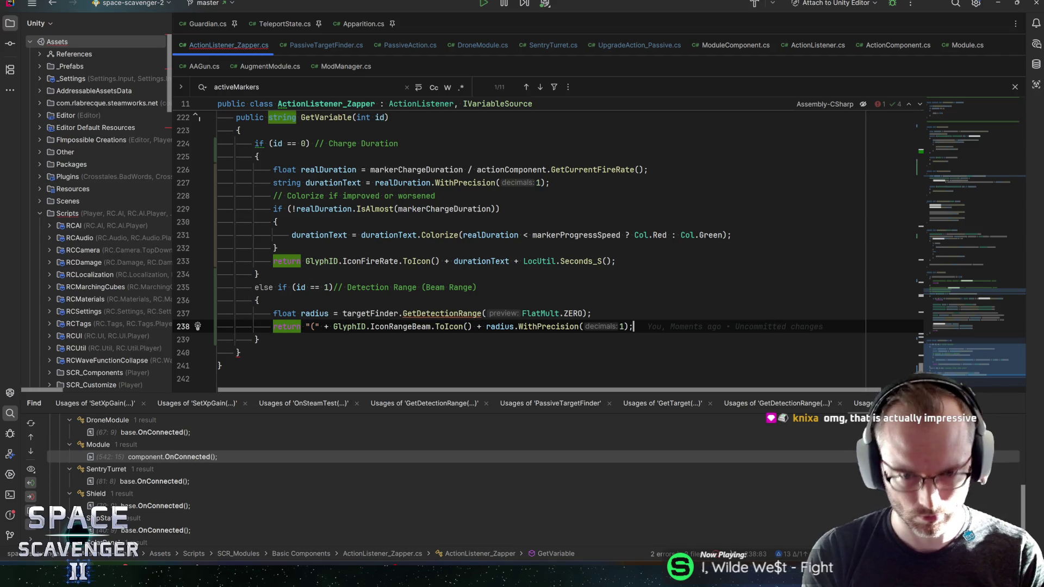
key("Left")
type("+ \")\"")
key("End")
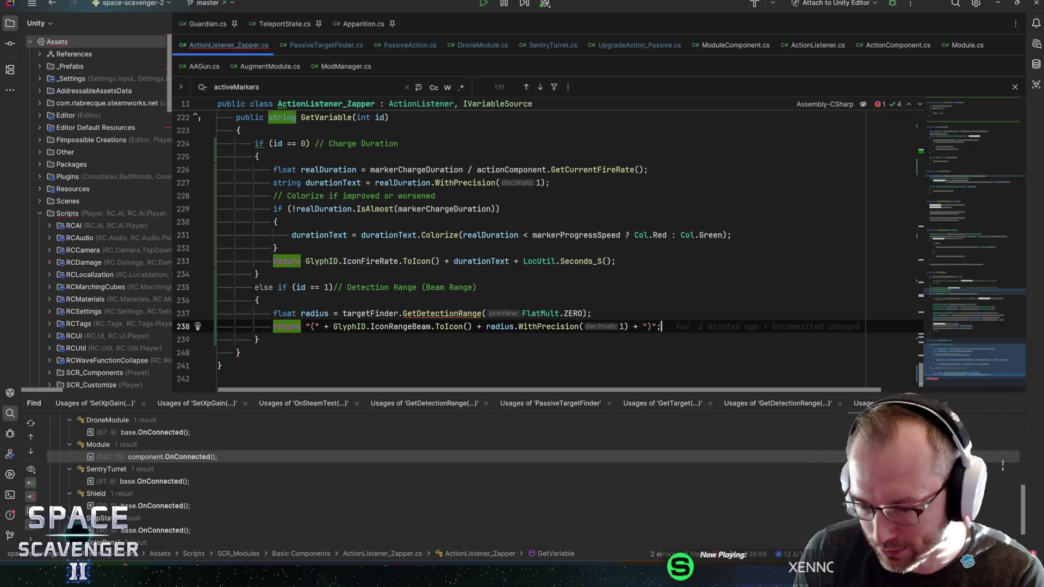
Review the radius and IconRangeBeam return lines in the Detection Range branch.
left_click(591, 313)
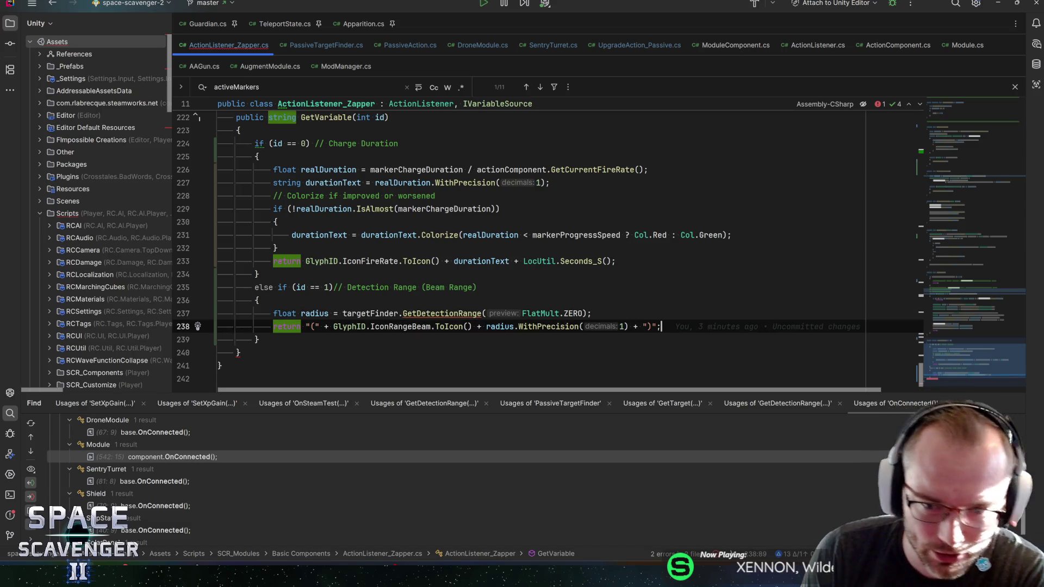
scroll(543, 245, "down", 2)
left_click(661, 261)
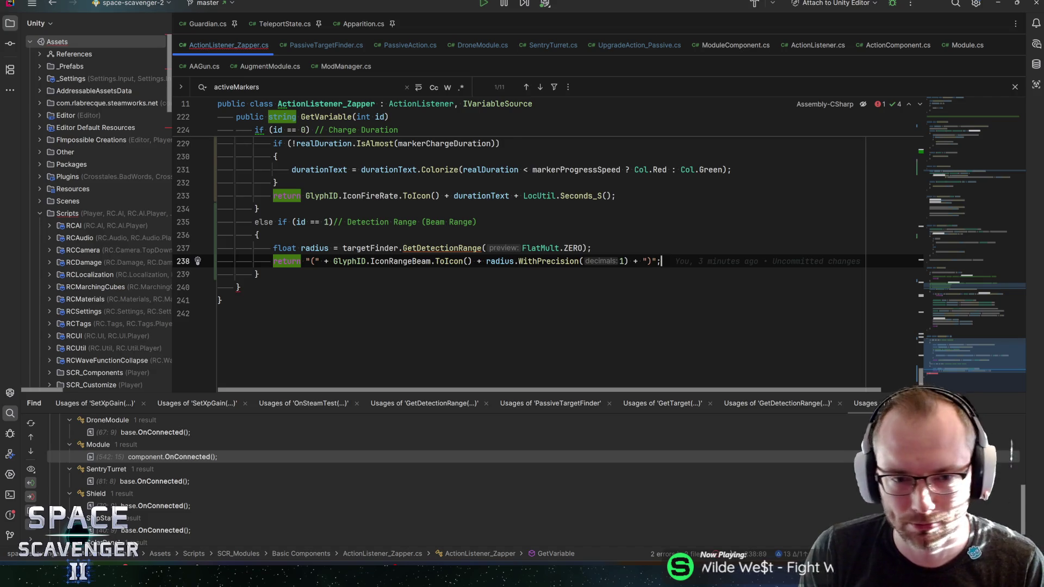
left_click(415, 261)
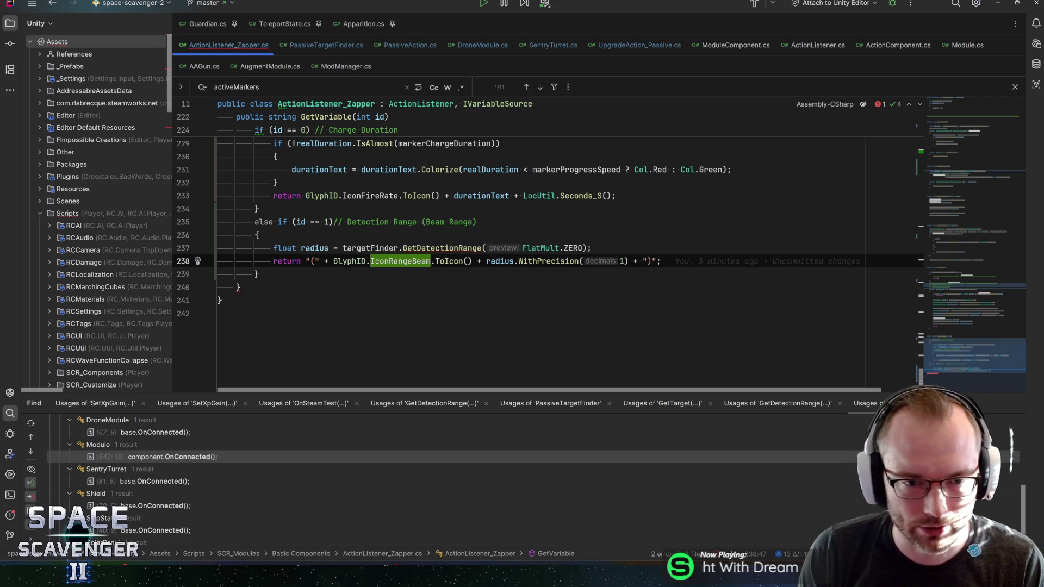
key("Down")
scroll(543, 245, "up", 3)
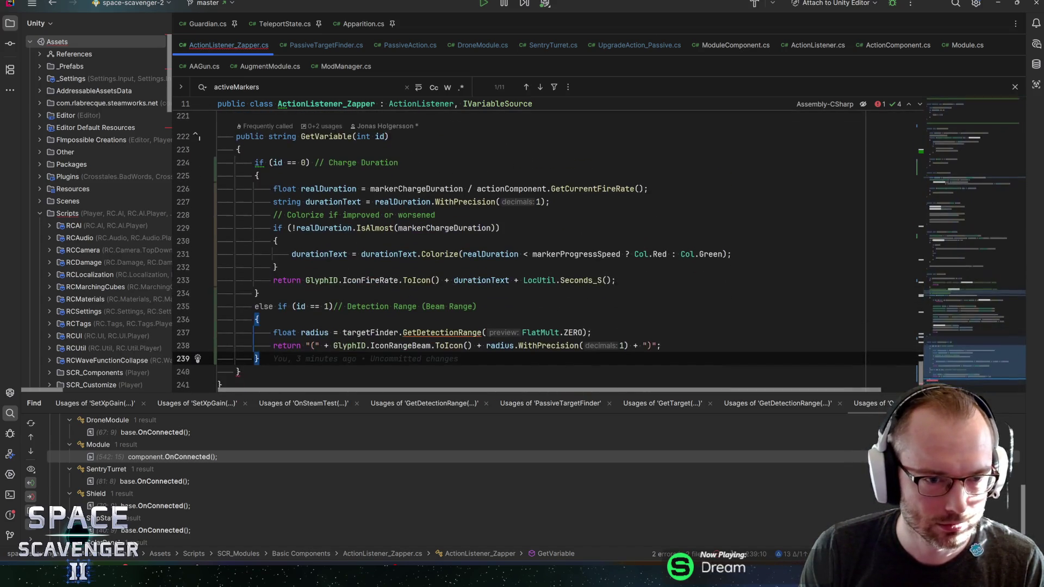
scroll(544, 245, "down", 1)
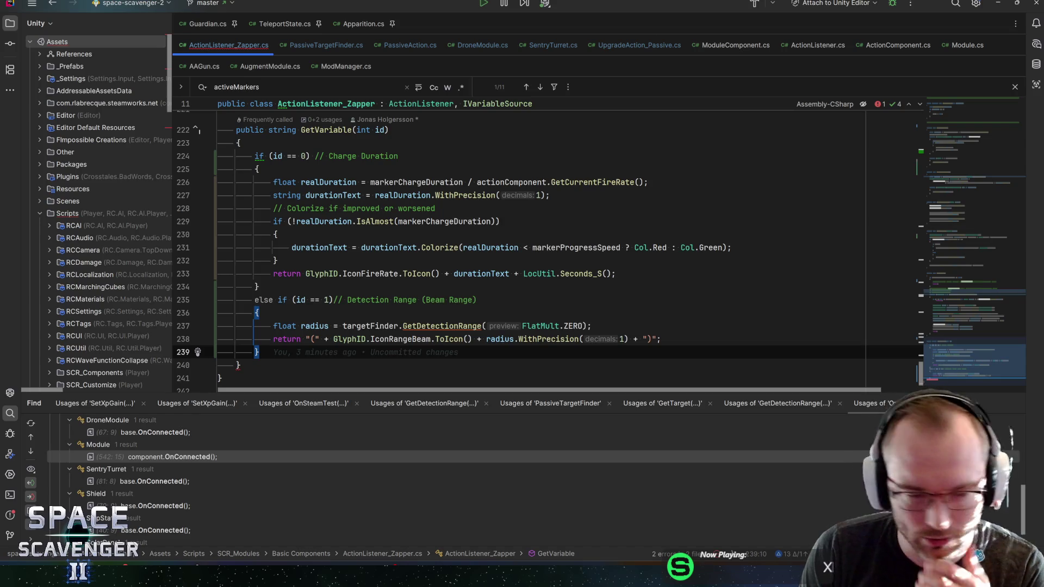
key("Up")
key("Up")
key("End")
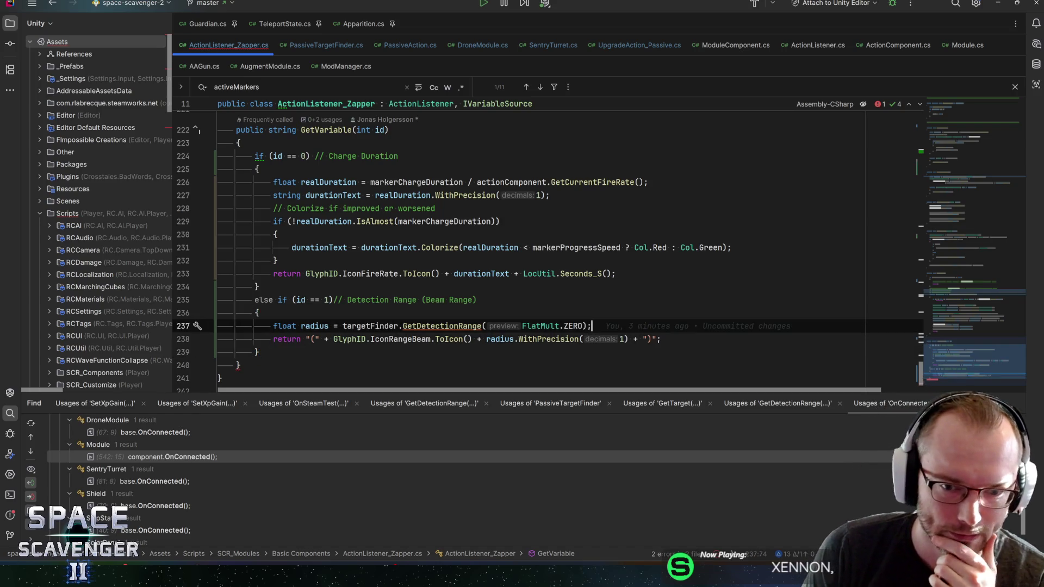
key("Up")
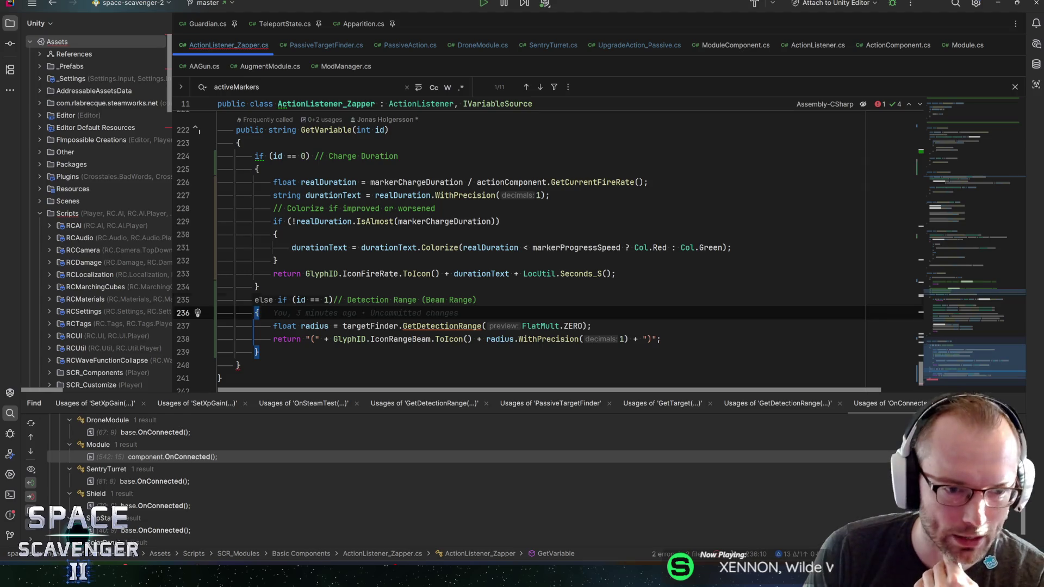
key("Up")
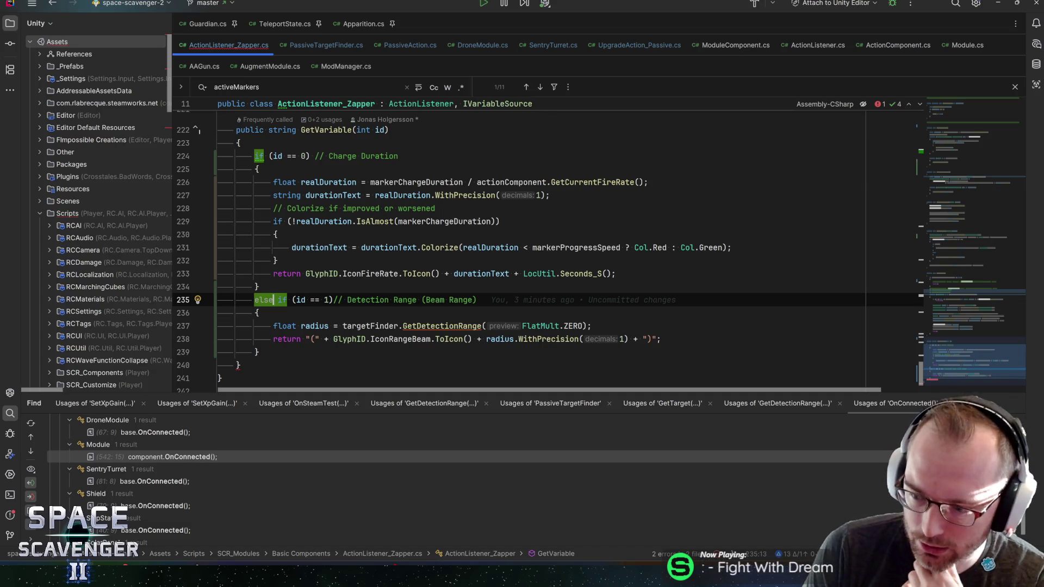
Add a fallback return ""; line after the Detection Range branch's closing brace.
key("Down")
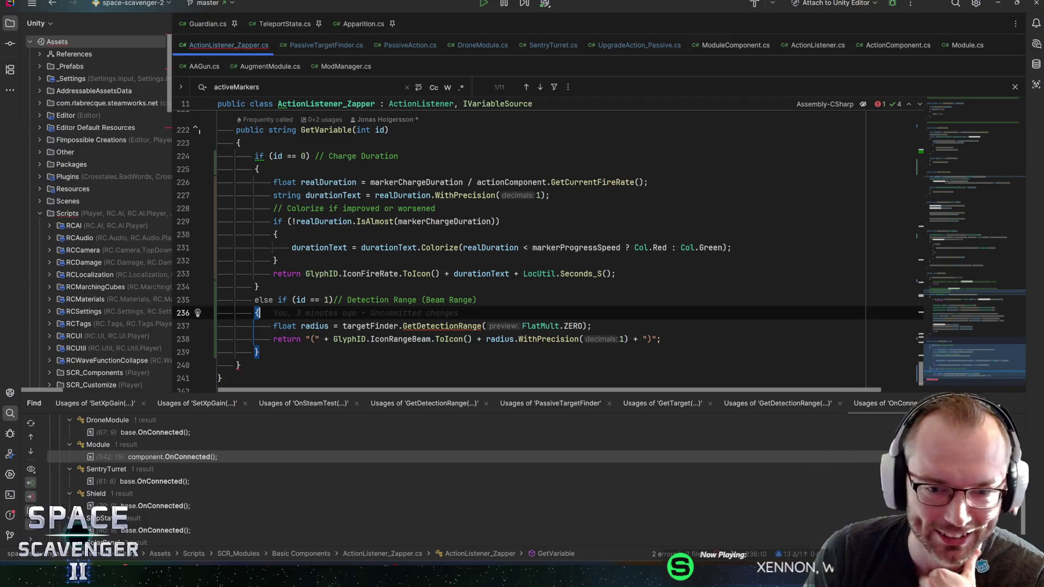
left_click(449, 299)
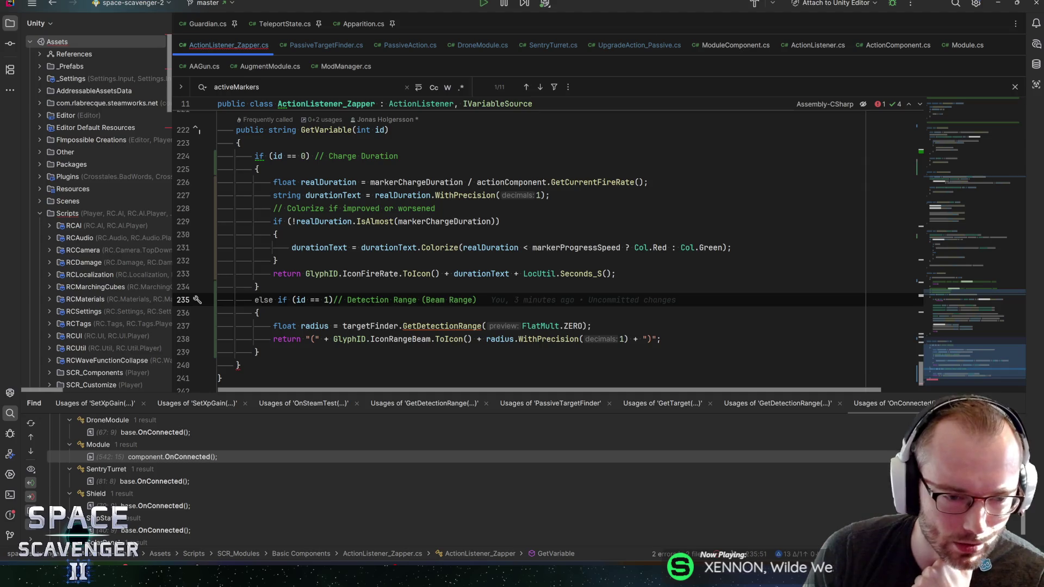
key("Down")
key("Down")
key("Down")
key("Down")
key("Return")
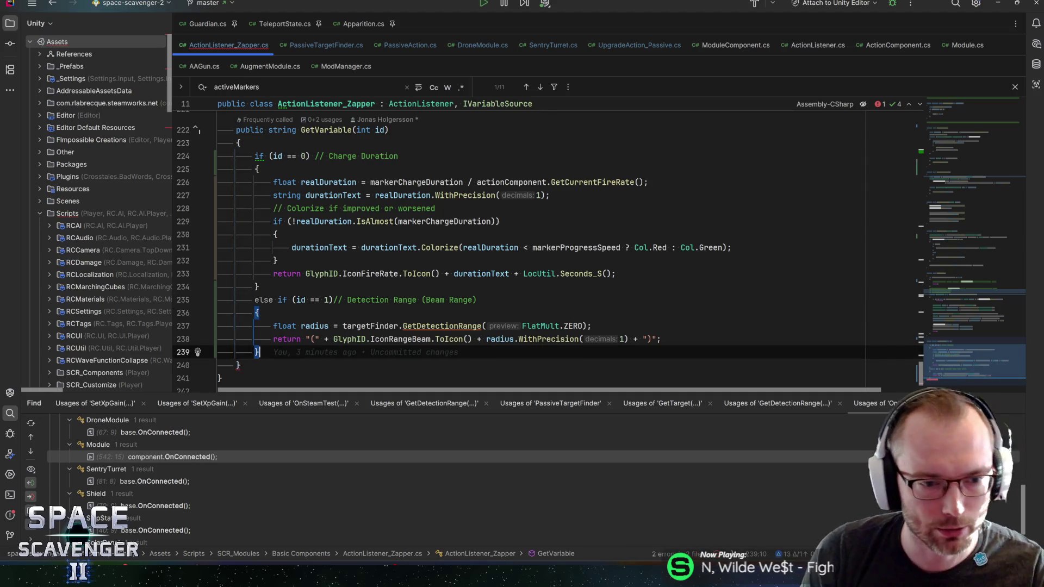
type("ret")
type("urn")
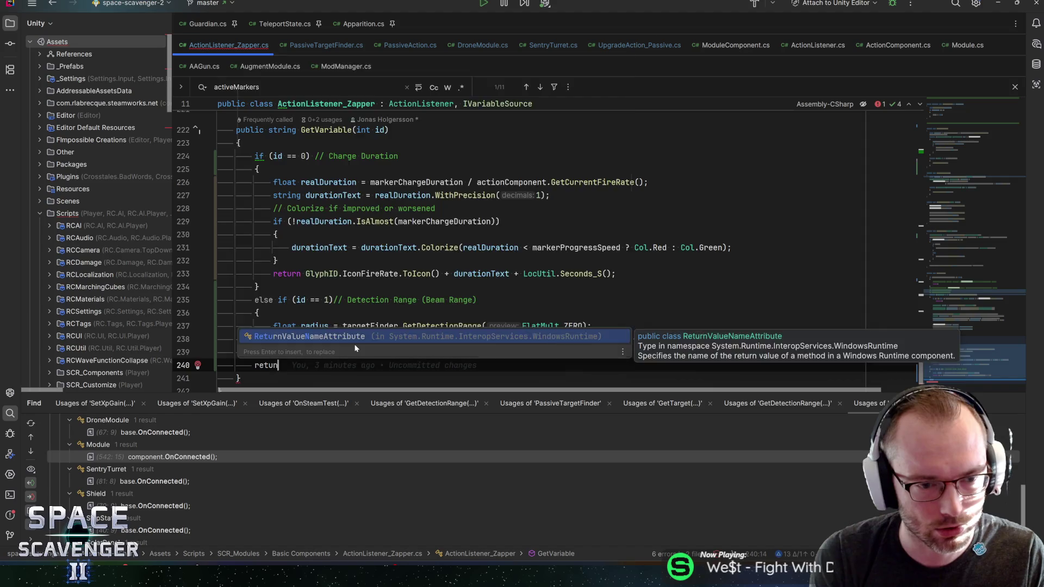
type(" \"\";")
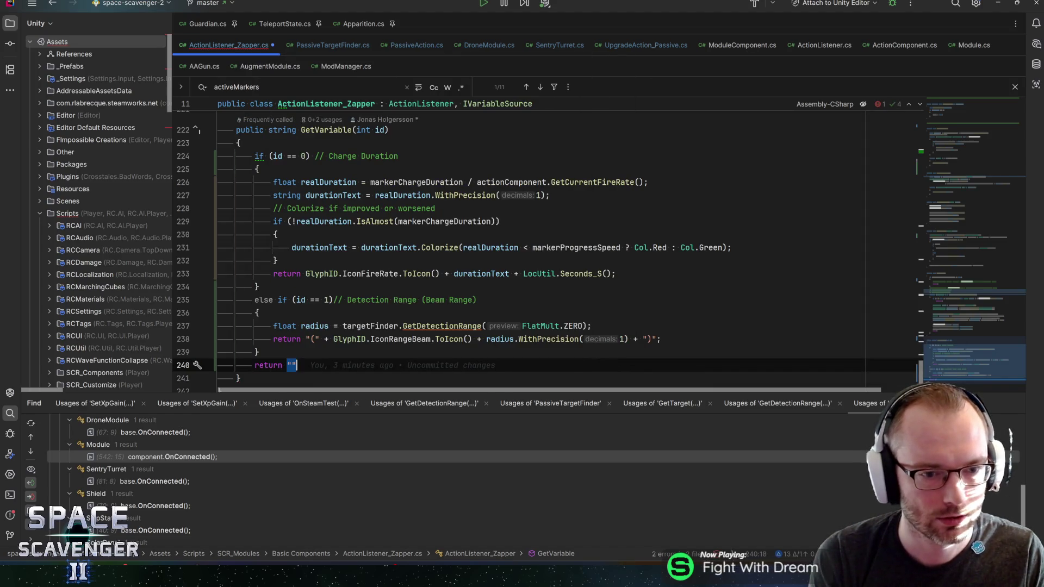
Delete the else before the id 1 check and convert the if chain into a switch on id.
left_click(218, 353)
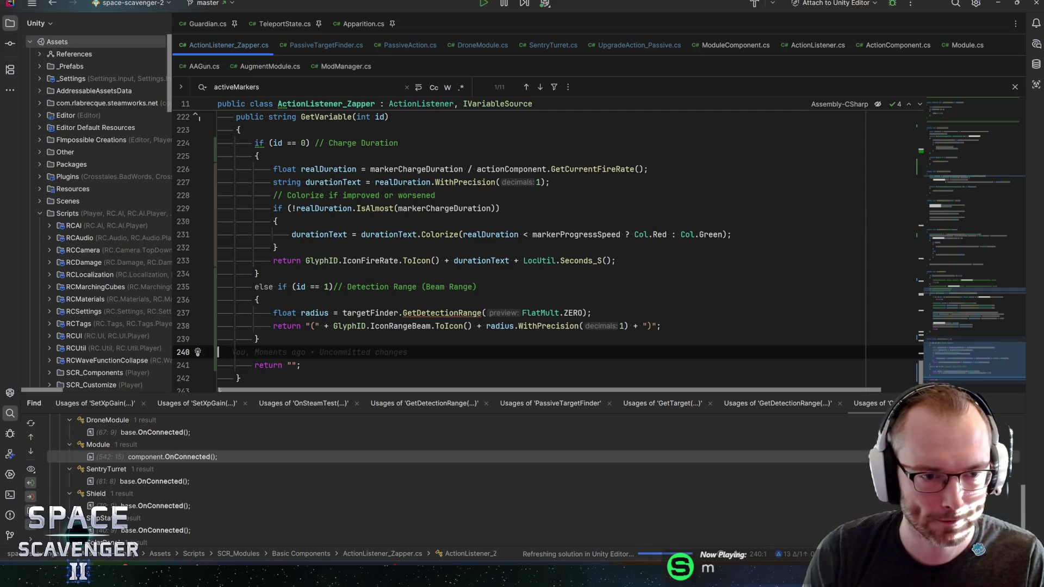
left_click(264, 286)
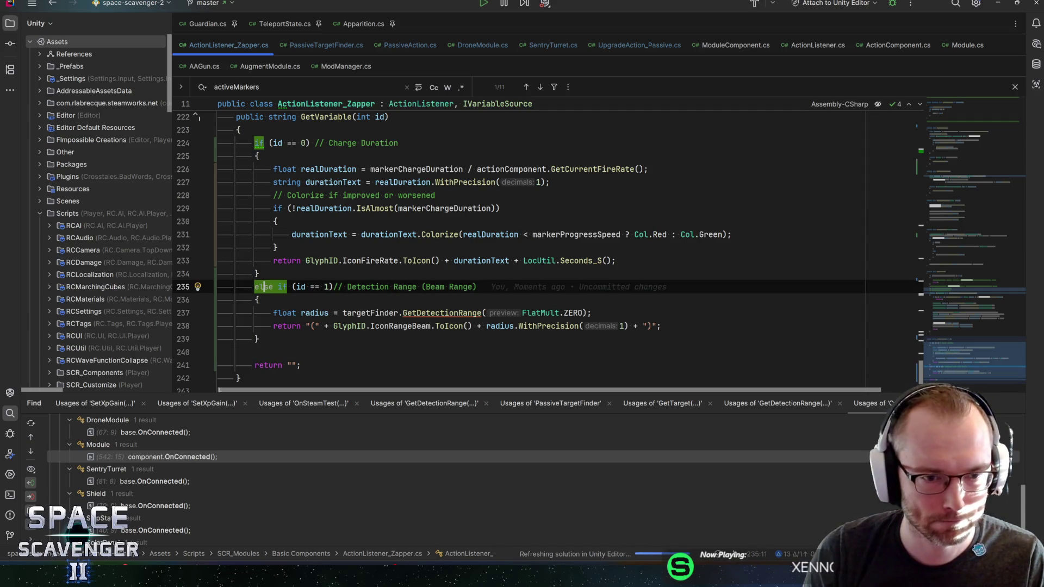
key("BackSpace")
key("BackSpace")
key("Delete")
key("Delete")
key("Delete")
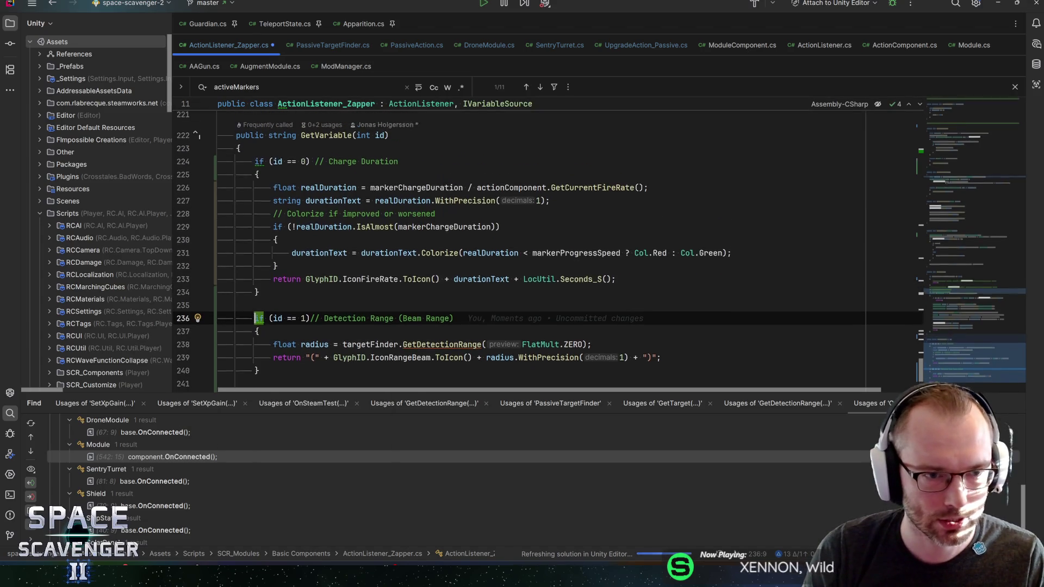
key("Return")
left_click(259, 169)
key("alt+Return")
key("Return")
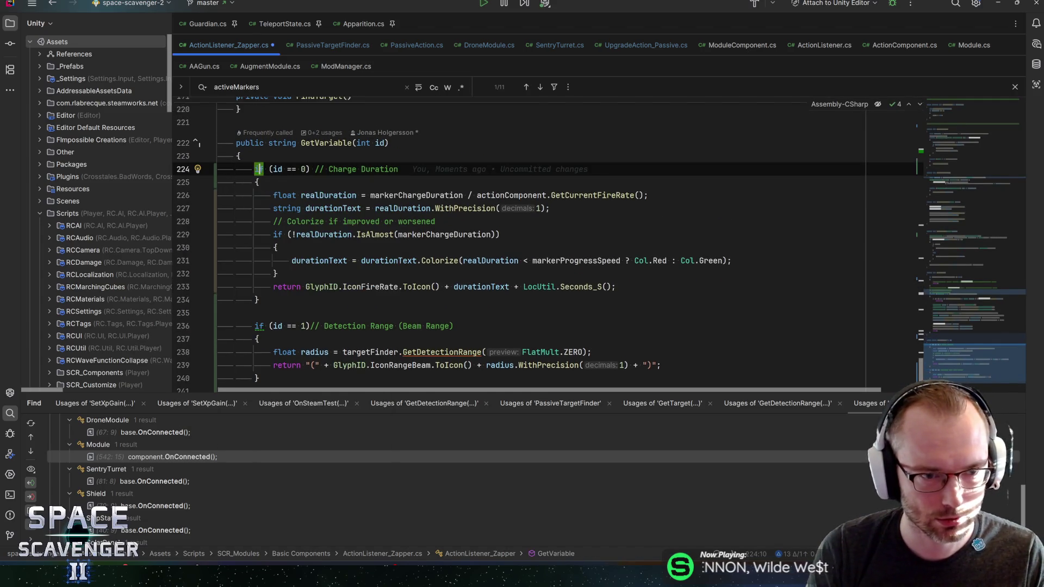
left_click(273, 222)
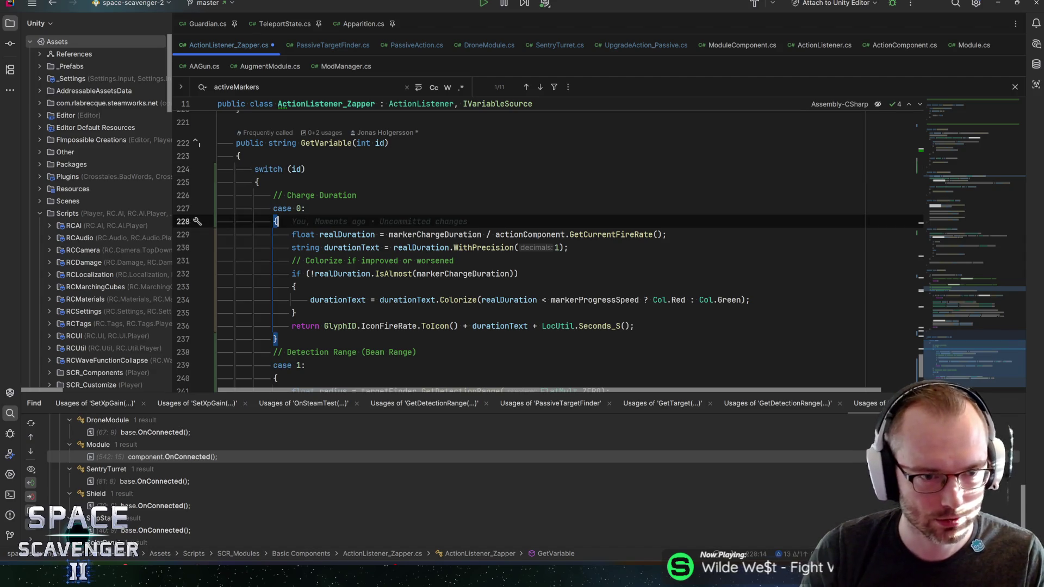
Remove case 0's braces and move the Charge Duration and Detection Range comments beside their cases.
key("ctrl+x")
key("Down")
key("Down")
key("Down")
key("Down")
key("Down")
key("ctrl+x")
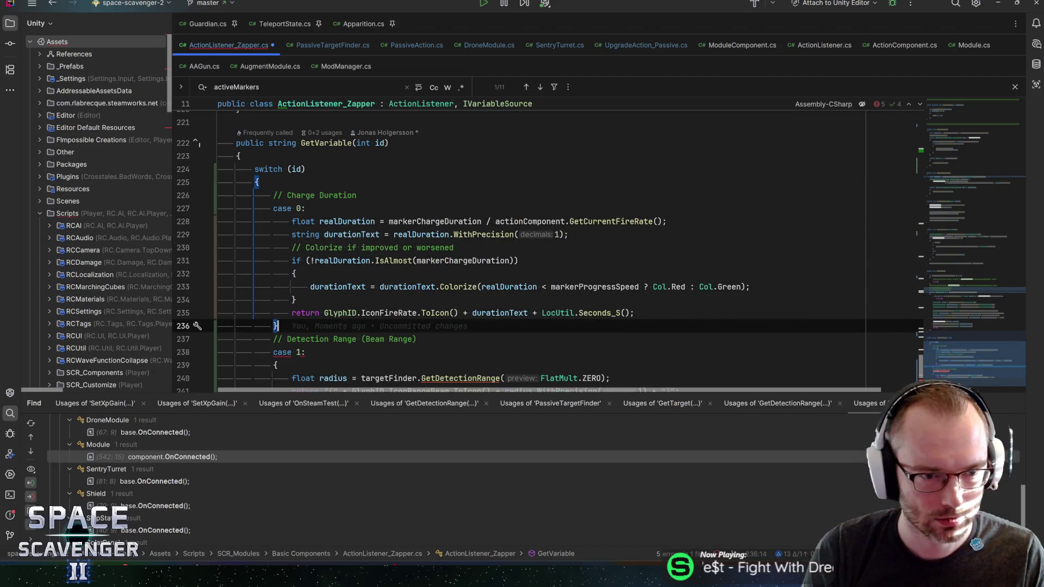
key("shift+End")
key("ctrl+x")
key("Down")
key("End")
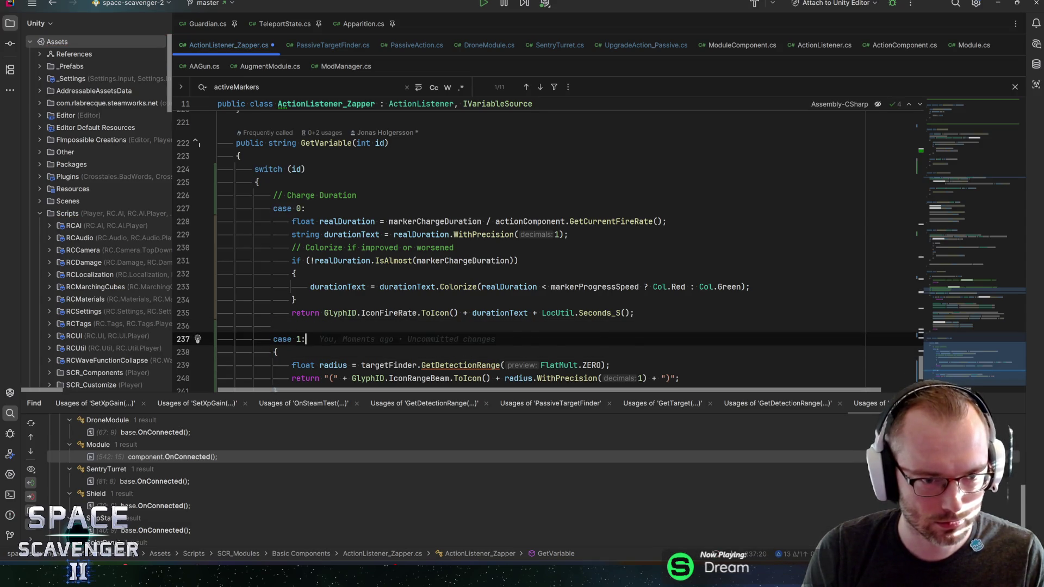
key("ctrl+v")
key("Up")
key("Up")
key("Up")
Delete case 1's body braces and the blank line after case 0, then save ActionListener_Zapper.cs.
key("Up")
key("Home")
key("shift+End")
key("ctrl+x")
key("Down")
key("End")
key("ctrl+v")
key("Up")
key("BackSpace")
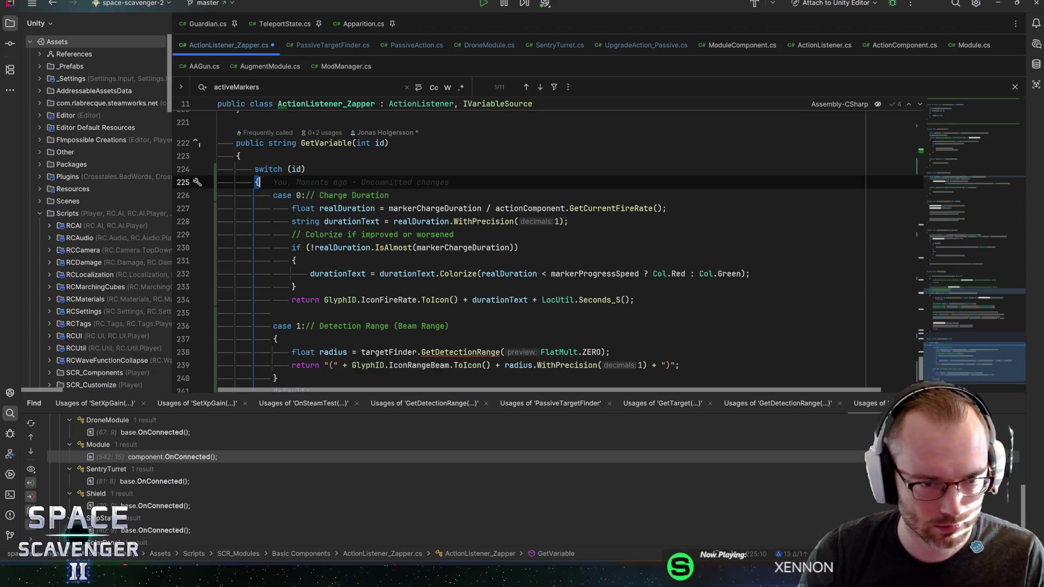
key("Down")
key("Down")
key("Down")
key("ctrl+x")
key("Down")
key("Down")
key("ctrl+x")
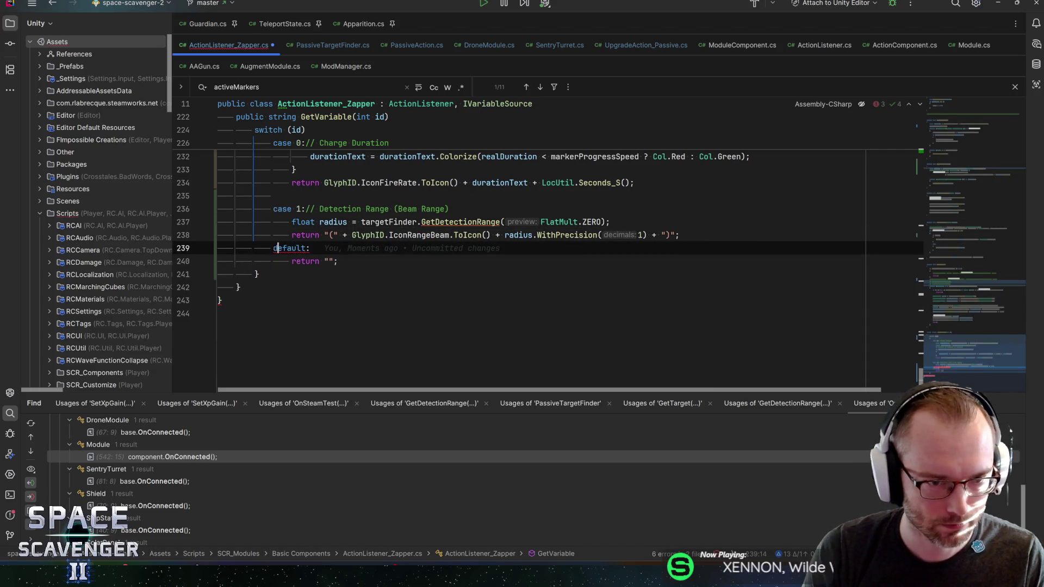
key("Up")
key("Up")
key("Up")
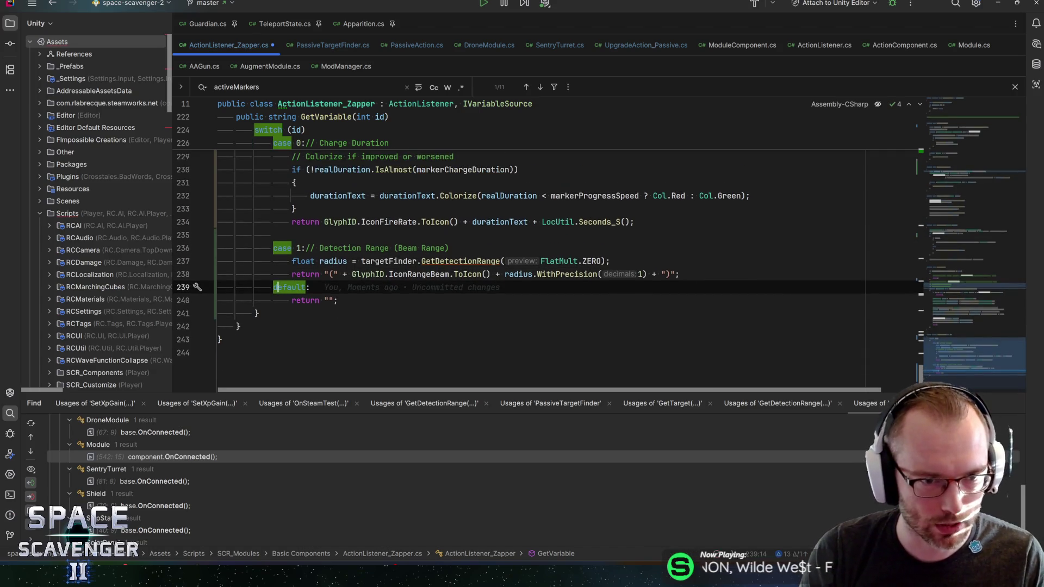
key("BackSpace")
scroll(544, 251, "down", 2)
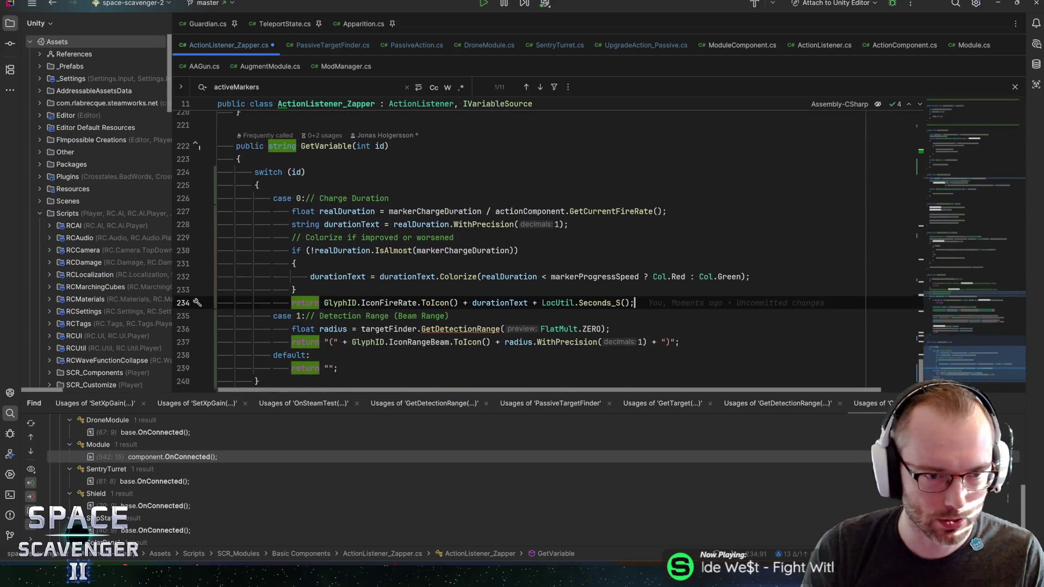
key("ctrl+s")
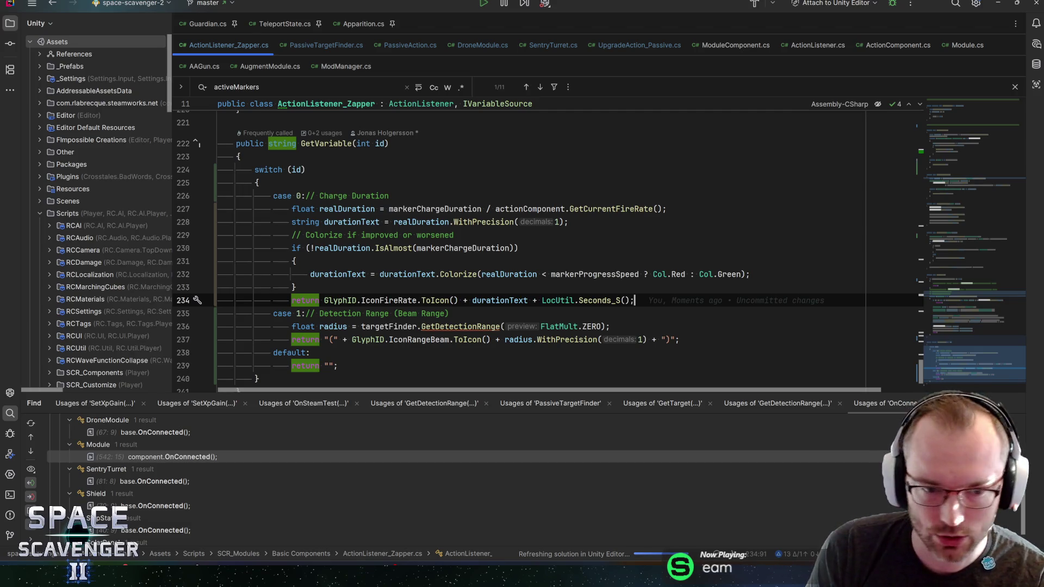
Review the GetVariable switch block and its default empty-string return, then go back to Unity.
left_click(297, 287)
left_click(296, 261)
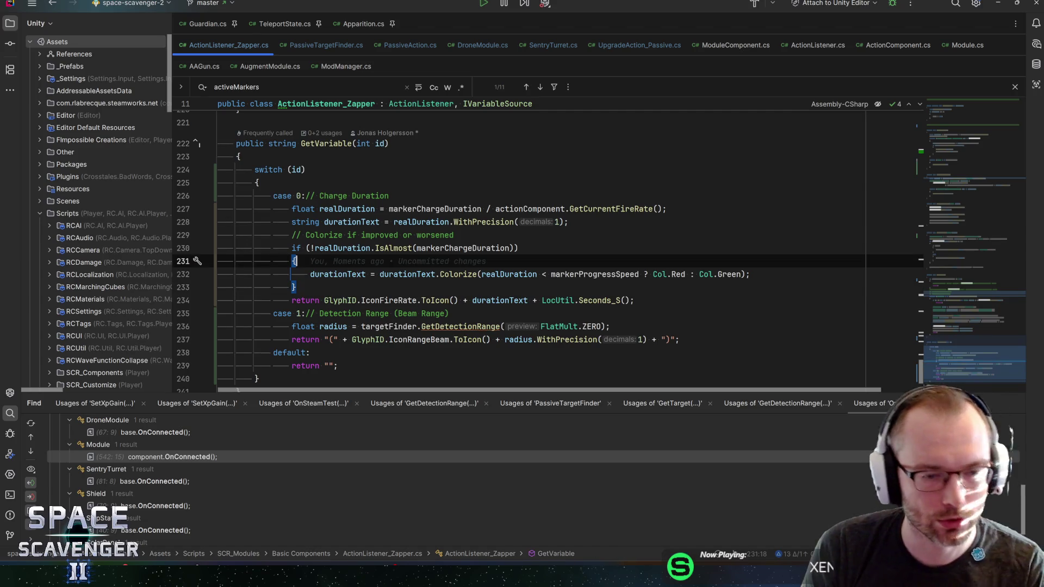
key("Up")
key("Up")
key("Up")
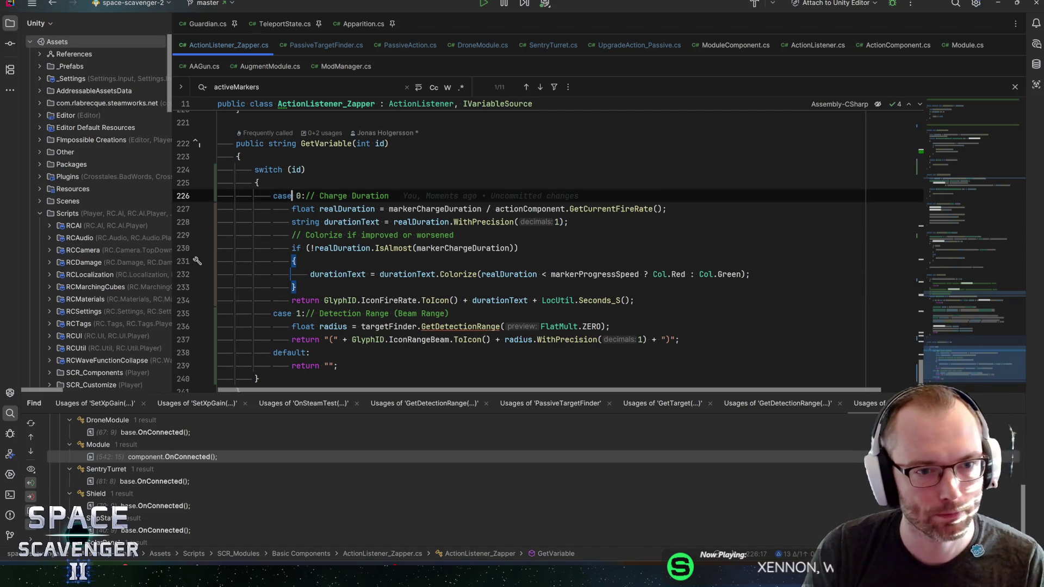
key("Down")
key("Down")
key("Down")
left_click(293, 261)
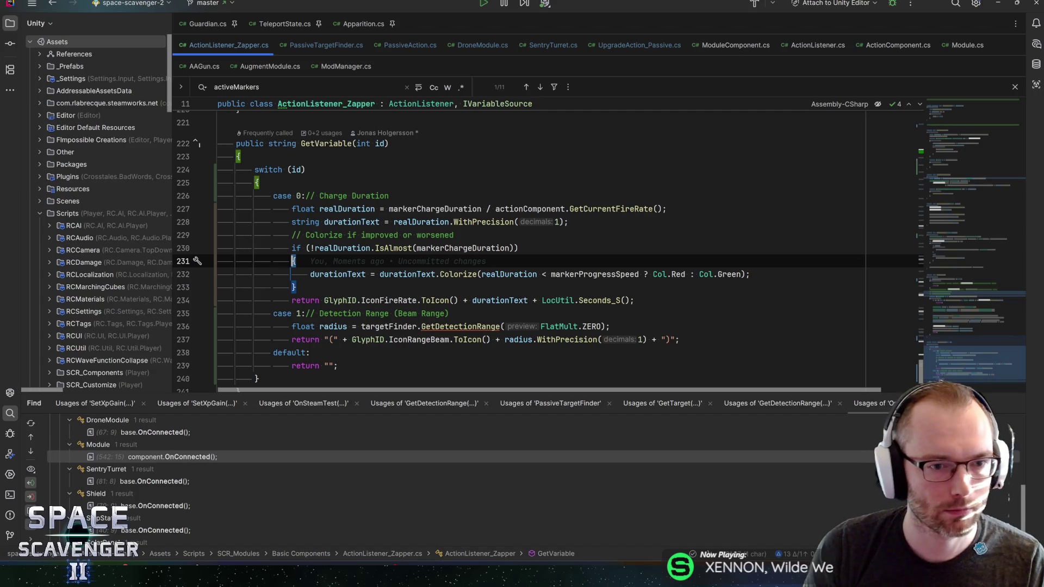
left_click(297, 287)
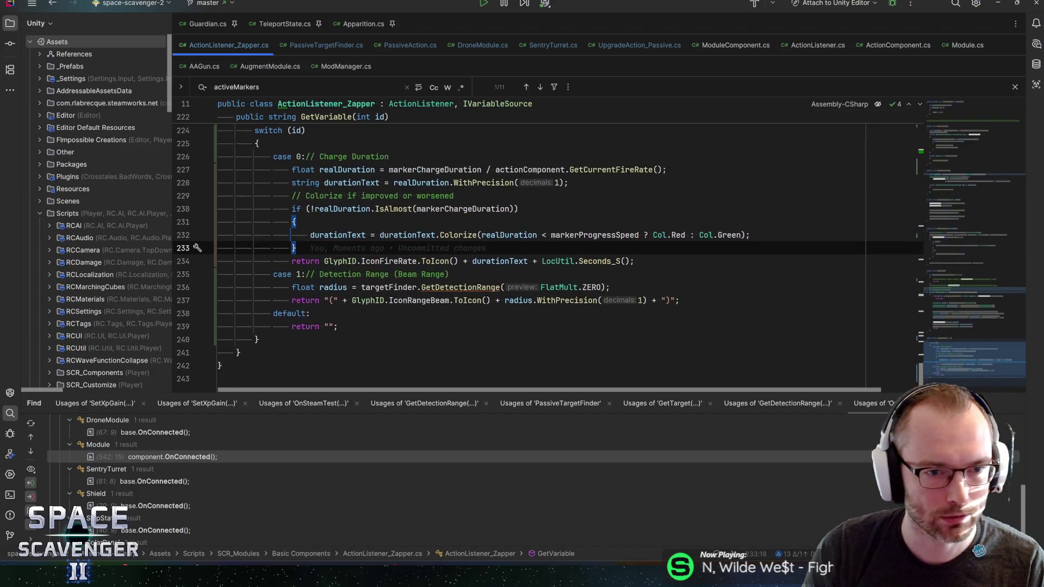
mouse_move(228, 170)
left_mouse_down()
mouse_move(305, 300)
mouse_move(326, 366)
mouse_move(261, 379)
left_mouse_up()
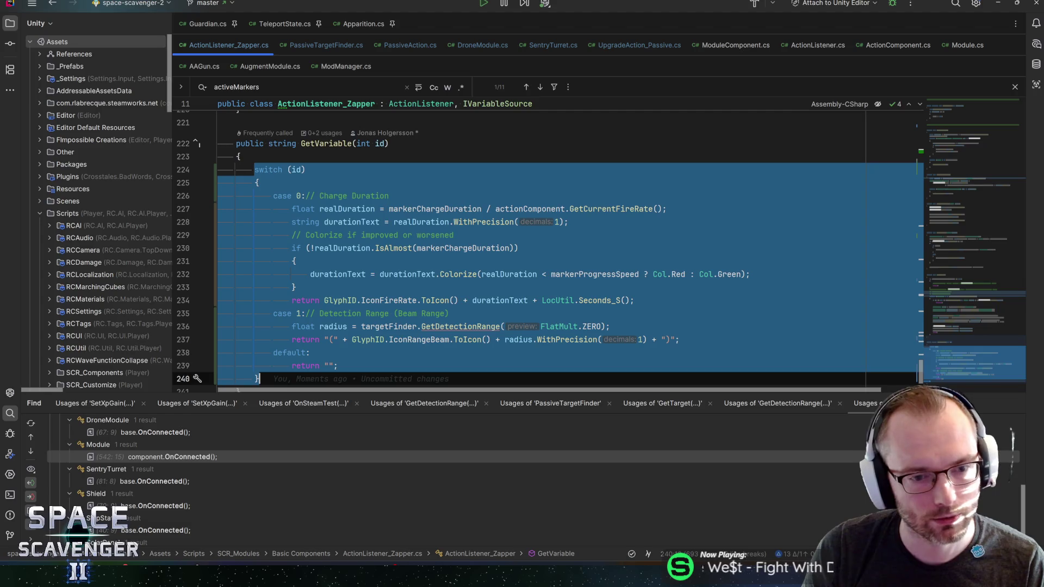
left_click(339, 365)
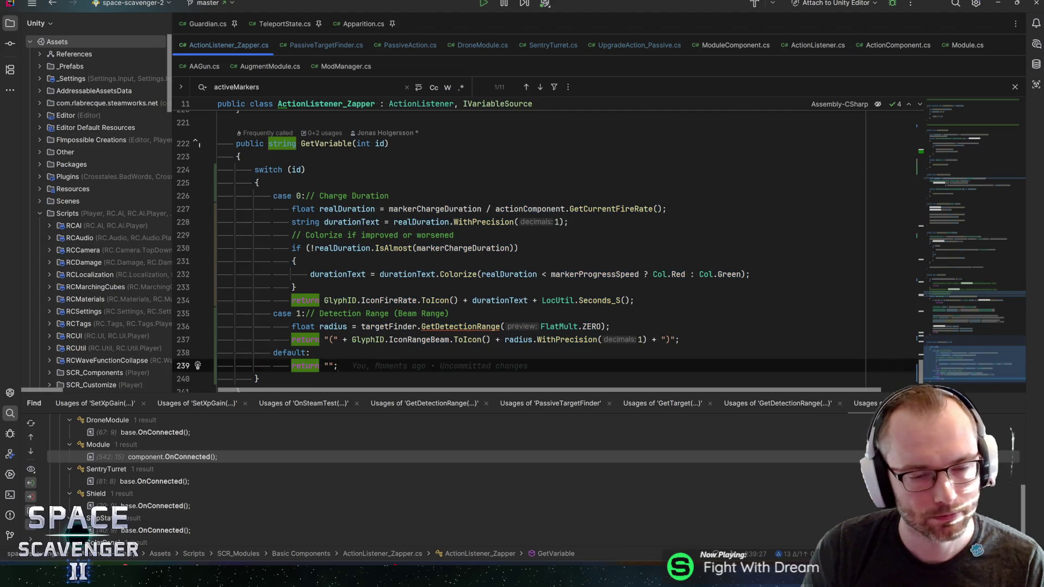
scroll(260, 140, "down", 1)
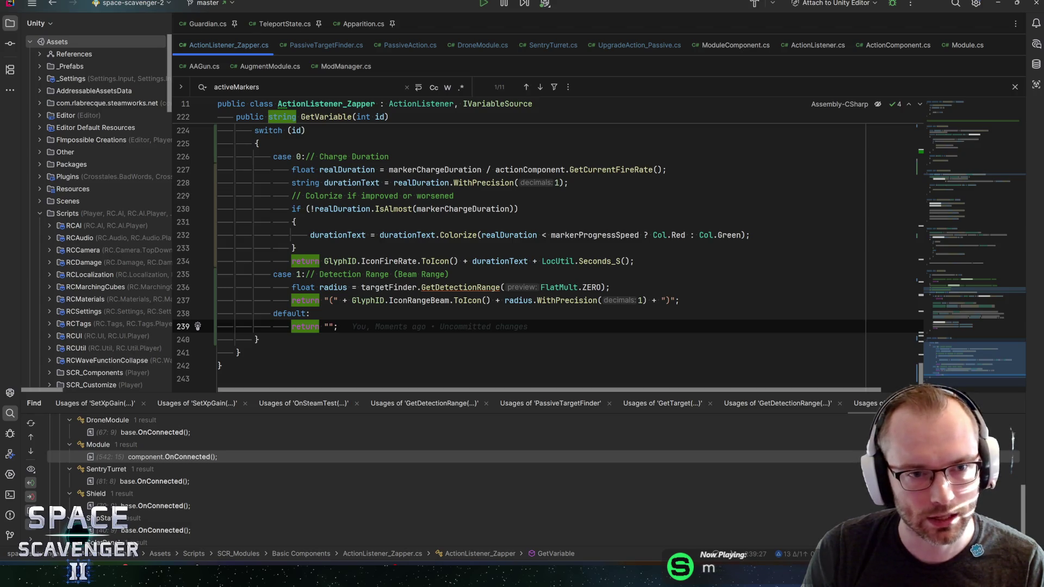
key("ctrl+w")
key("ctrl+w")
key("ctrl+w")
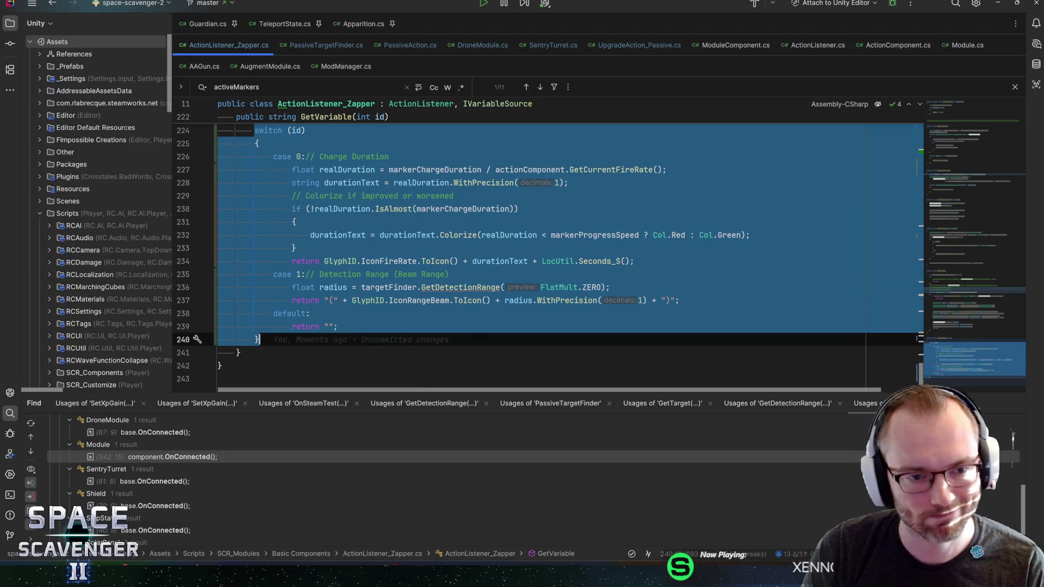
key("Escape")
left_click(296, 248)
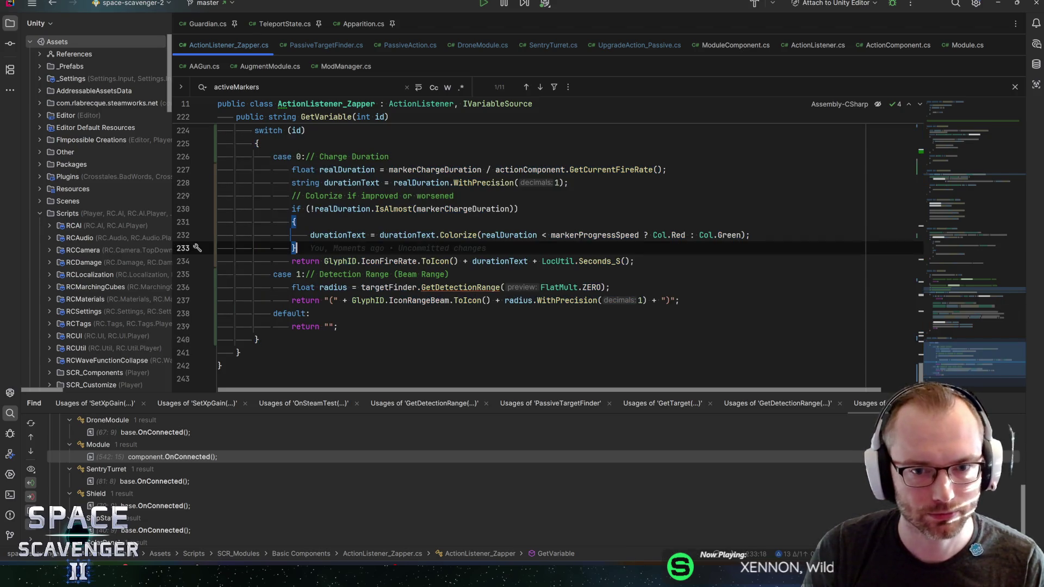
key("alt+Tab")
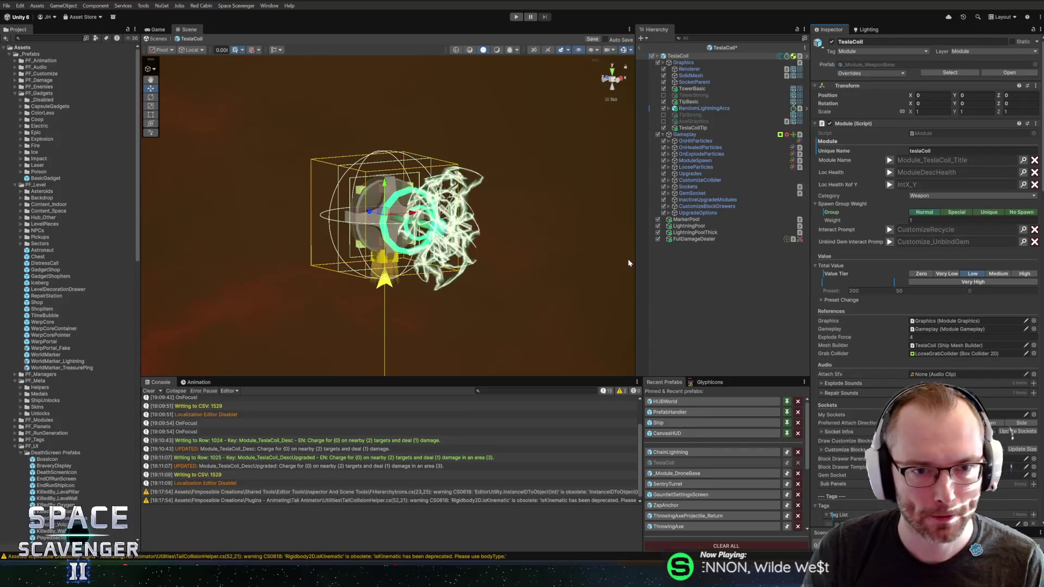
Save the TeslaCoil prefab and select UpgradeC_aoe under UpgradeOptions.
scroll(924, 228, "down", 15)
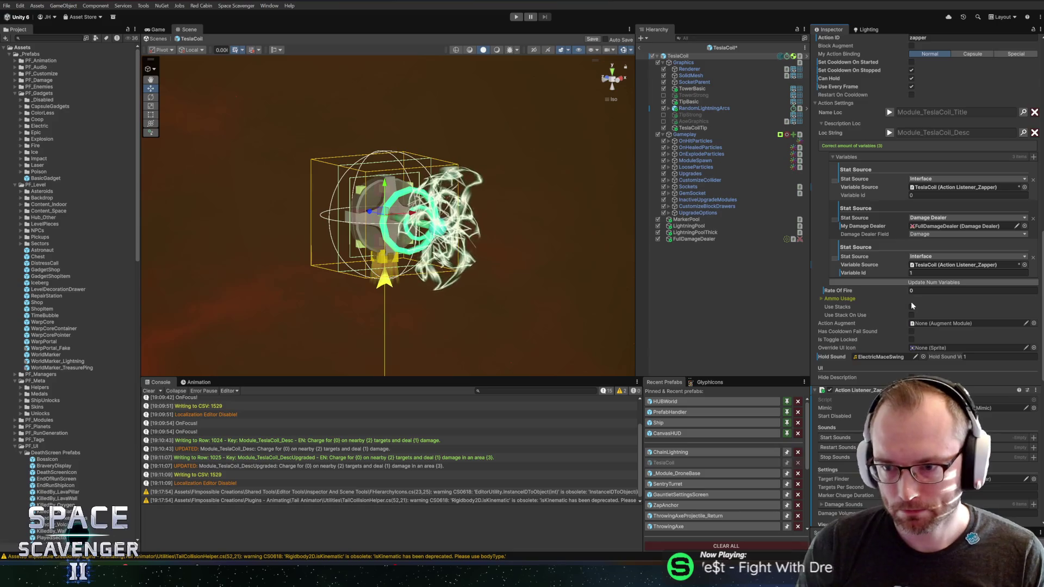
key("ctrl+s")
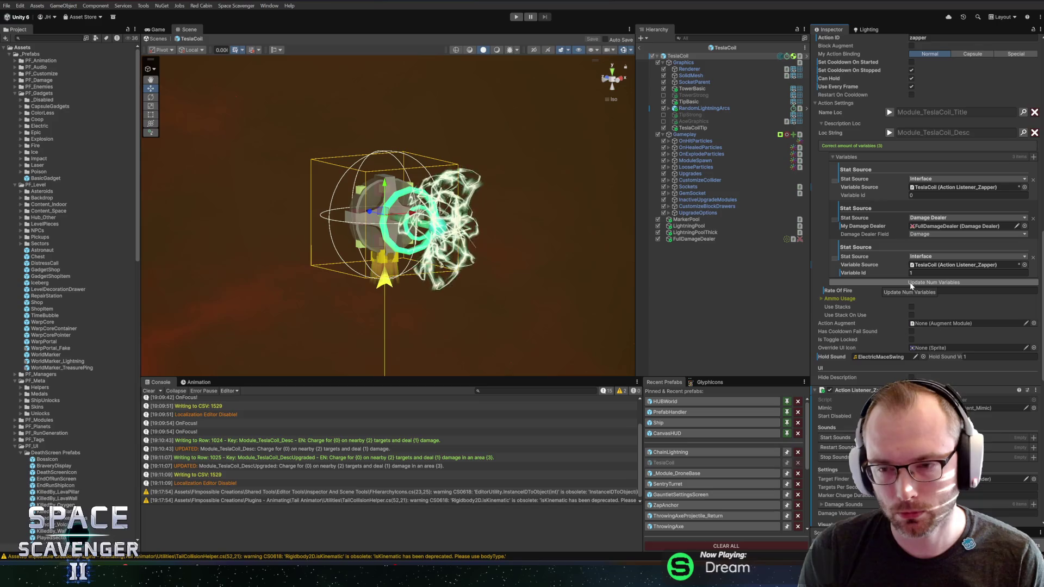
left_click(668, 212)
left_click(689, 232)
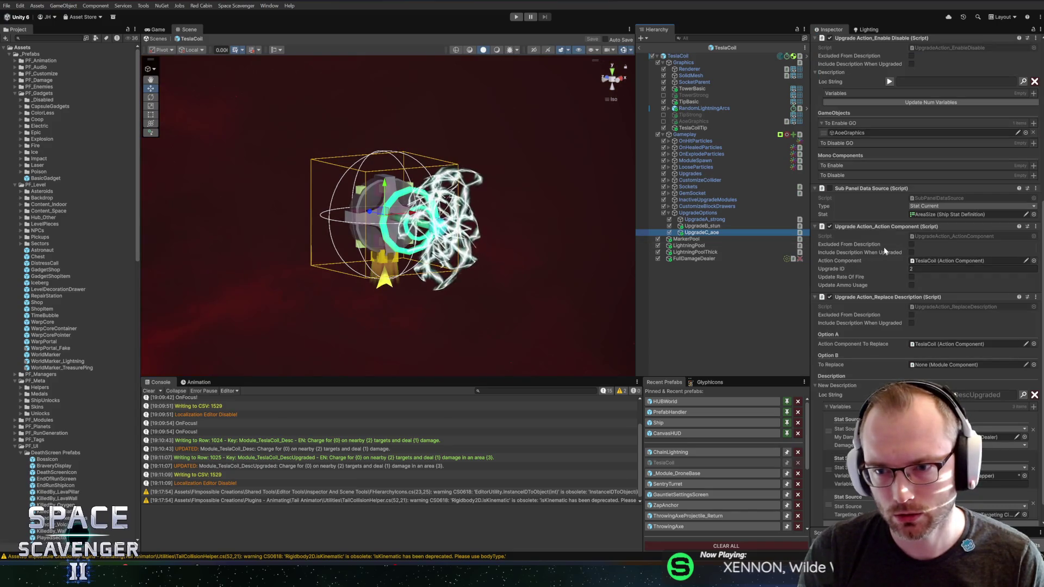
scroll(866, 312, "down", 1)
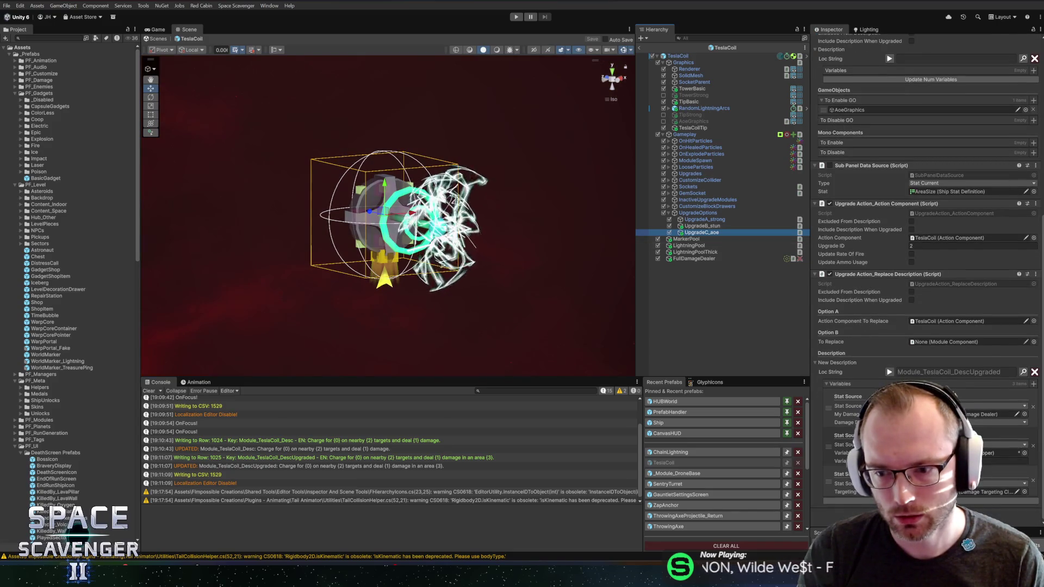
Add a fourth description variable with an 'inter' source, move Targeting to fourth, save, and exit the prefab.
left_click(1033, 384)
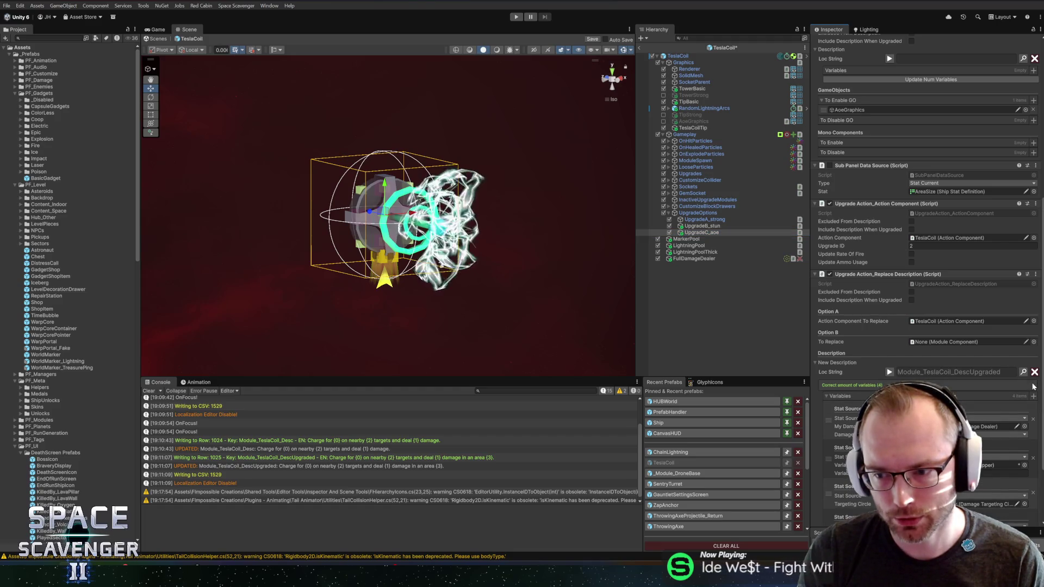
scroll(892, 365, "down", 4)
left_click(889, 285)
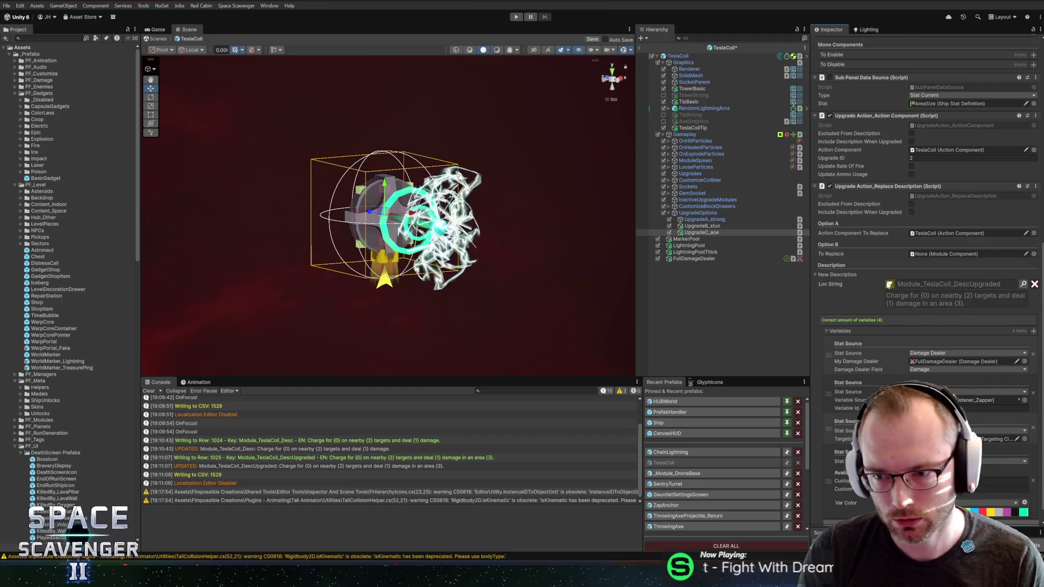
left_click_drag(828, 480, 828, 429)
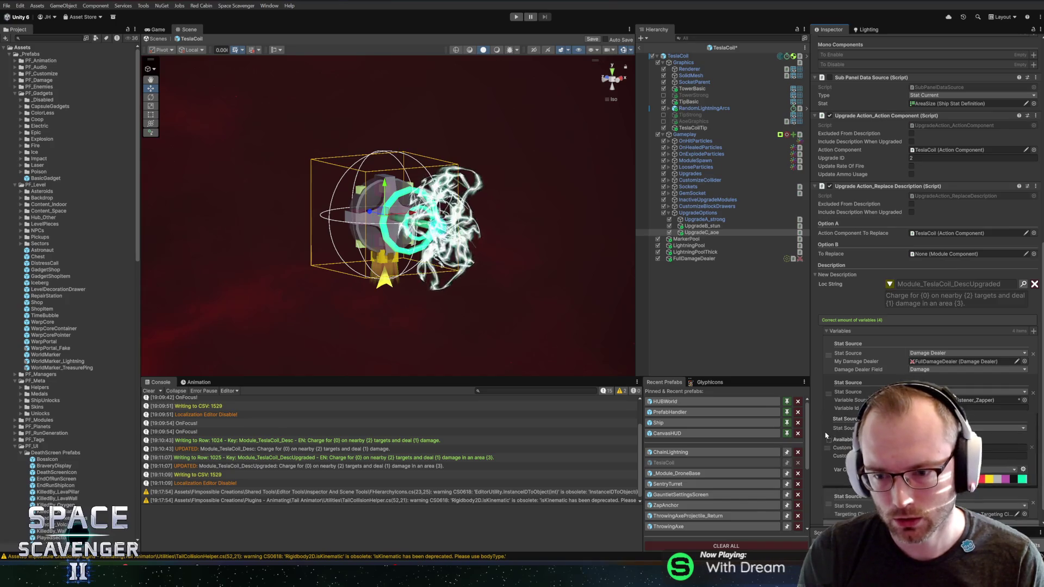
left_click(968, 370)
type("inter")
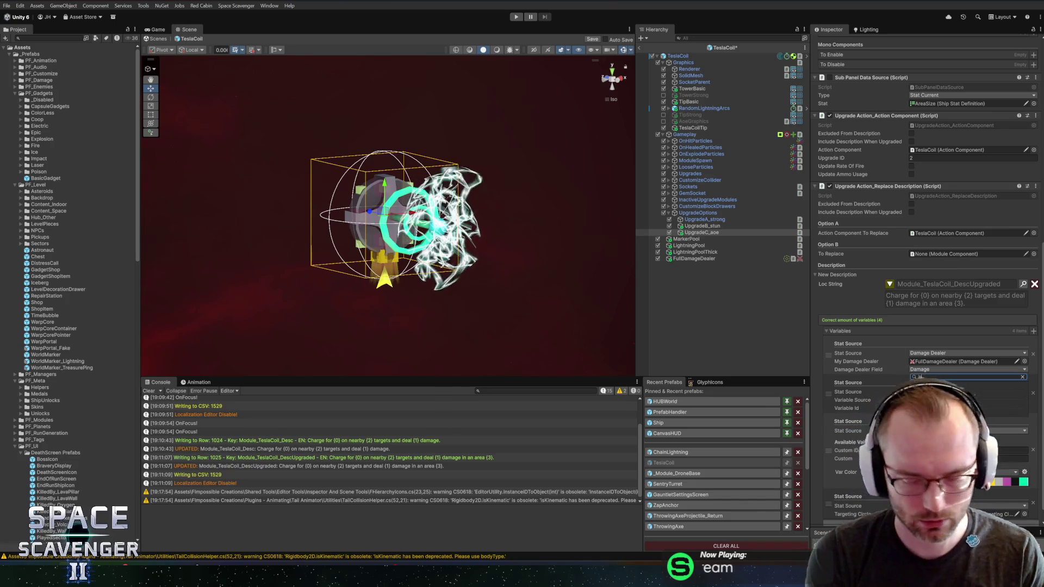
key("Escape")
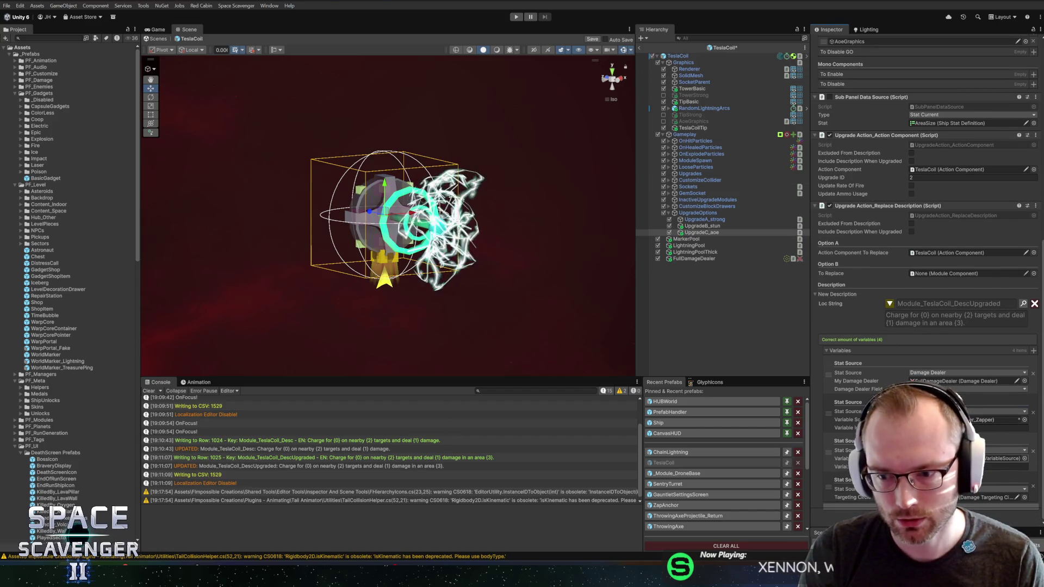
key("ctrl+s")
left_click(640, 48)
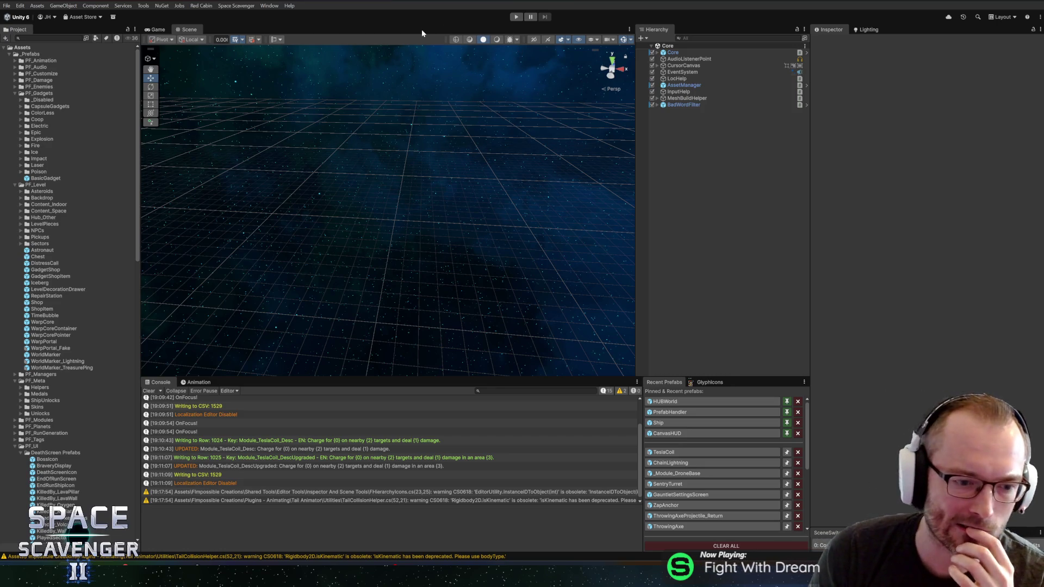
Start Play mode, maximize the Game view and fly the ship right across the station.
left_click(517, 16)
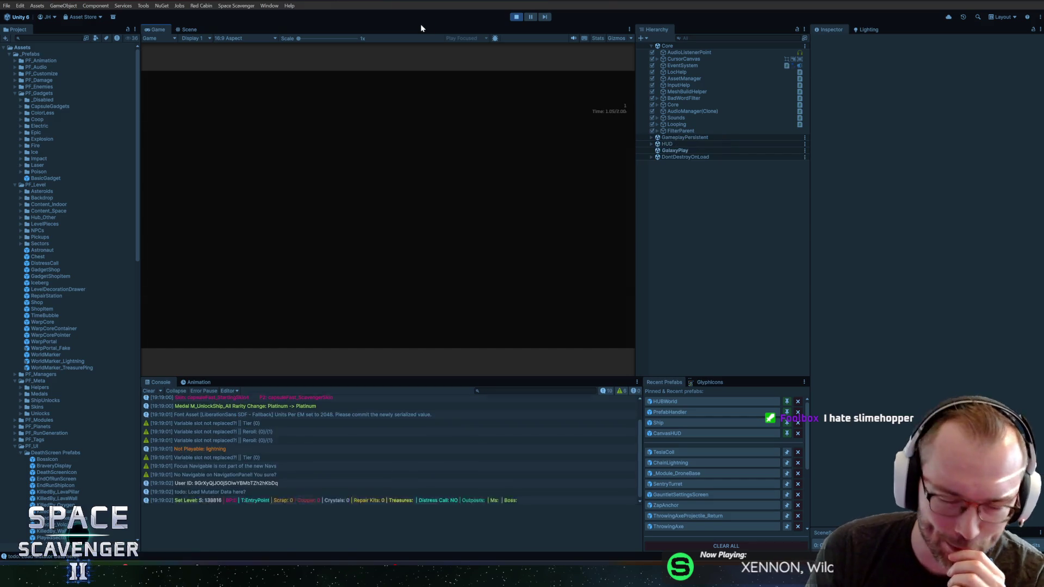
key("shift+space")
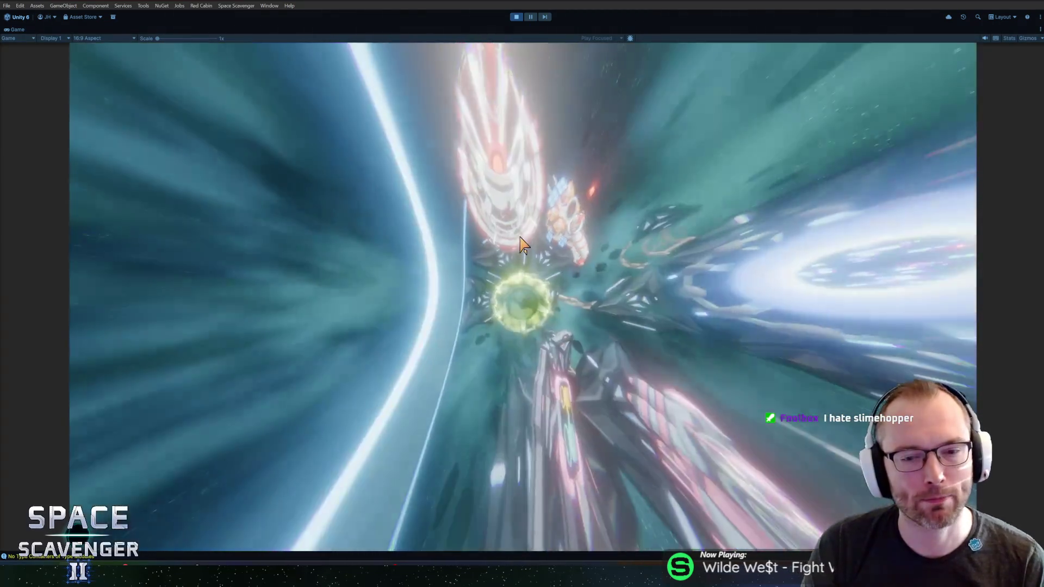
key("d")
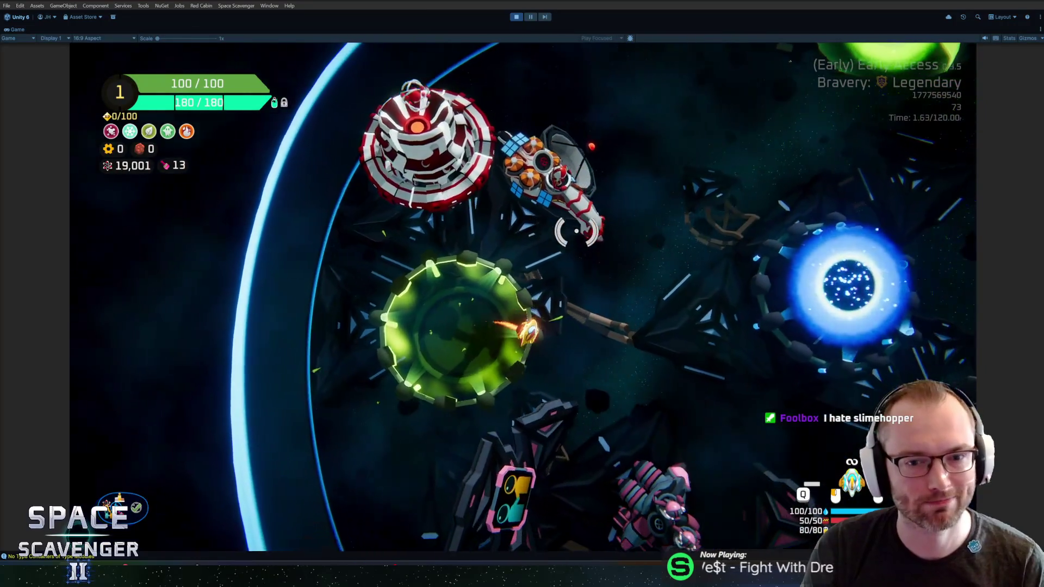
key("d")
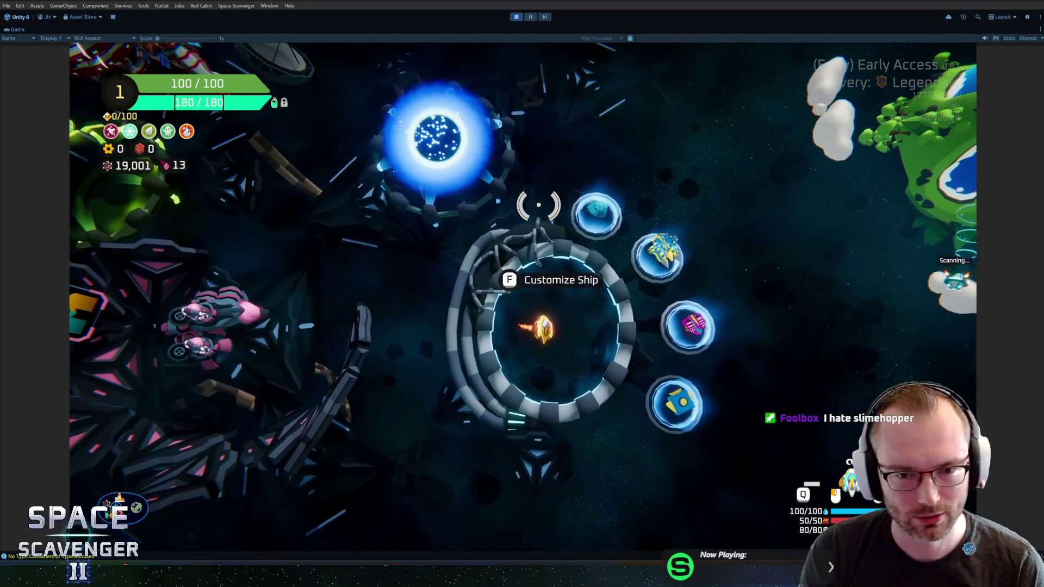
Open and close Customize Ship, then park the ship on the blue Start Trial portal.
key("f")
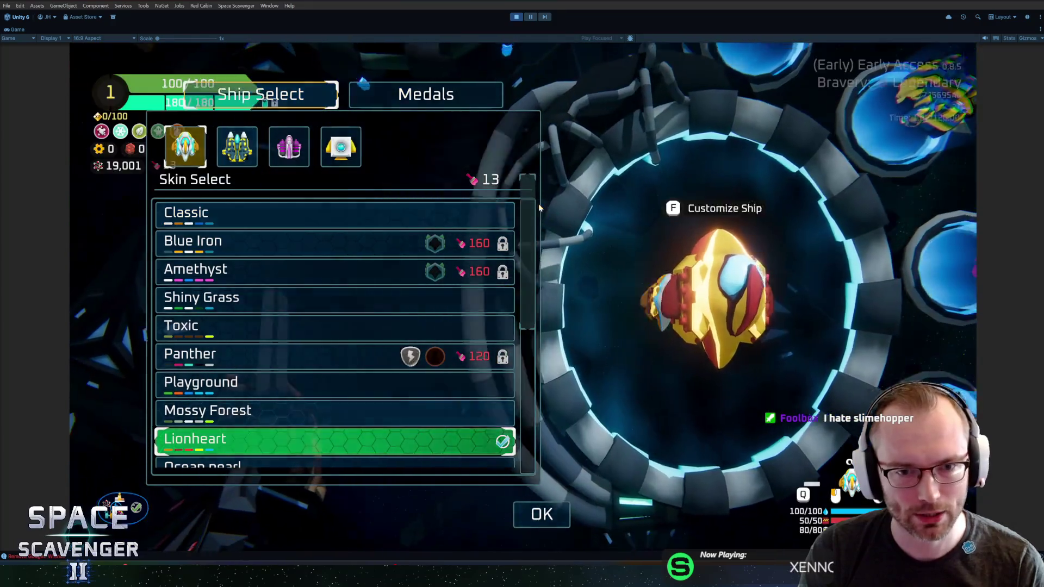
key("Escape")
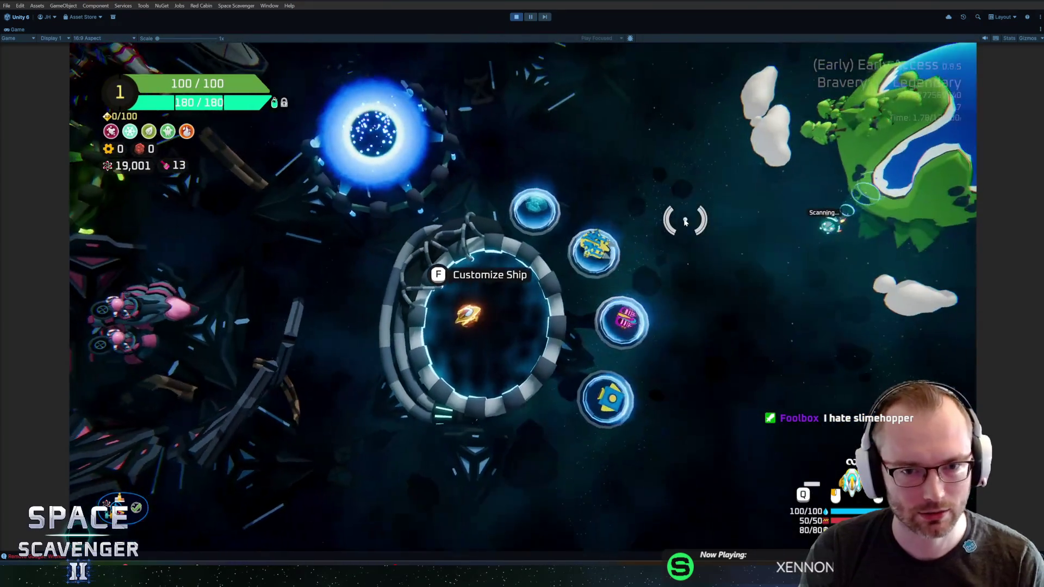
key("a")
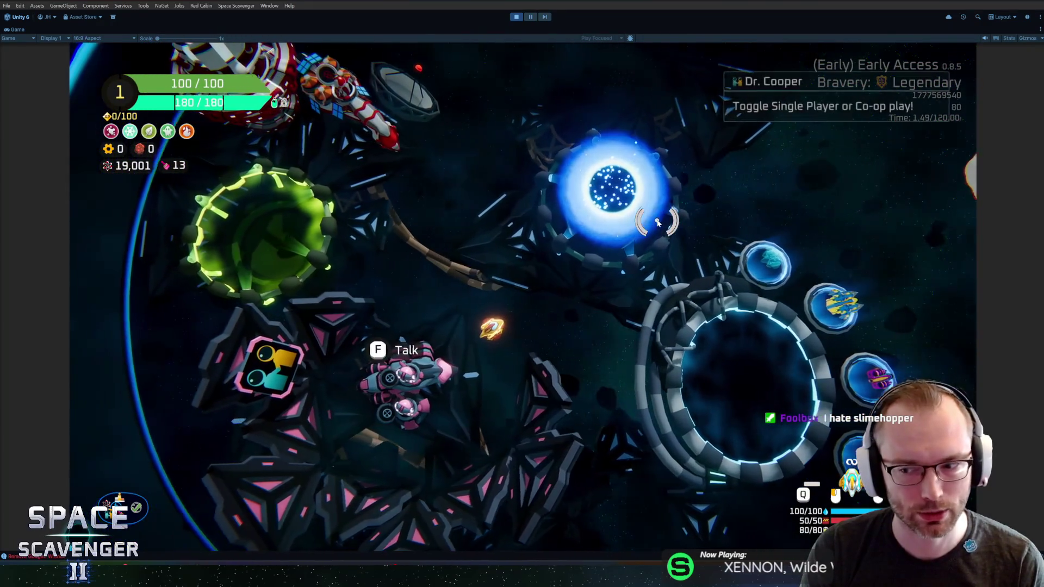
key("w")
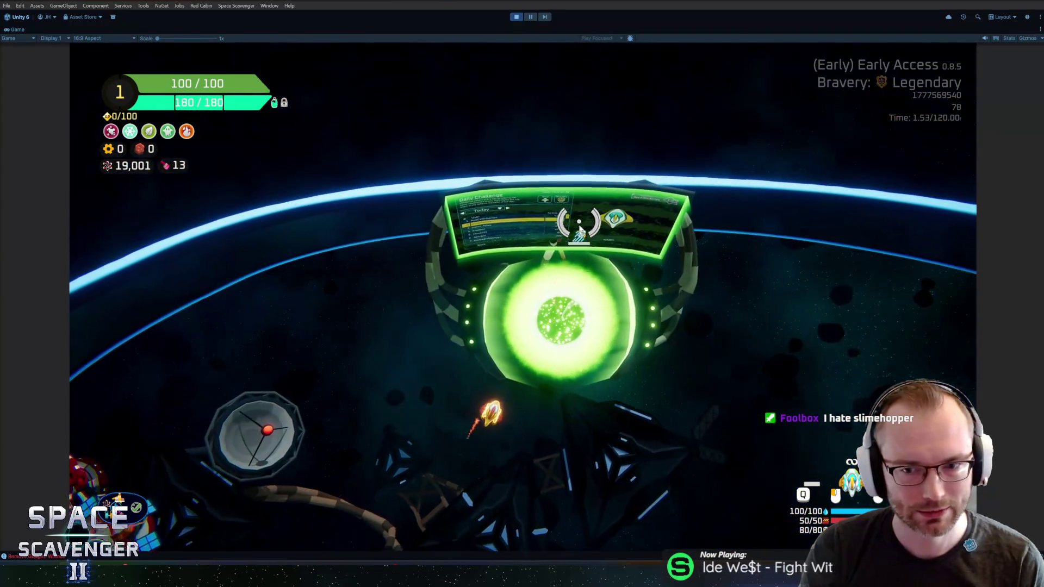
key("s")
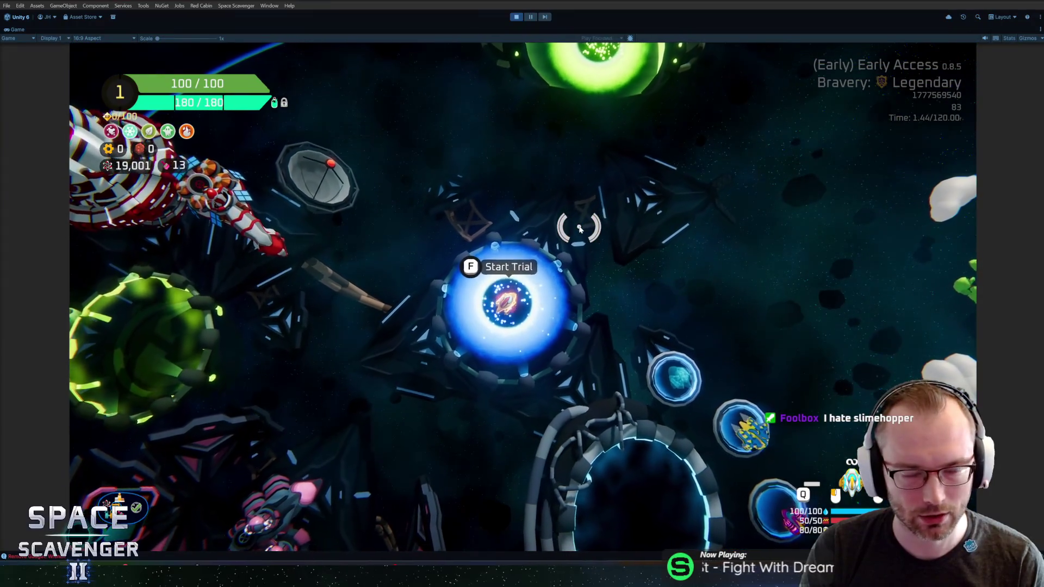
key("grave")
Spawn a Tesla Coil with 'spawn tesla' and read its card: charge 1.0s, deal 80 damage.
type("spawn tesla")
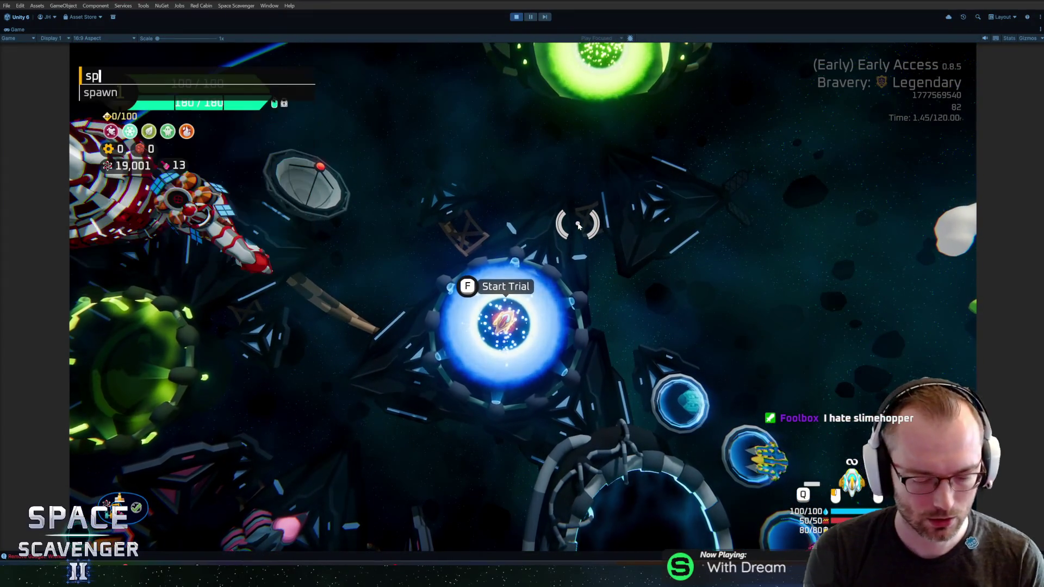
key("Return")
scroll(578, 225, "up", 5)
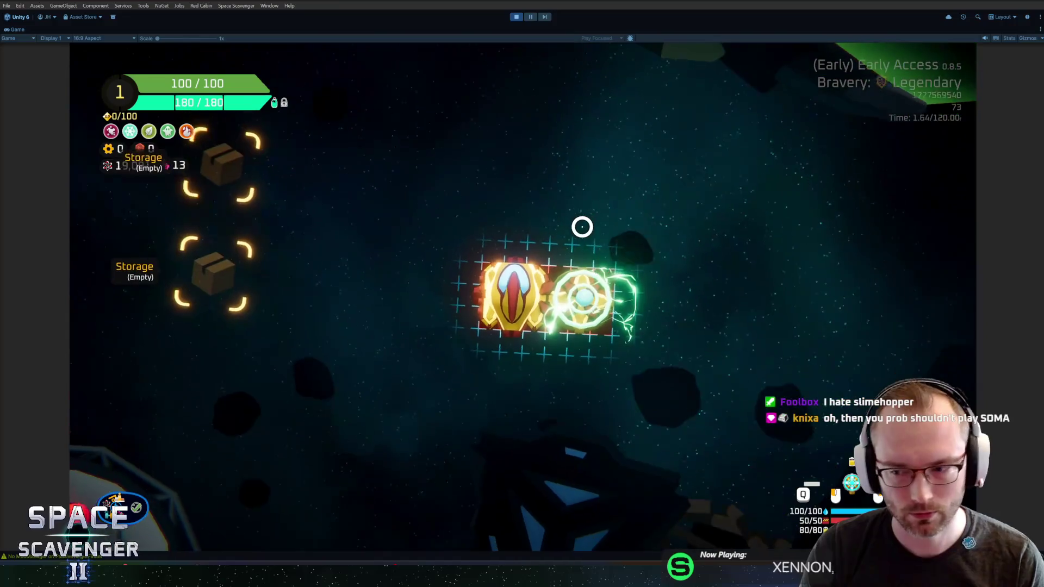
mouse_move(577, 294)
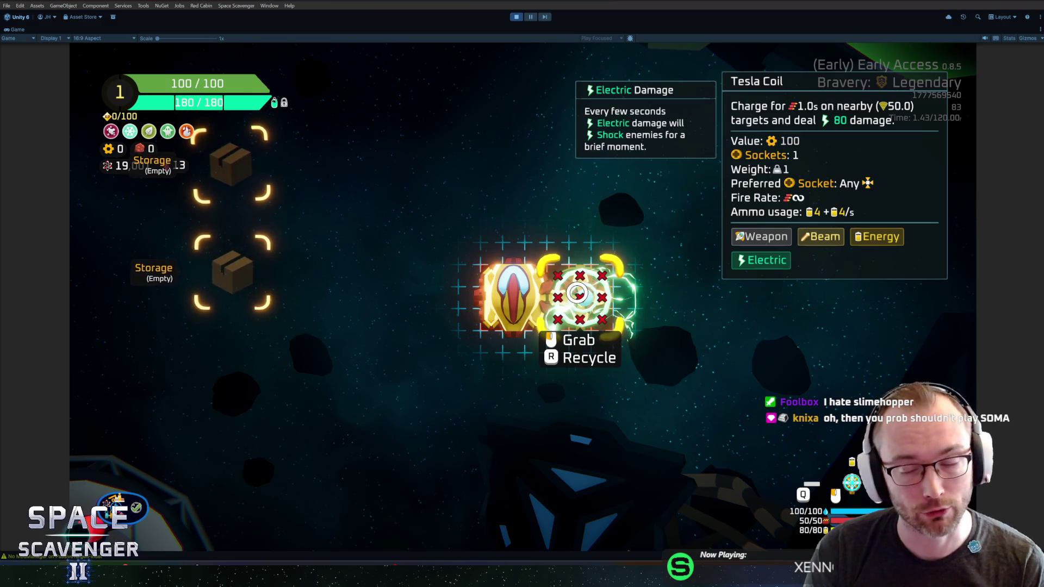
key("Tab")
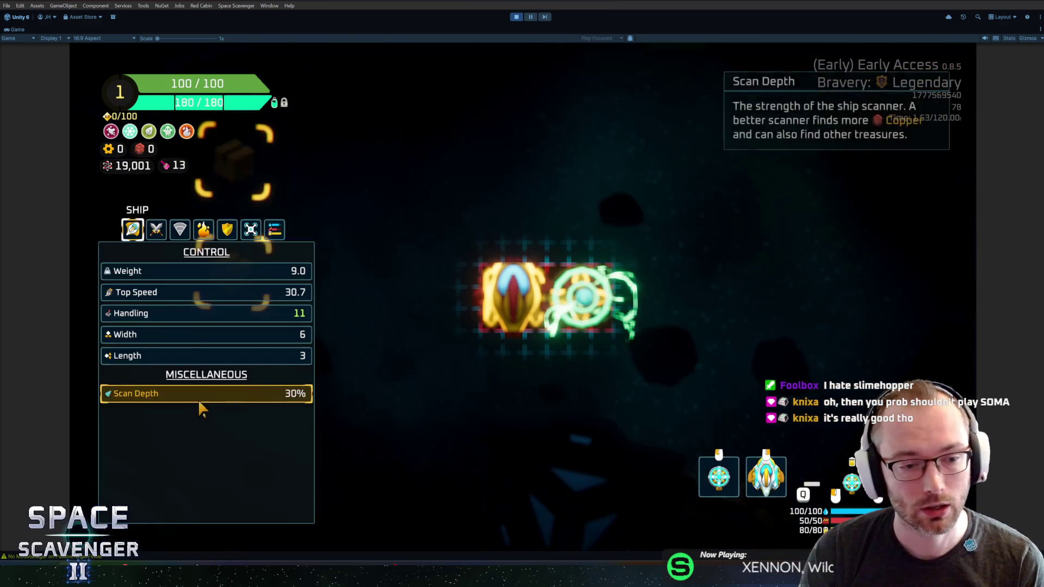
Check each row of the ship's Range stats, then close the panel to the build grid.
left_click(182, 233)
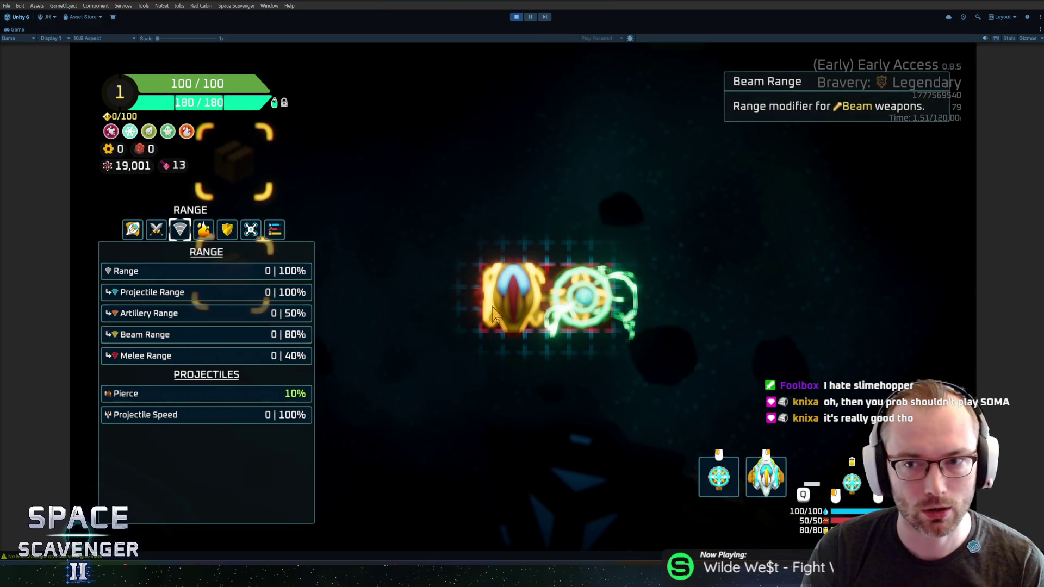
mouse_move(114, 337)
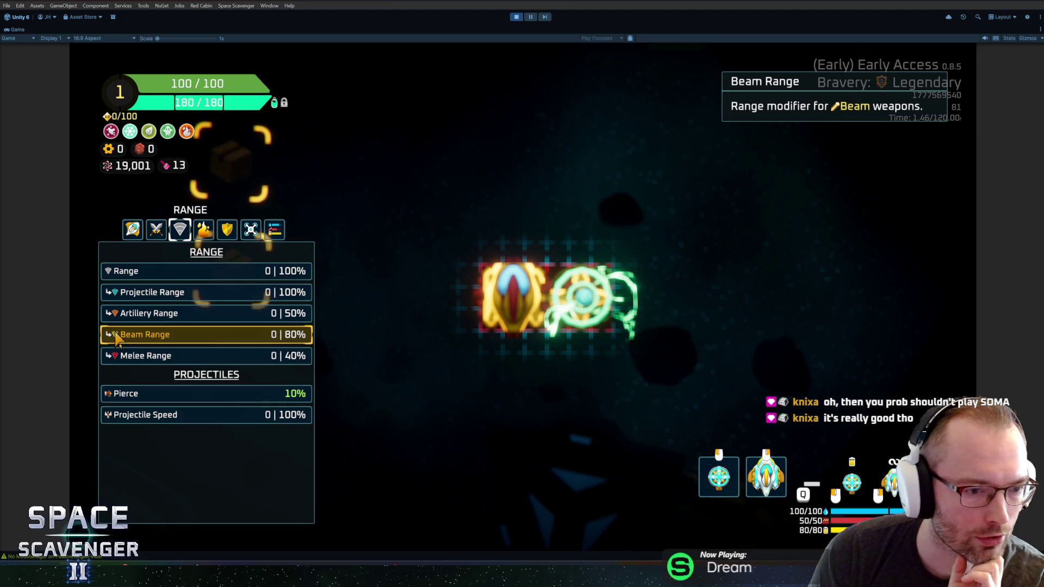
mouse_move(118, 299)
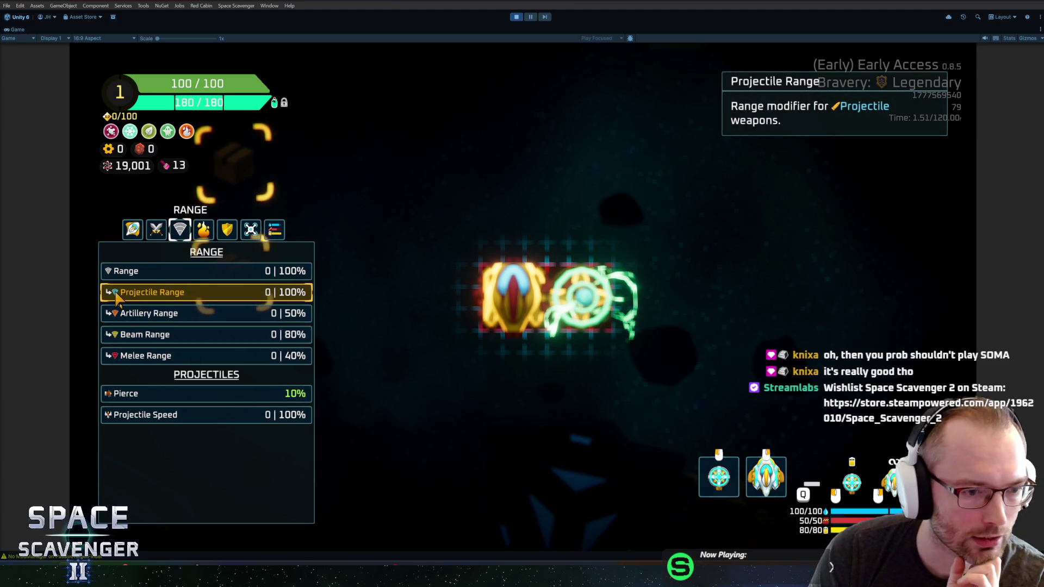
mouse_move(117, 317)
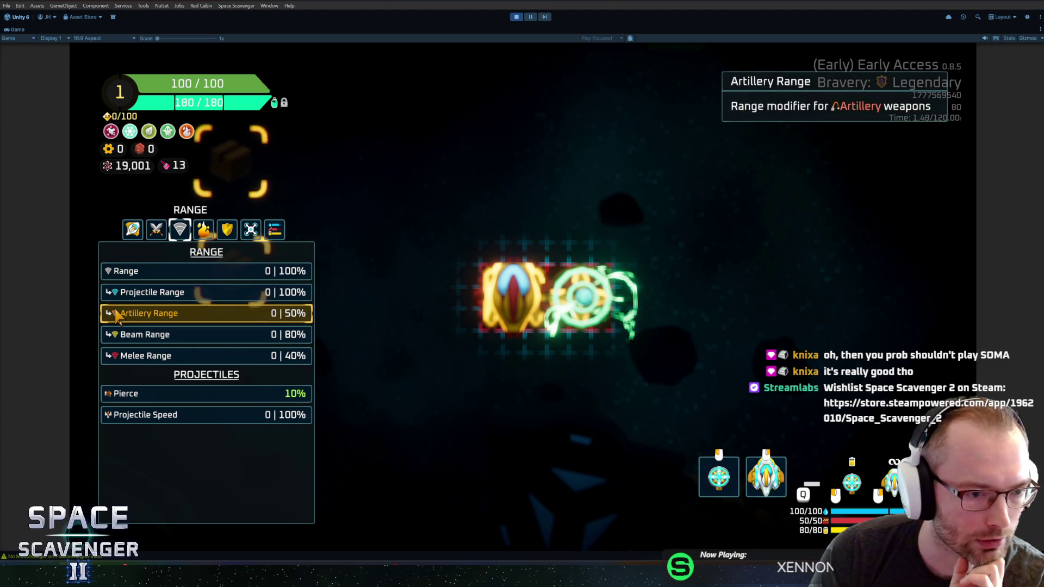
mouse_move(114, 362)
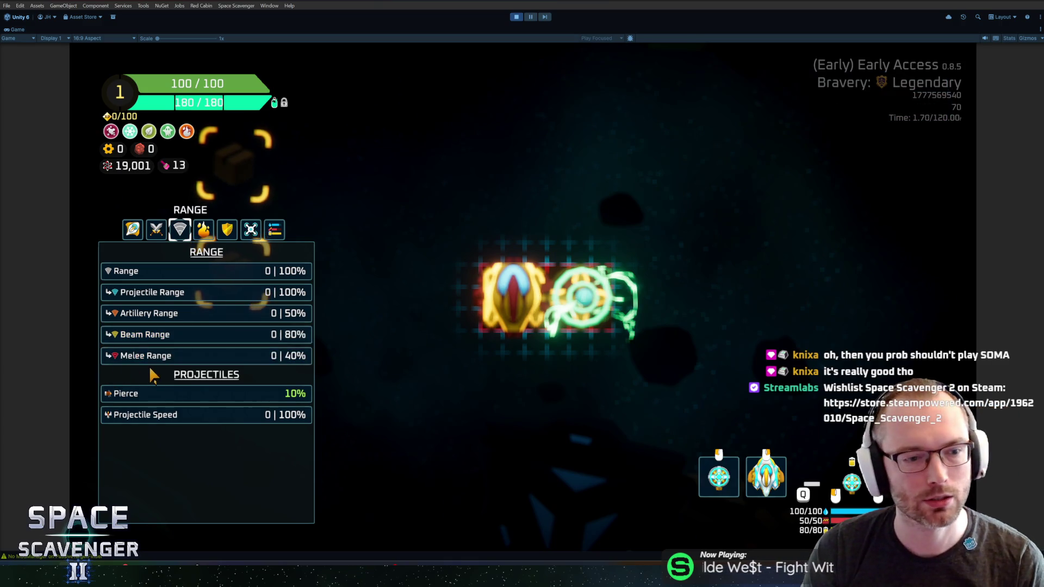
key("Tab")
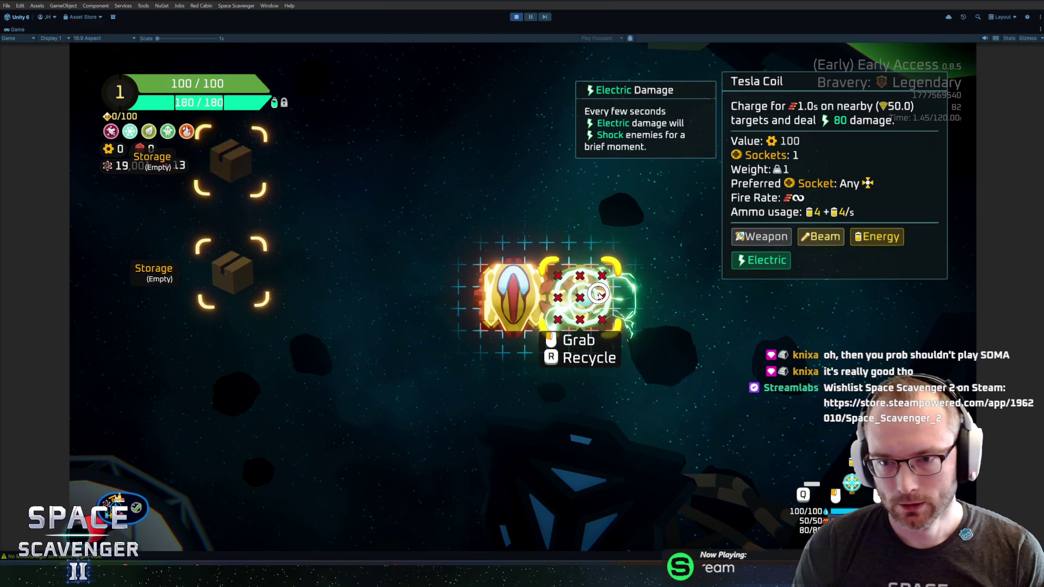
Run 'ship stats addMult Range_Beam 0.3' and check the updated range stats.
key("Tab")
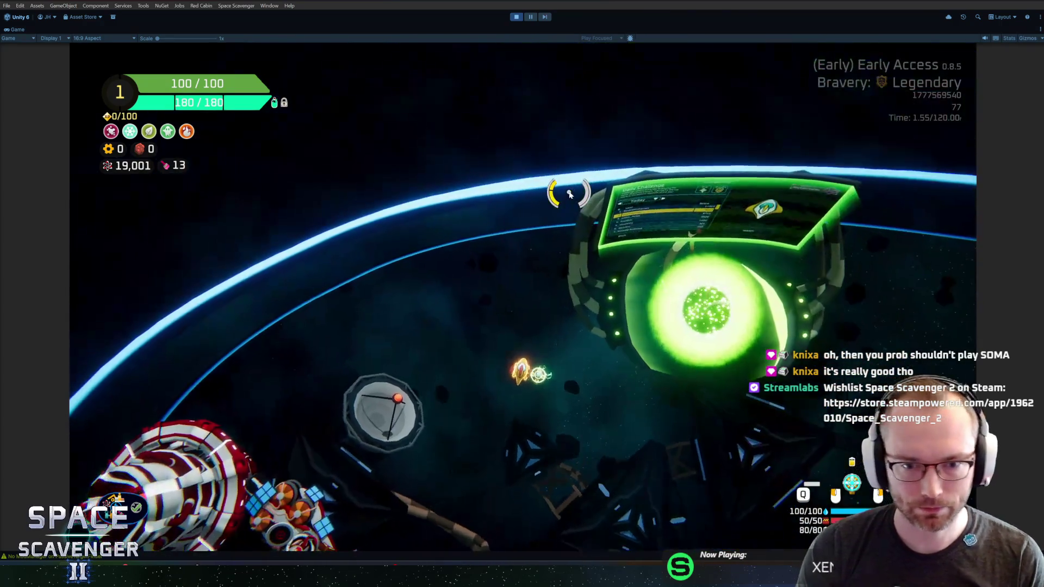
key("grave")
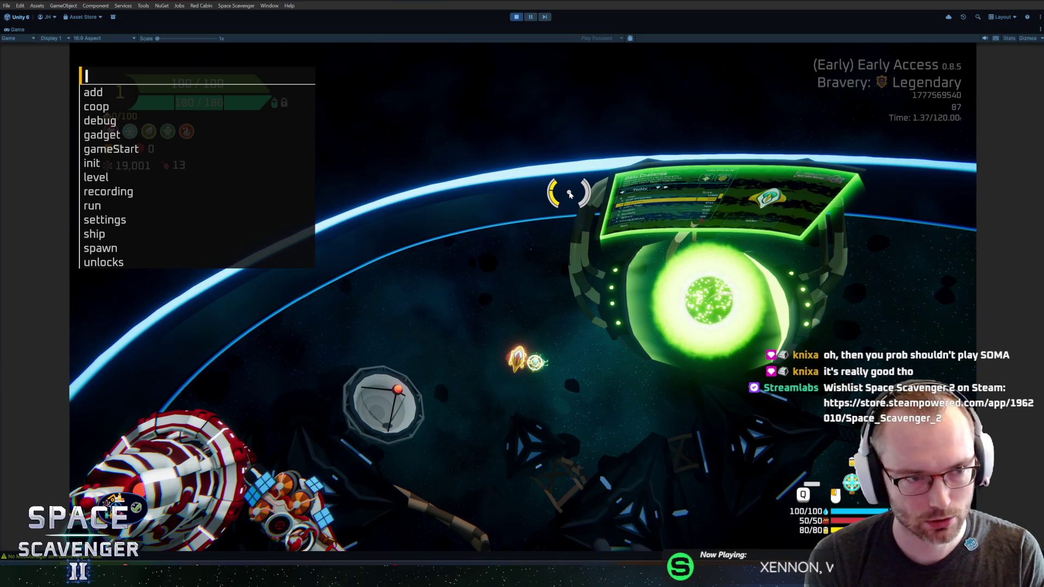
type("l")
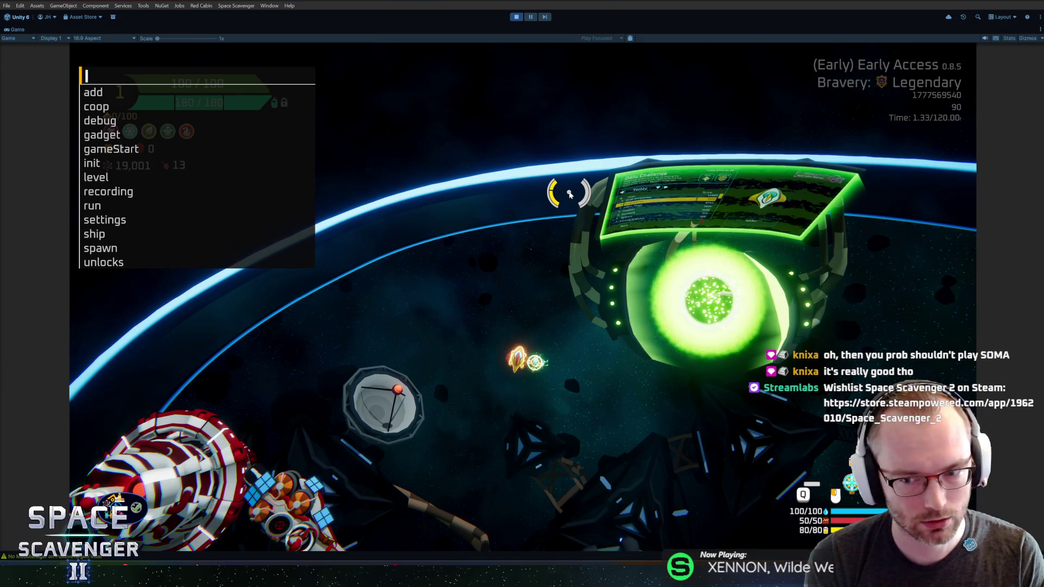
type("ship stats addMult ")
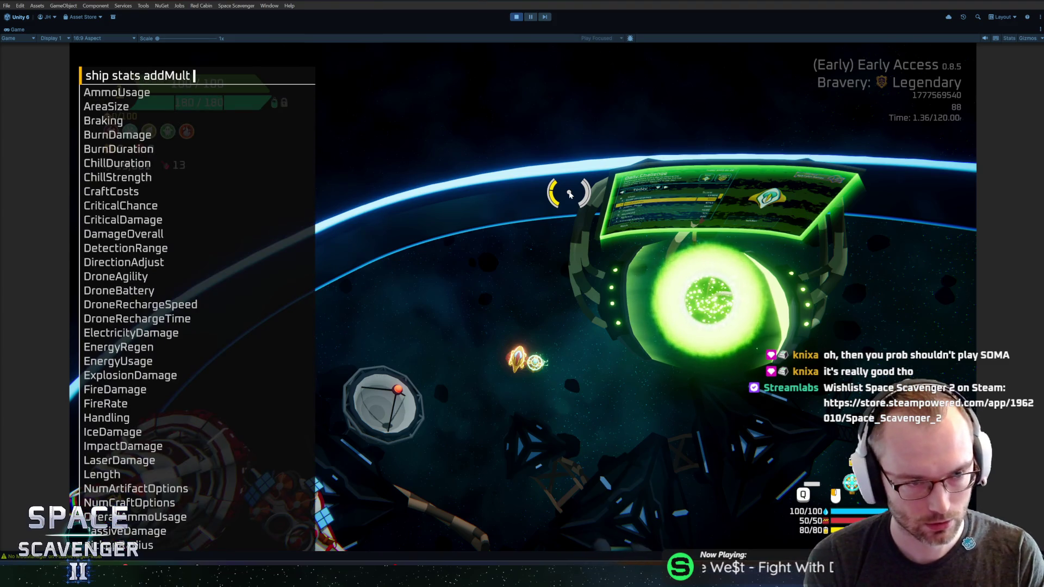
type("rang")
key("Down")
key("Down")
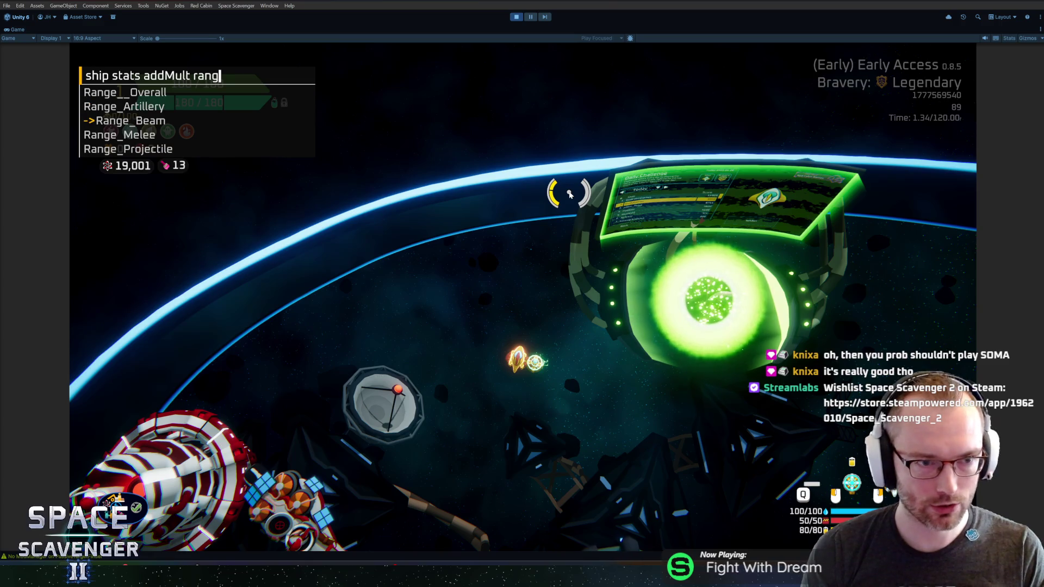
key("Tab")
type("0.3")
key("Return")
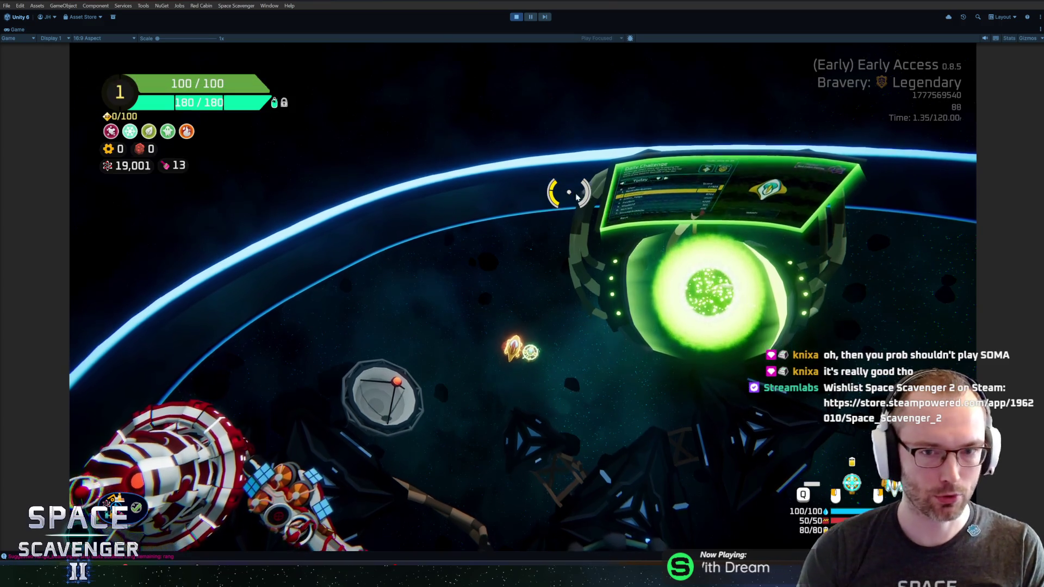
key("Tab")
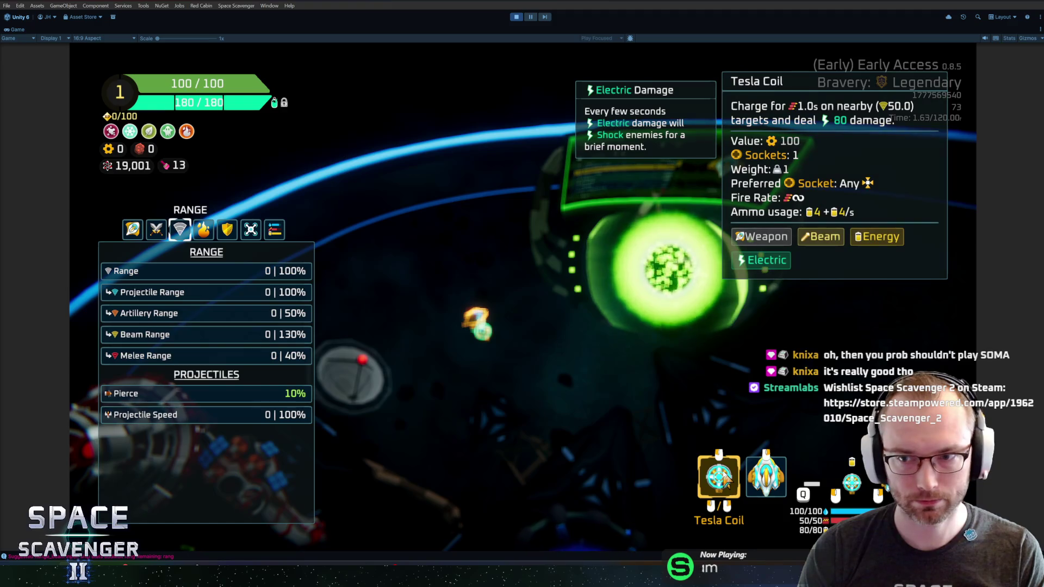
key("Tab")
key("Tab")
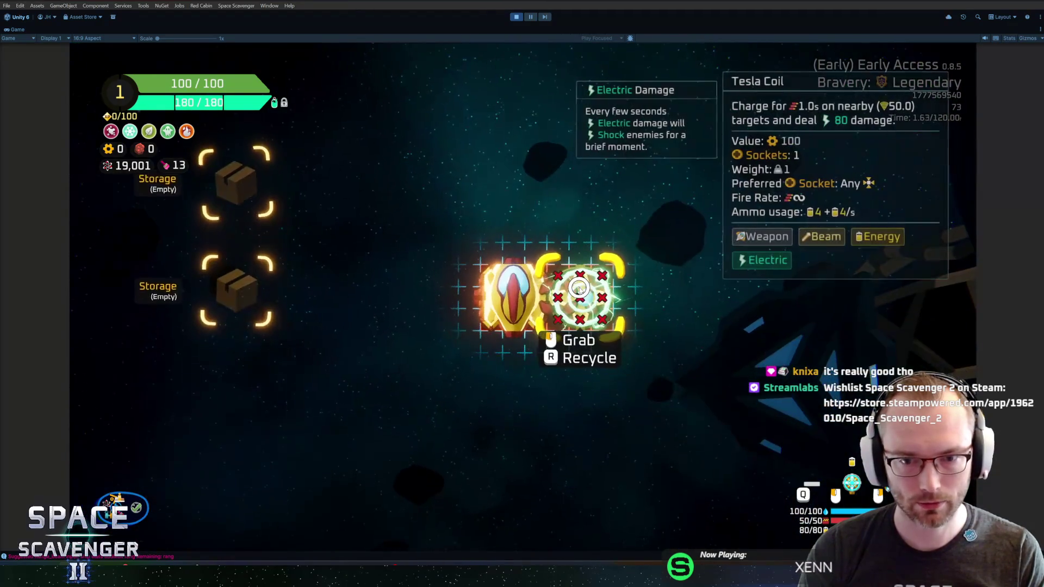
key("Tab")
Run 'ship stats addMult Range__Overall 0.5' and confirm the Tesla Coil range reads 75.0.
key("grave")
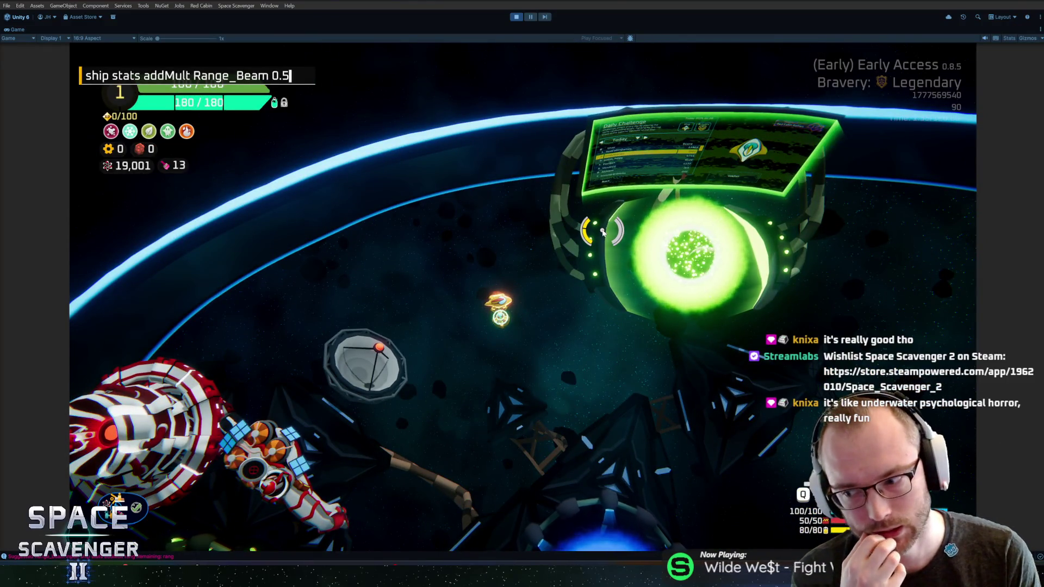
key("BackSpace")
key("BackSpace")
key("BackSpace")
key("BackSpace")
type("_")
key("BackSpace")
type("__")
key("Tab")
key("Return")
key("Tab")
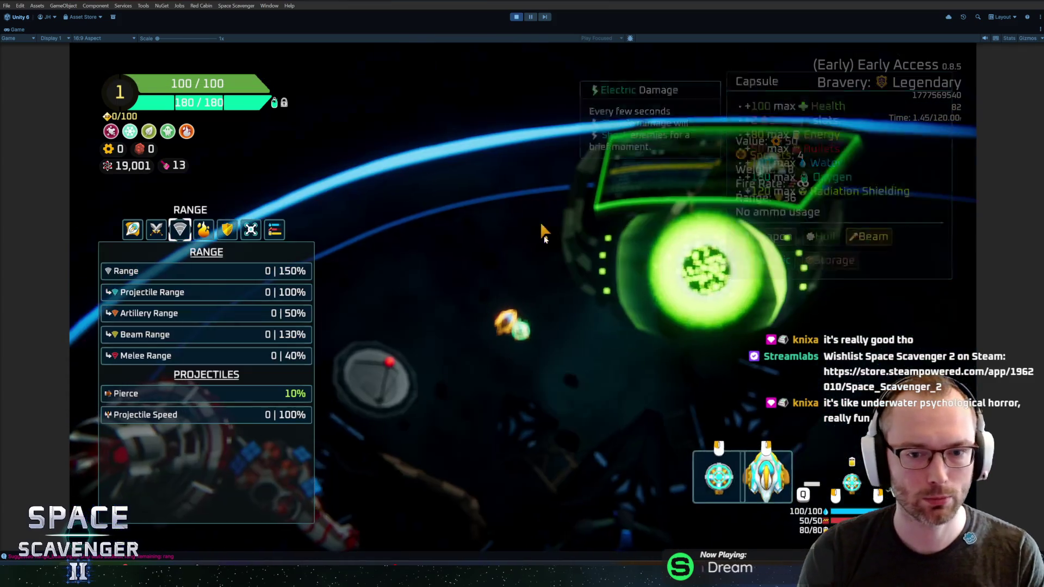
mouse_move(718, 473)
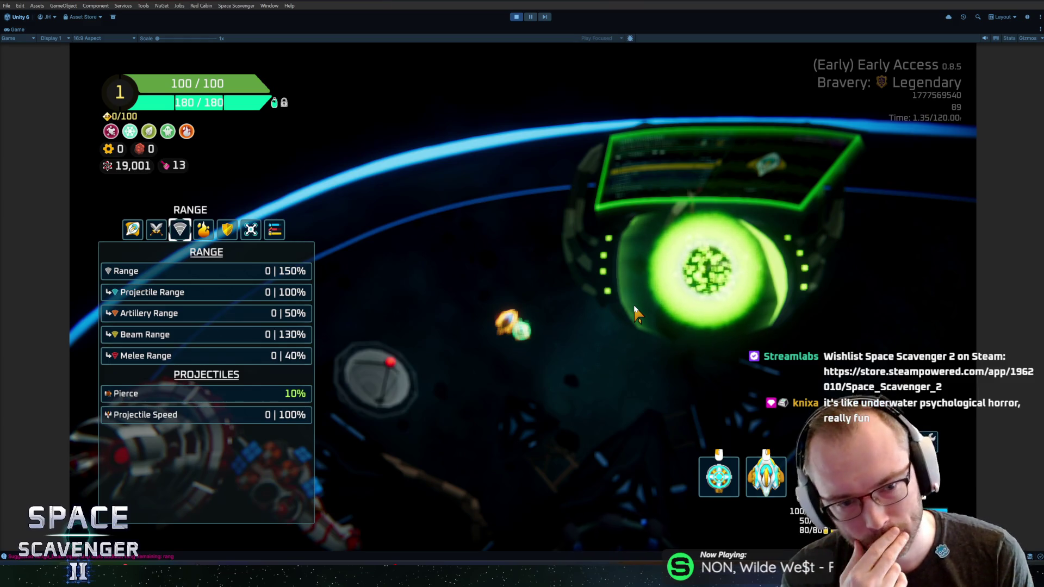
key("Tab")
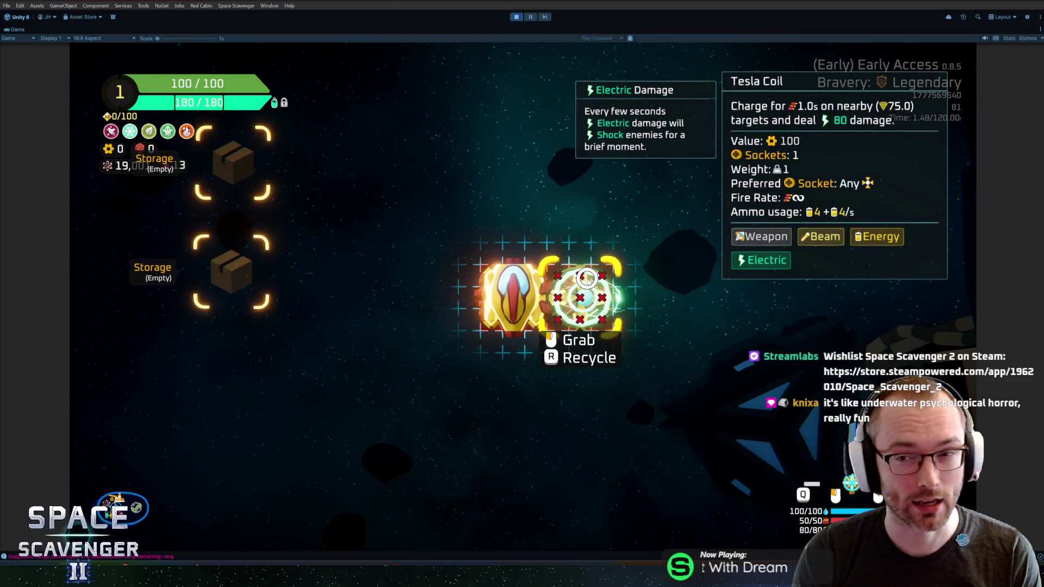
key("grave")
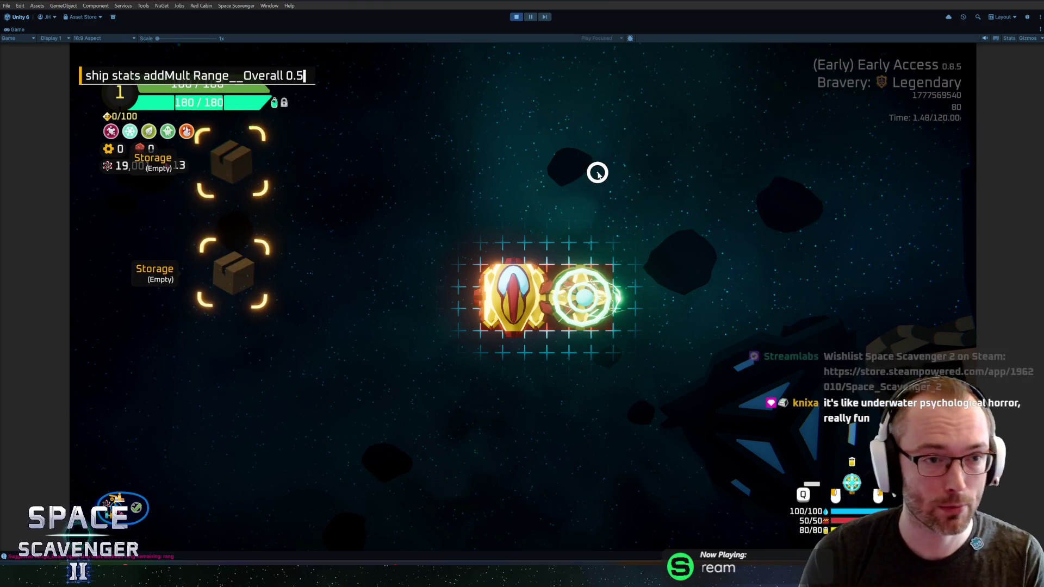
Run 'ship stats addFlat Range_Beam 10' and verify the Tesla Coil range reaches 90.0.
key("BackSpace")
key("BackSpace")
key("BackSpace")
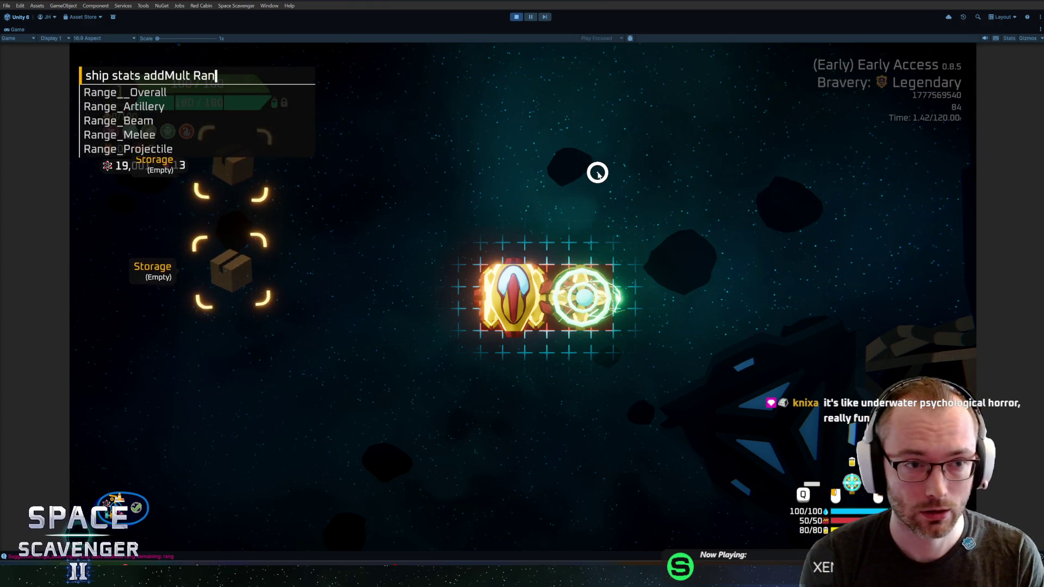
key("Tab")
type("beam")
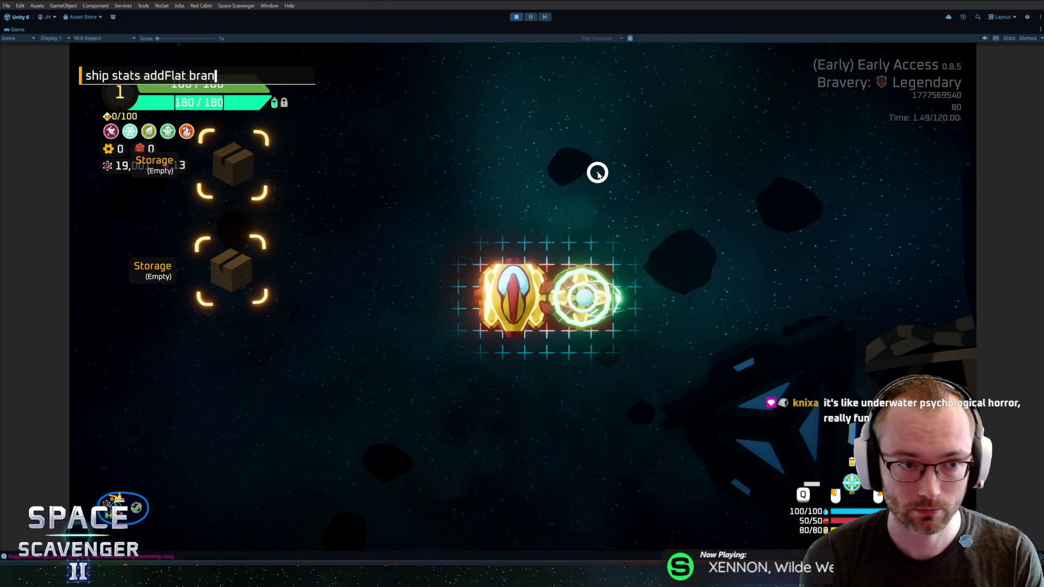
key("BackSpace")
key("BackSpace")
type("range")
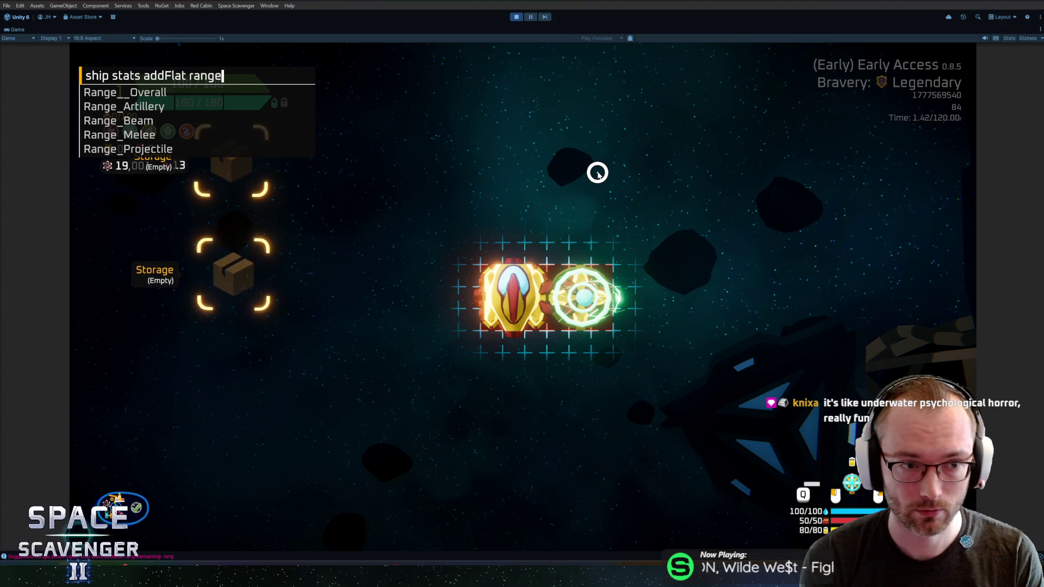
type("_b")
key("Tab")
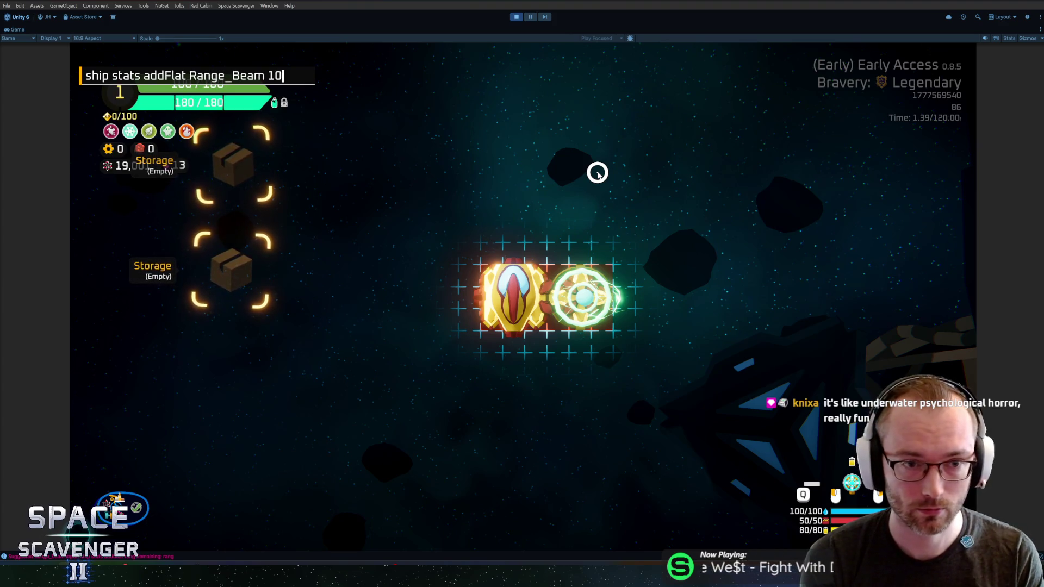
key("Return")
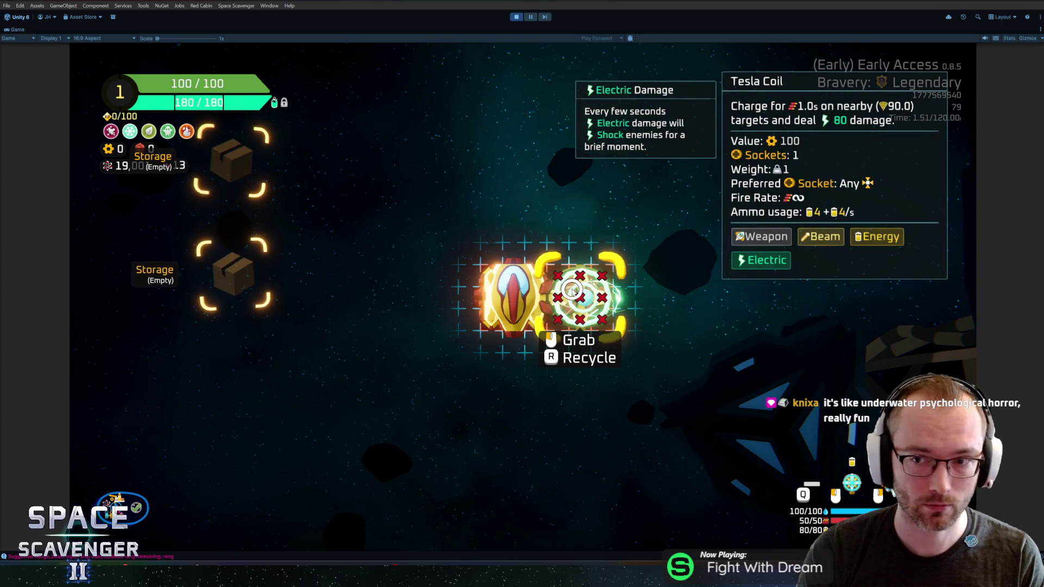
key("Tab")
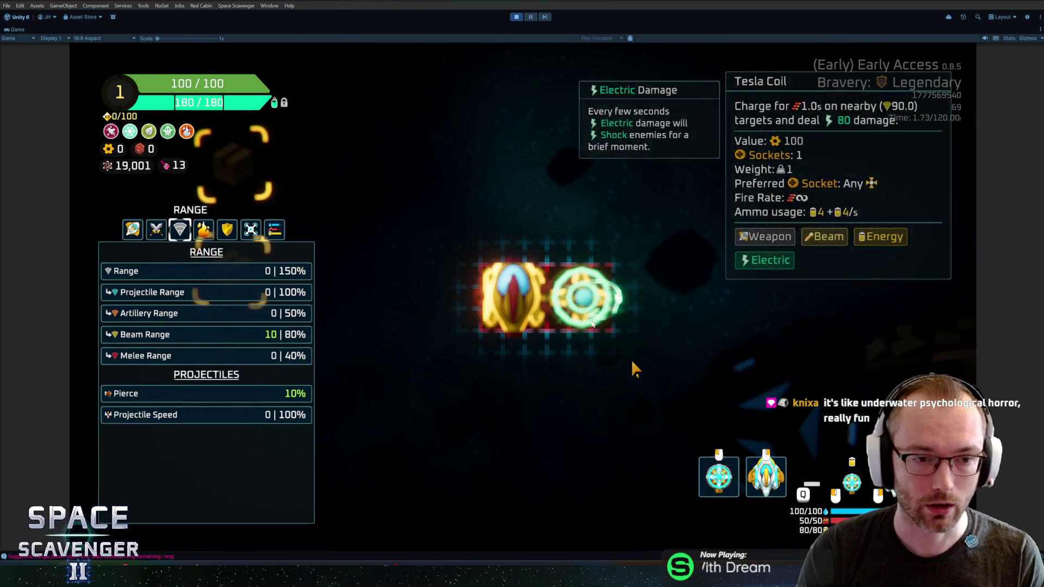
key("Tab")
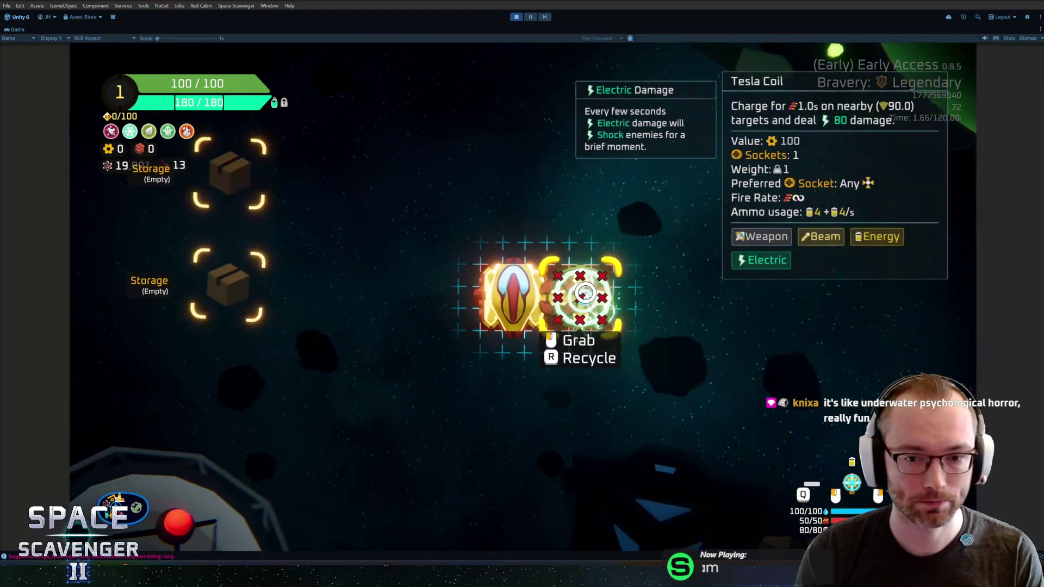
key("Tab")
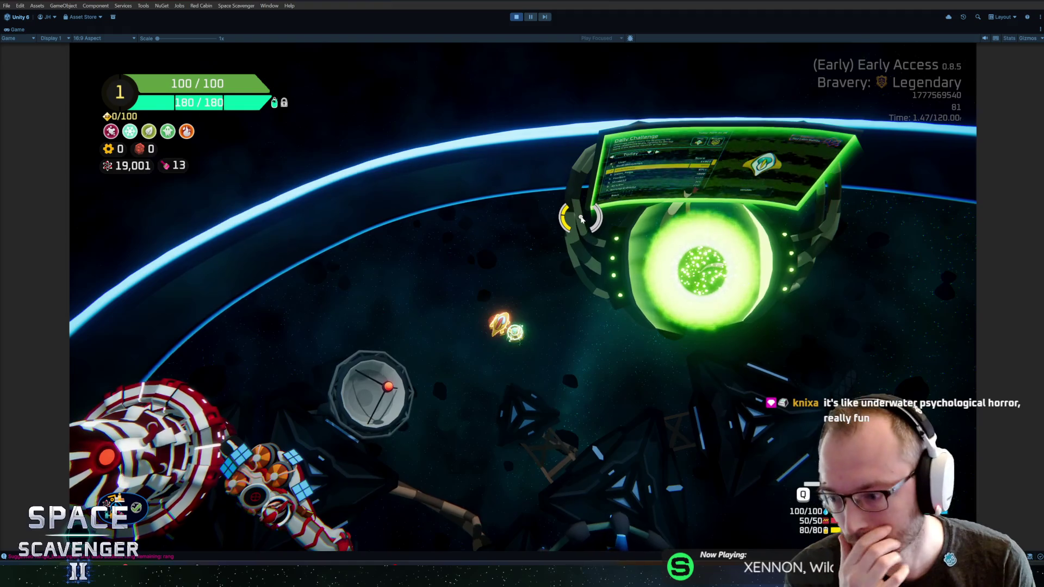
Fly the ship to the green portal and open the Daily Challenge.
key("w")
key("a")
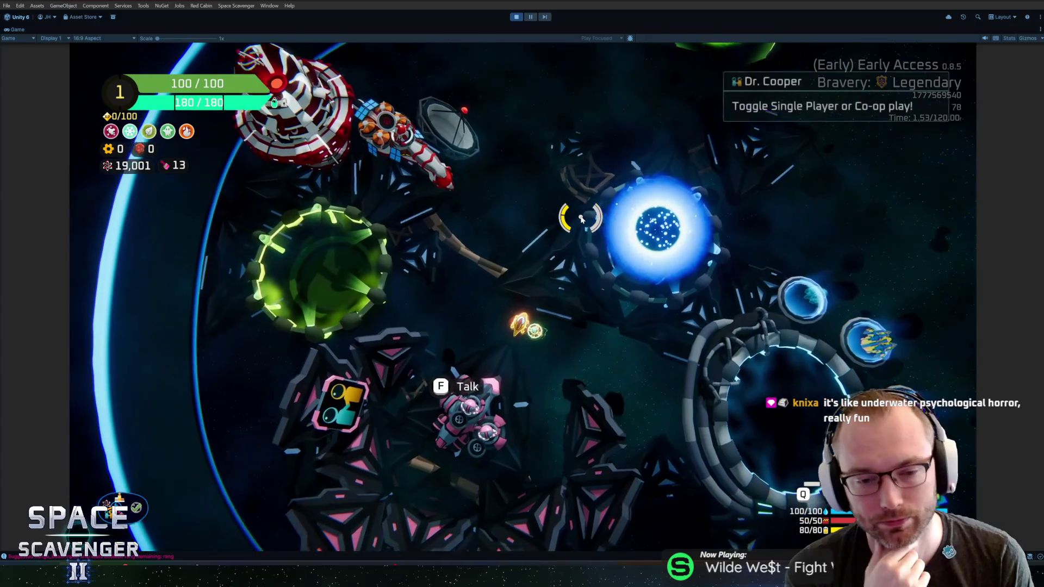
key("w")
key("d")
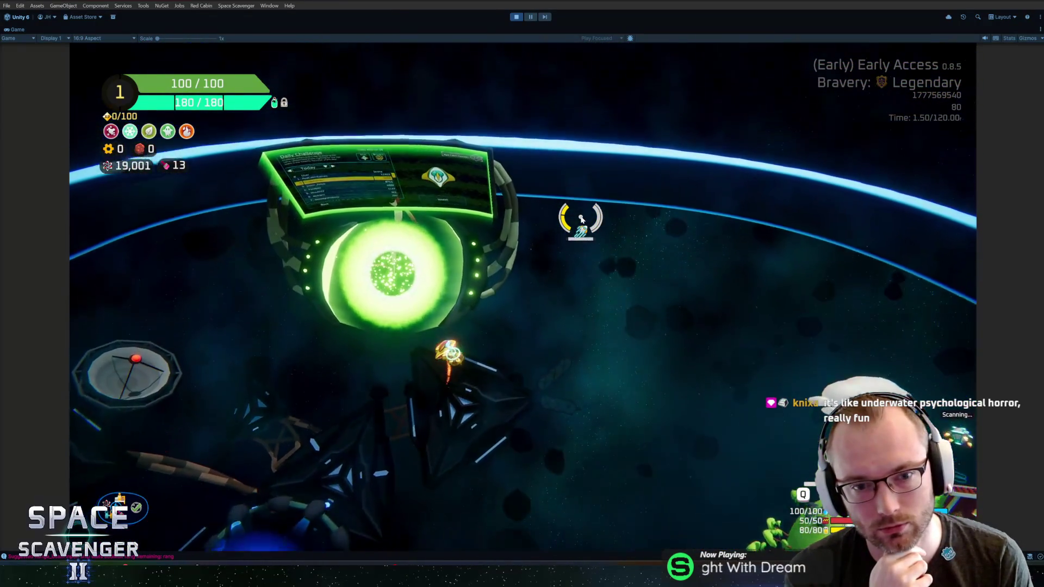
key("f")
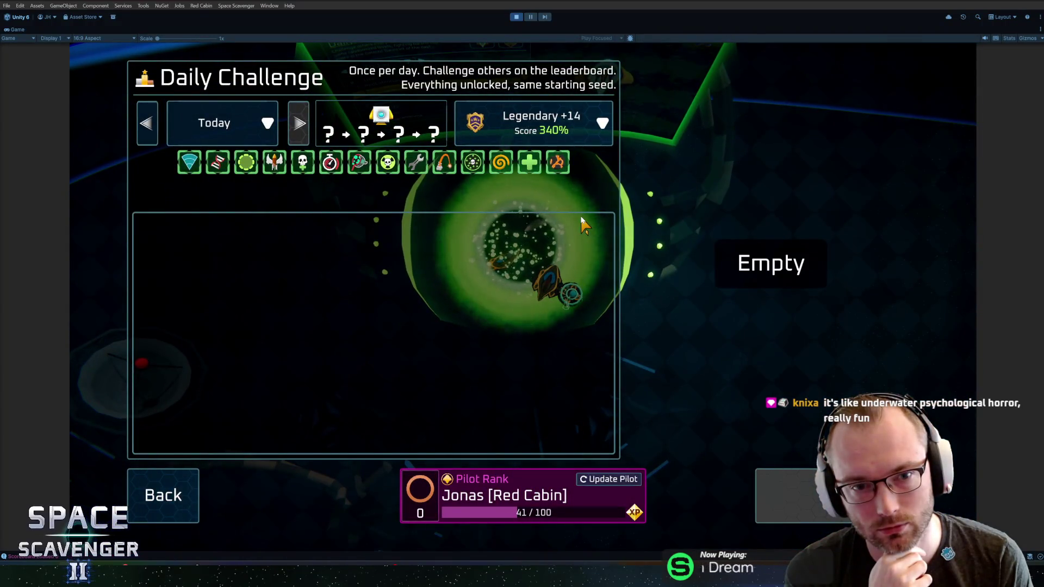
Cycle the challenge date through Today, Apr 28 2026 and Yesterday with arrows and the date list.
key("a")
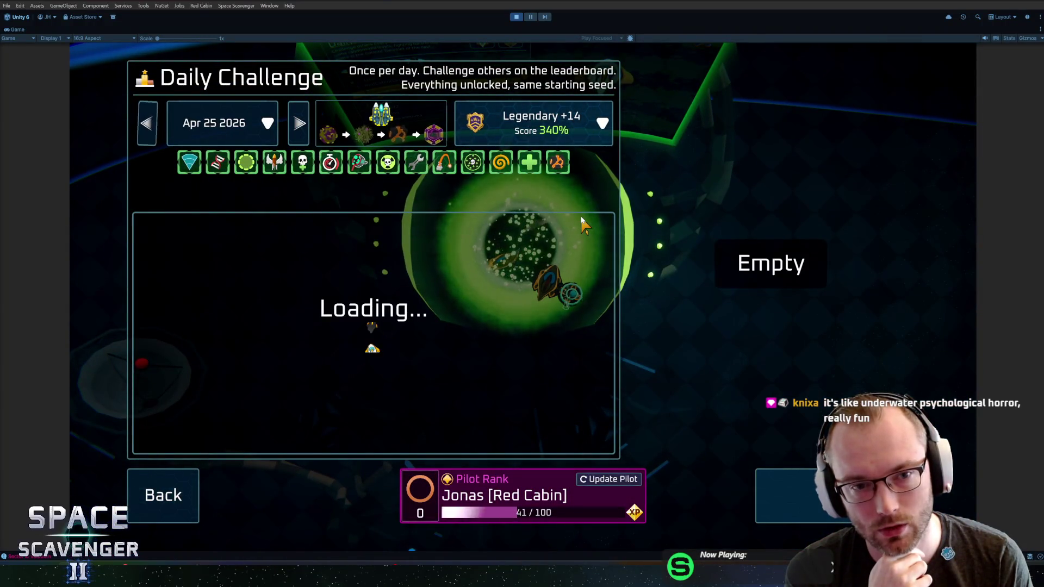
key("a")
key("d")
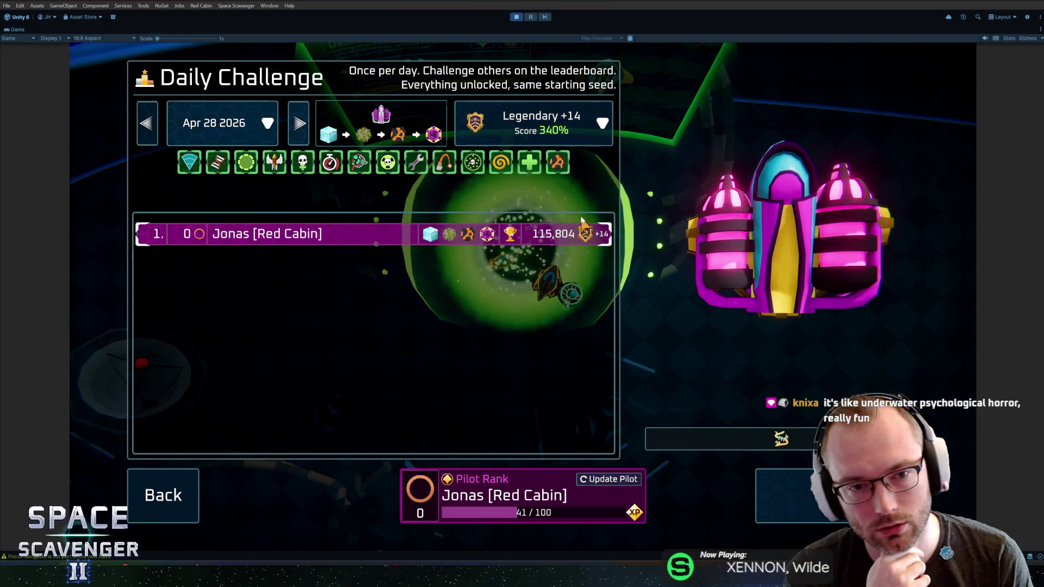
key("d")
key("a")
key("a")
key("d")
key("d")
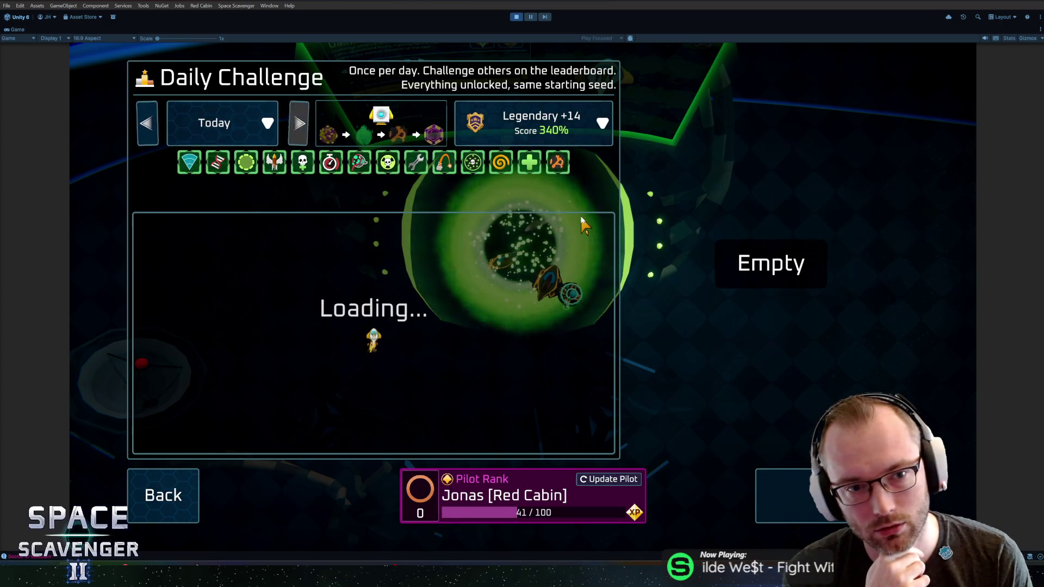
key("a")
key("a")
key("d")
key("d")
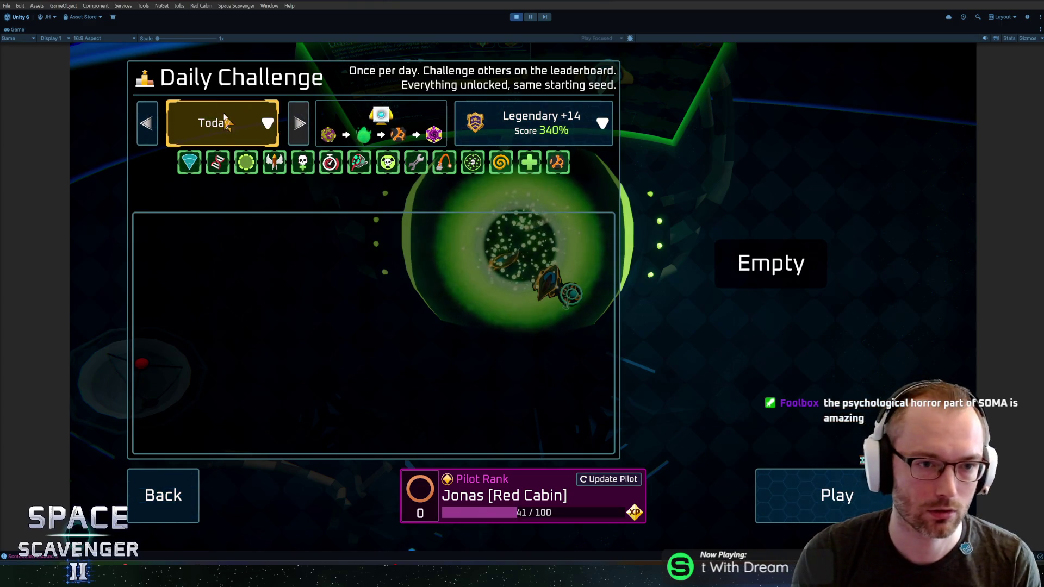
left_click(232, 129)
left_click(233, 221)
key("d")
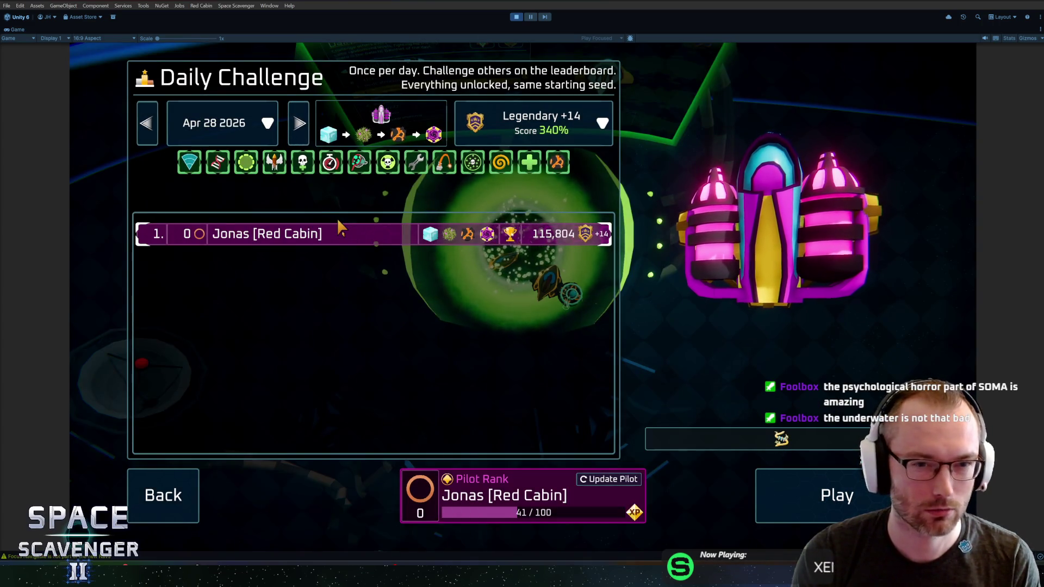
key("d")
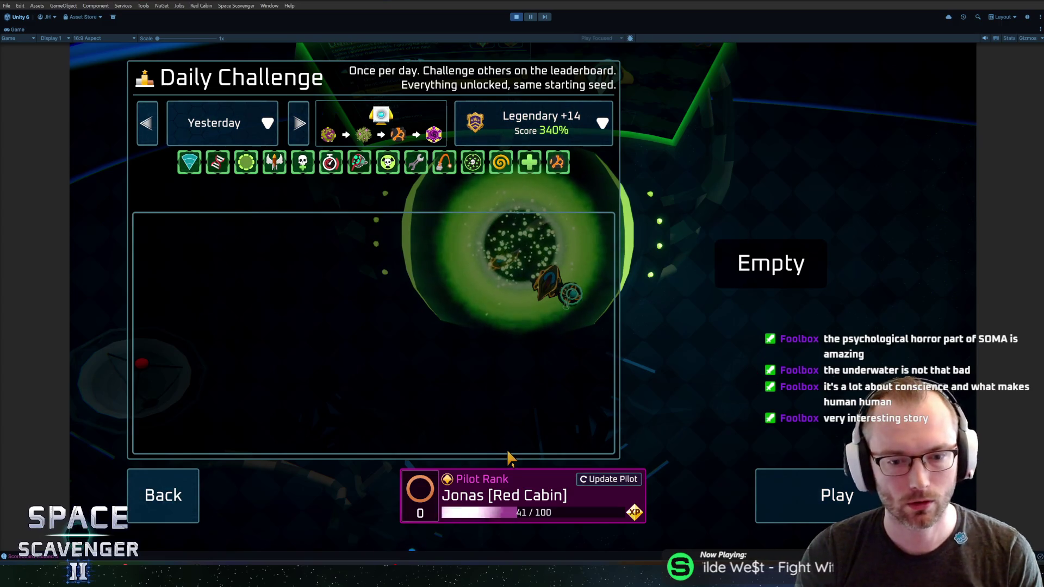
Cancel the pilot name prompt twice, leave Daily Challenge, and stop Play mode.
left_click(590, 479)
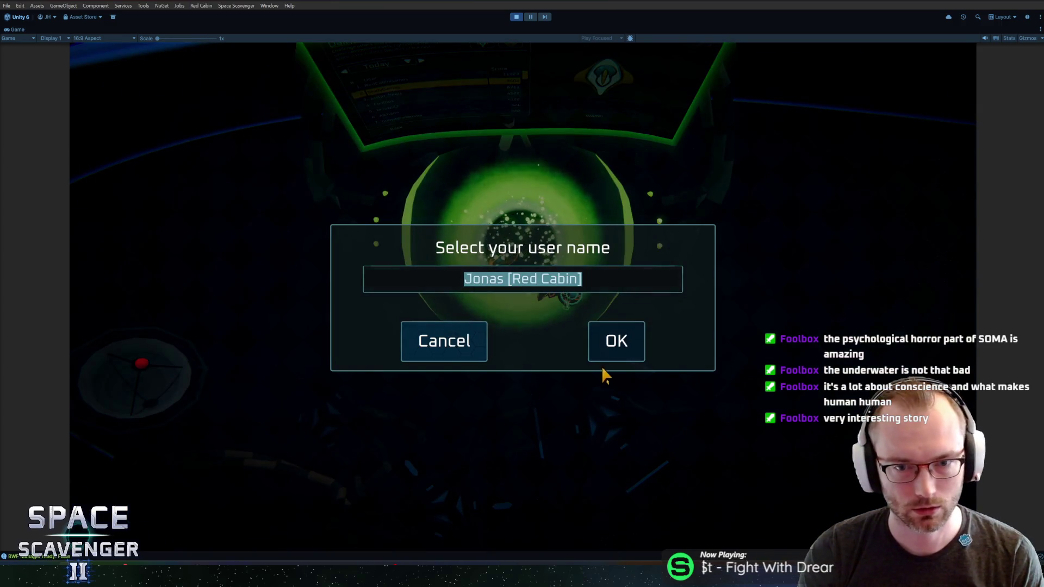
left_click(444, 340)
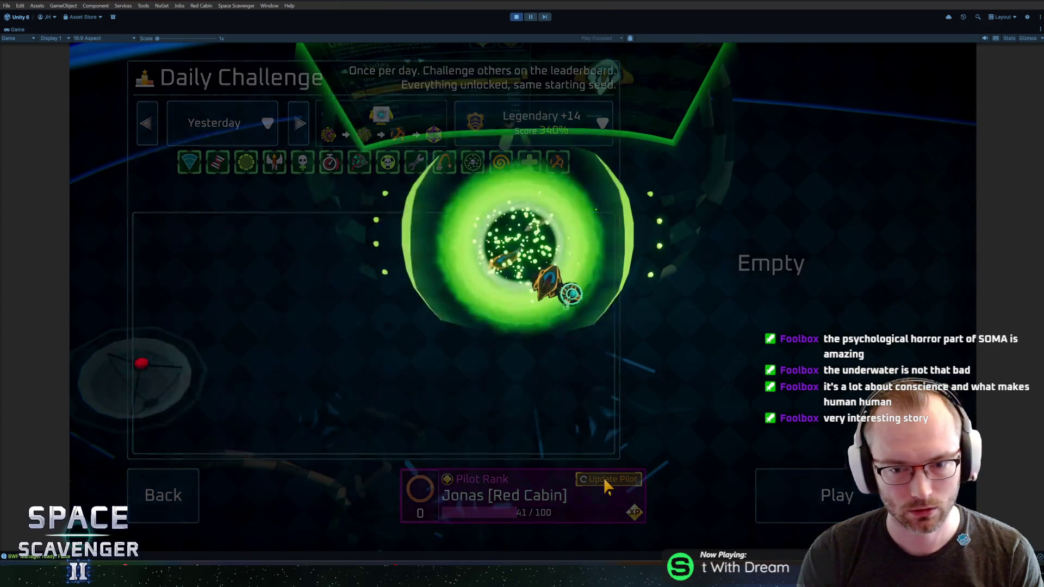
left_click(604, 478)
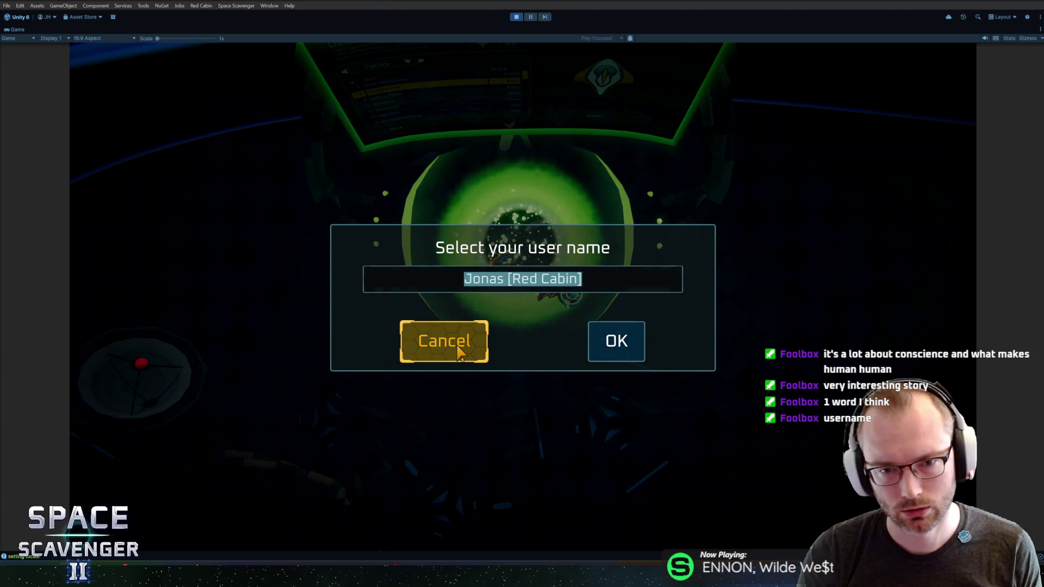
left_click(458, 353)
left_click(163, 495)
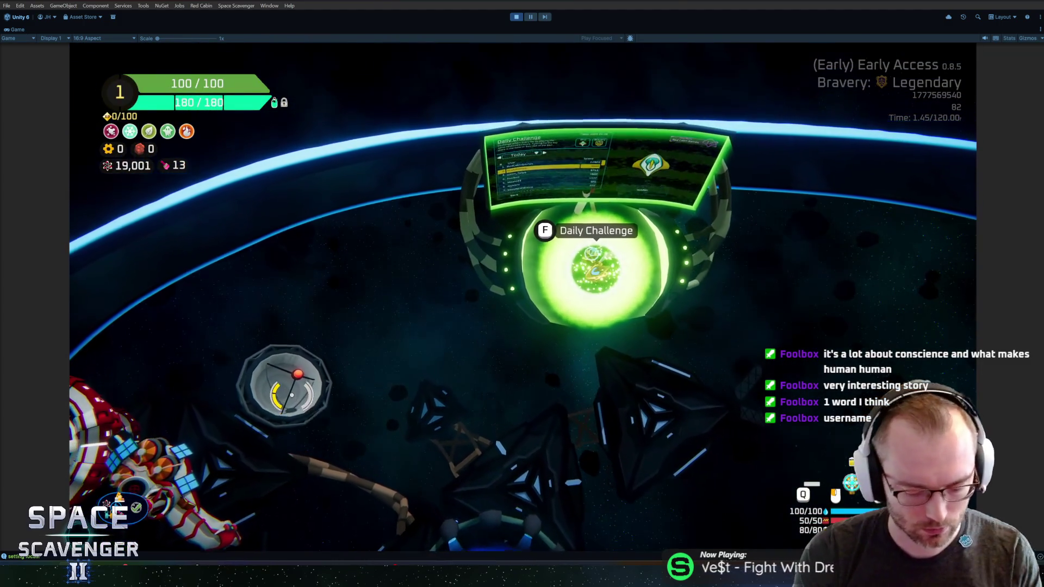
key("ctrl+p")
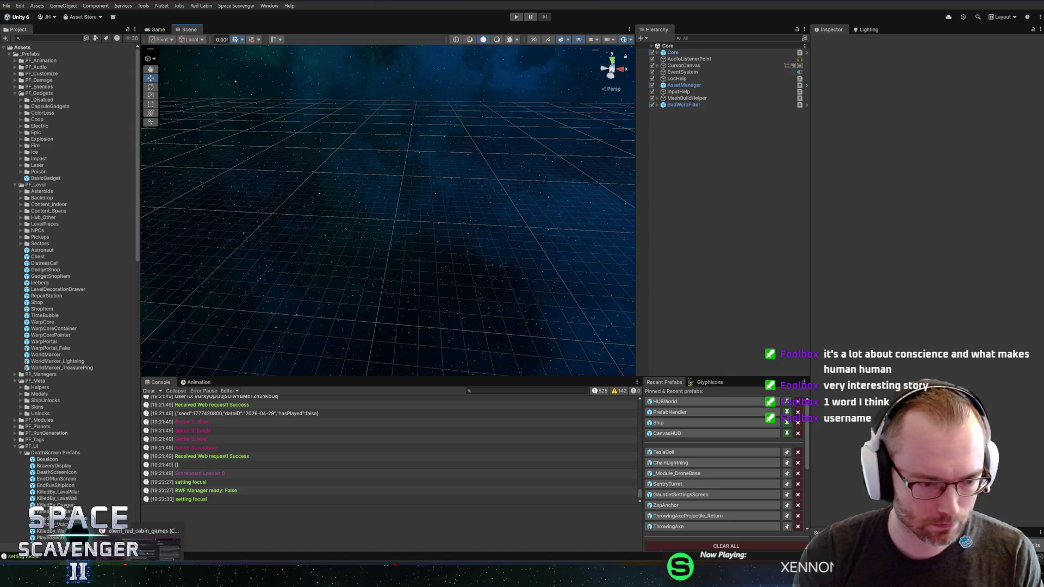
left_click(103, 511)
type("Tesla Coil range can be improved by Beam Range +")
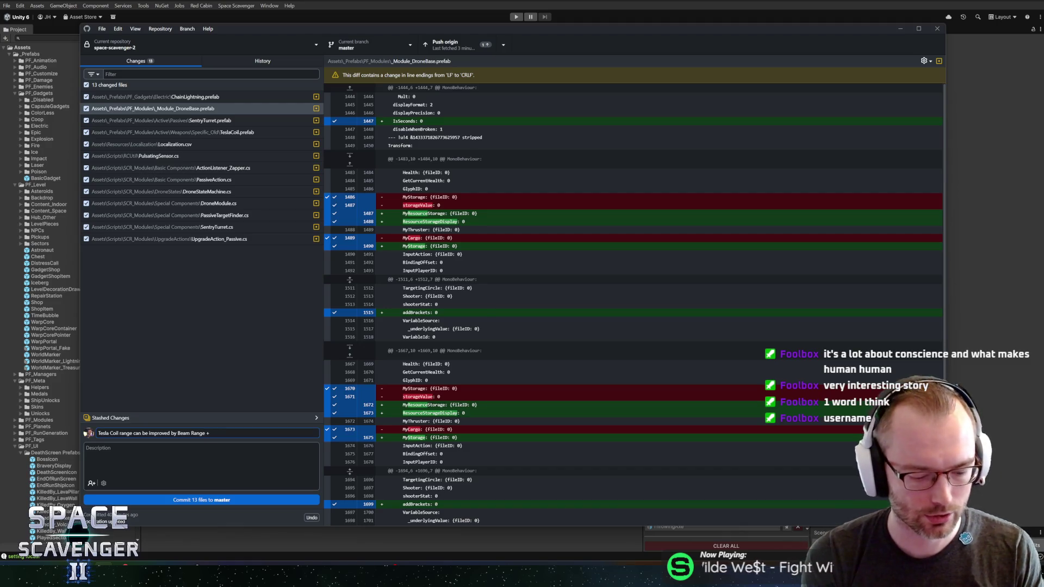
Commit the 13 files as 'Chain lightning is now considered beam damage' and push to origin.
type("Chain lightning is now considered beam")
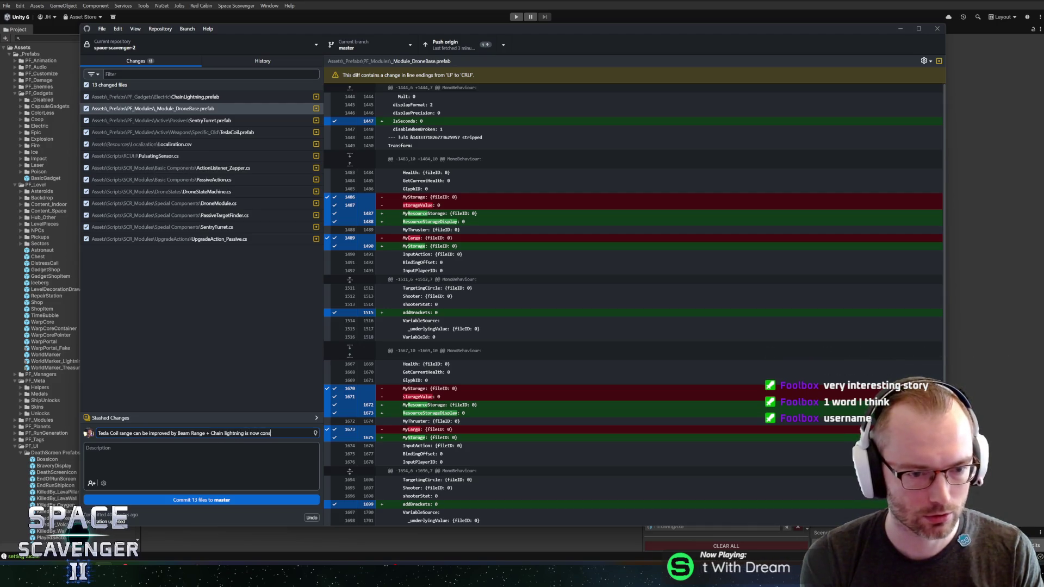
type(" damage")
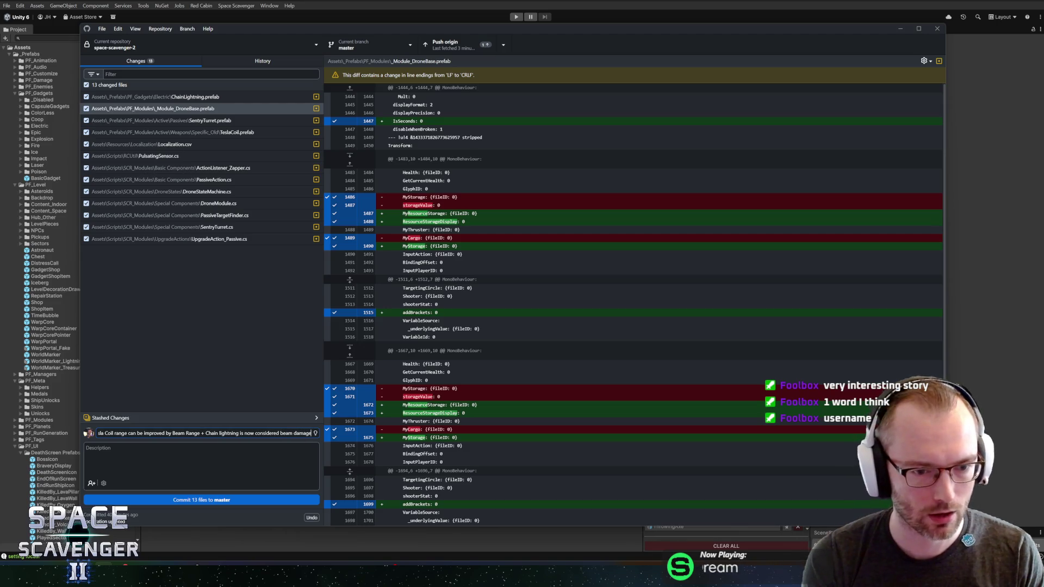
left_click(214, 504)
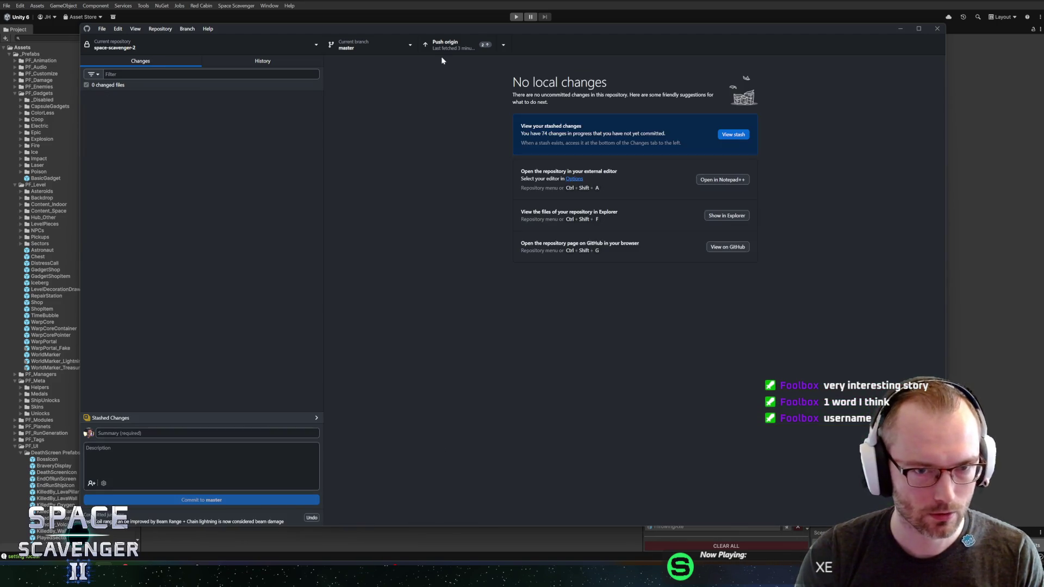
left_click(450, 51)
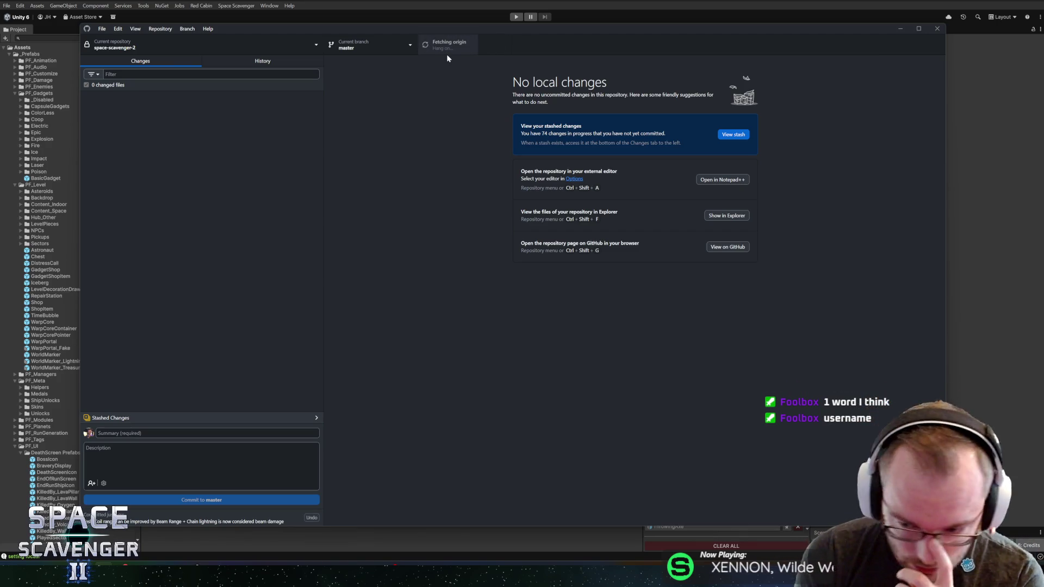
Move the HacknPlan card 'Tesla Coil should be affected by range' into Completed.
key("alt+Tab")
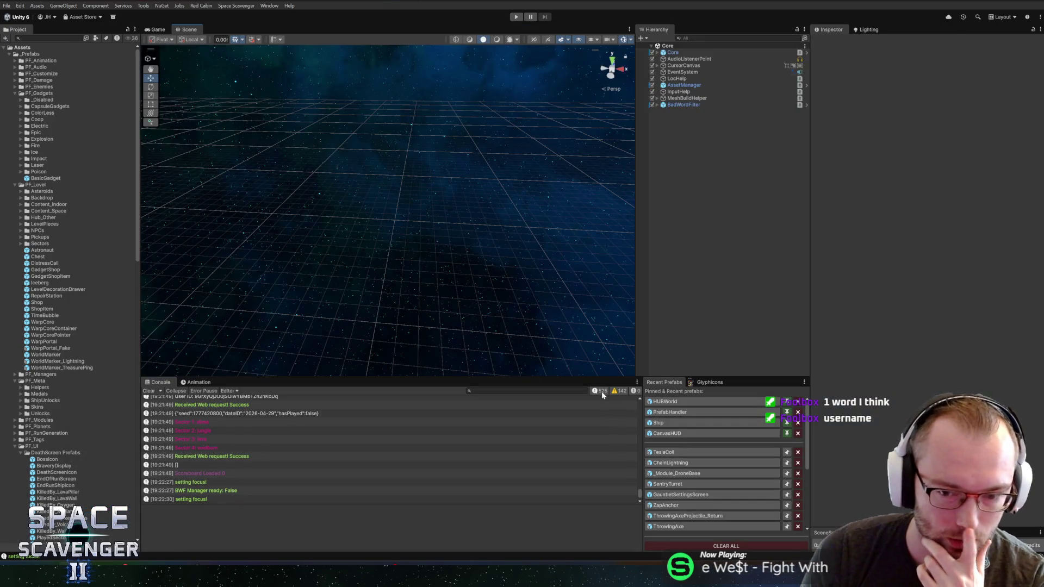
mouse_move(193, 571)
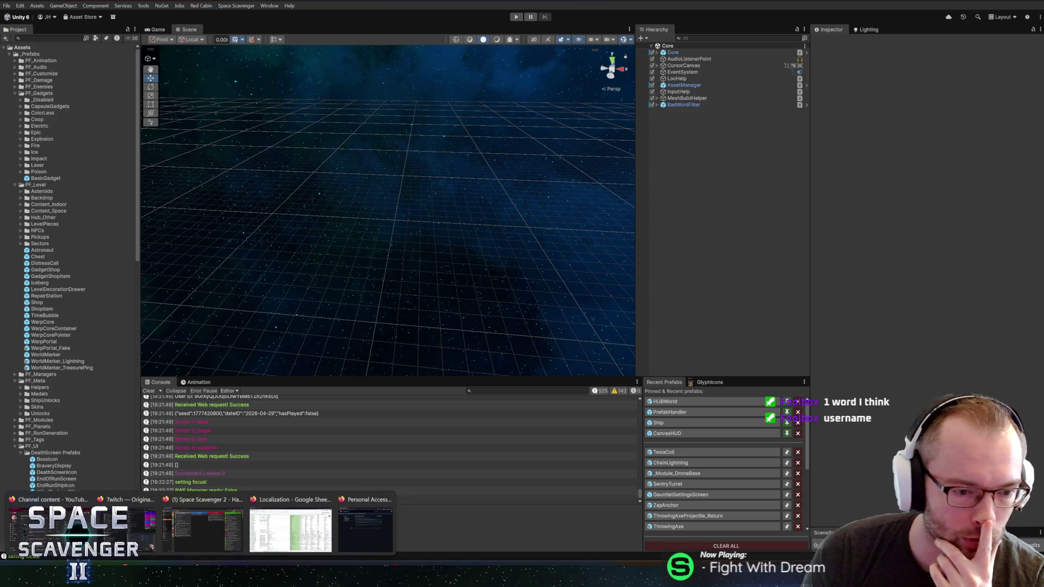
left_click(214, 535)
left_click_drag(490, 92, 880, 93)
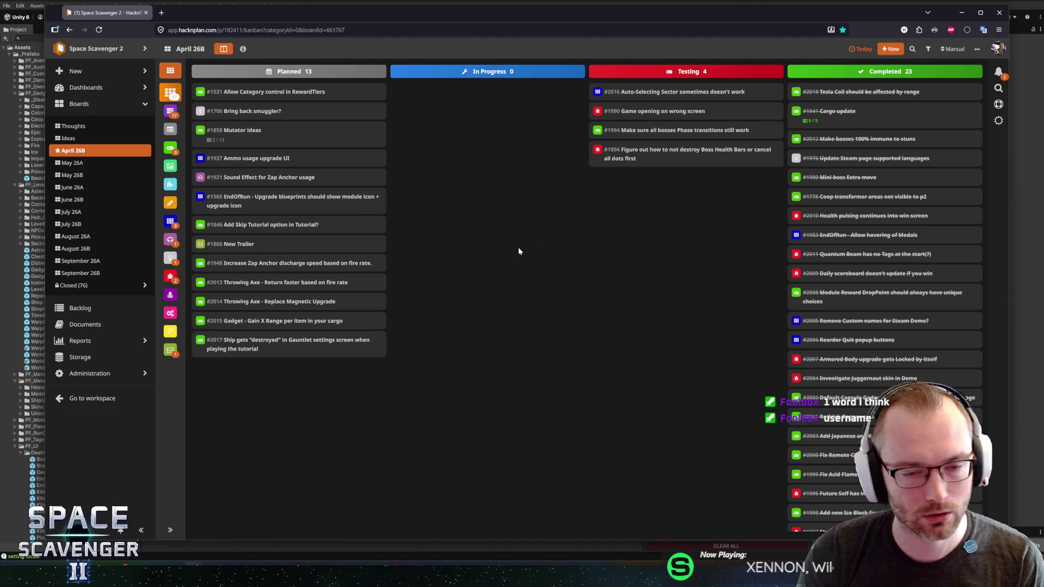
Create UI-category task 'Add missing Localization' and move card #2019 into In Progress.
double_click(518, 308)
type("Fix Localizatio")
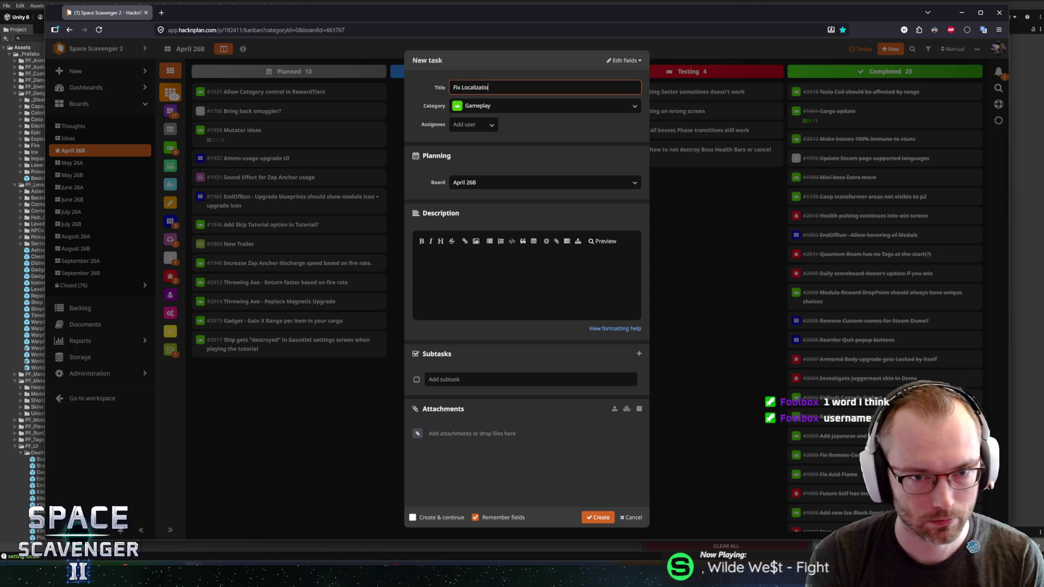
type("n")
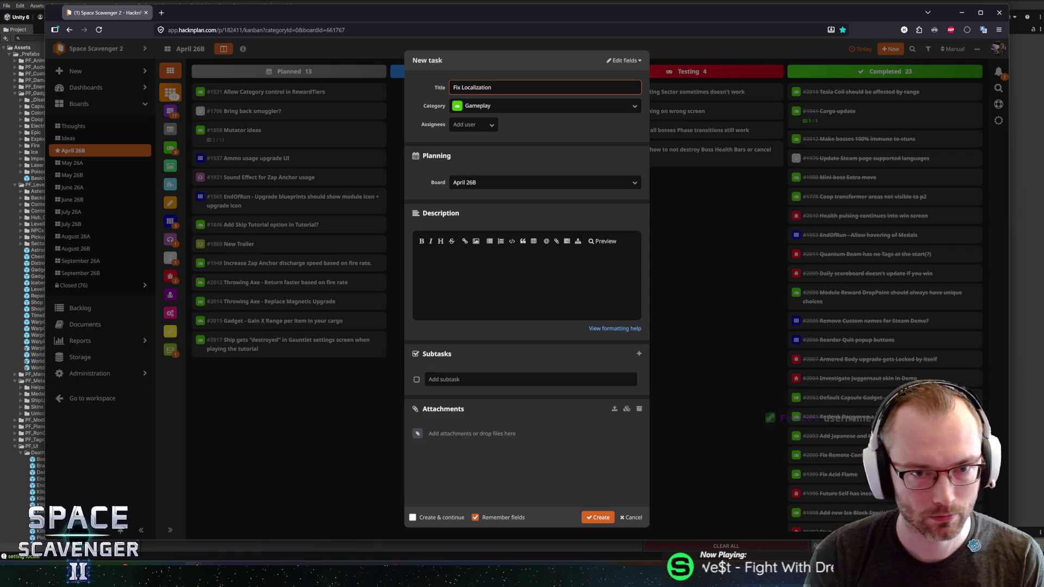
key("Delete")
key("Delete")
key("Delete")
type("Add missing")
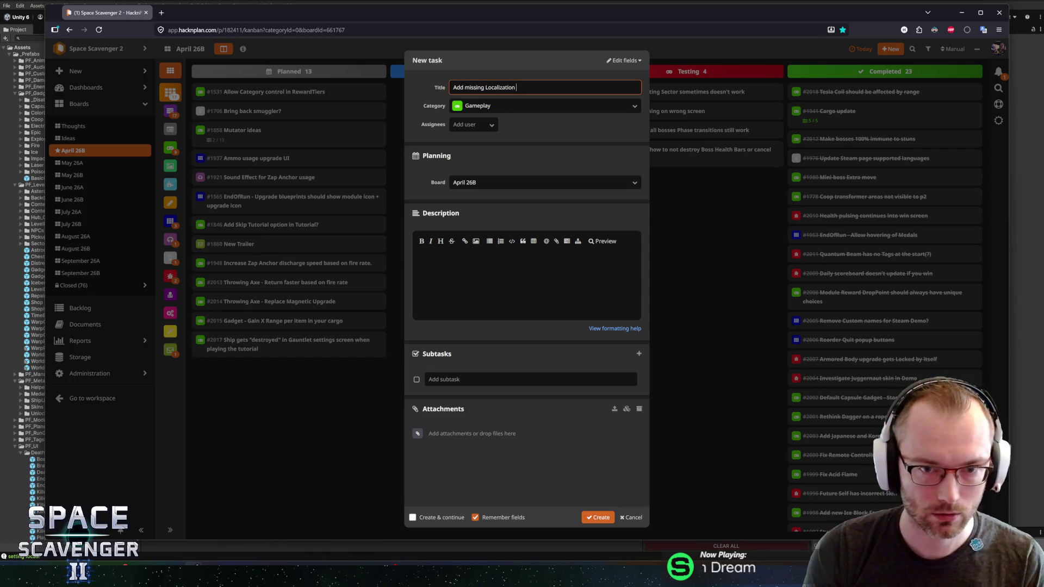
key("Tab")
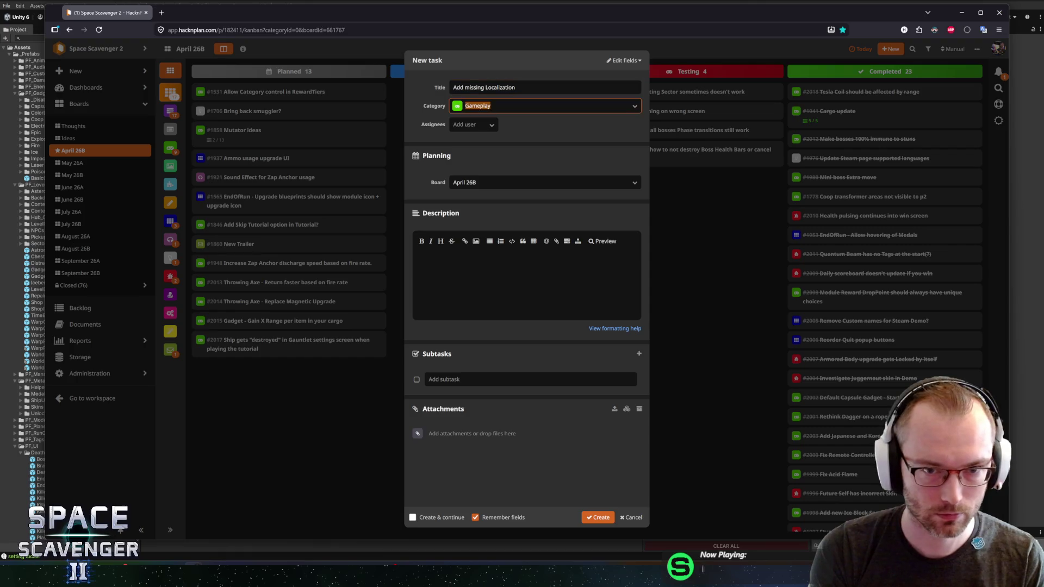
type("ui")
key("Return")
key("ctrl+Return")
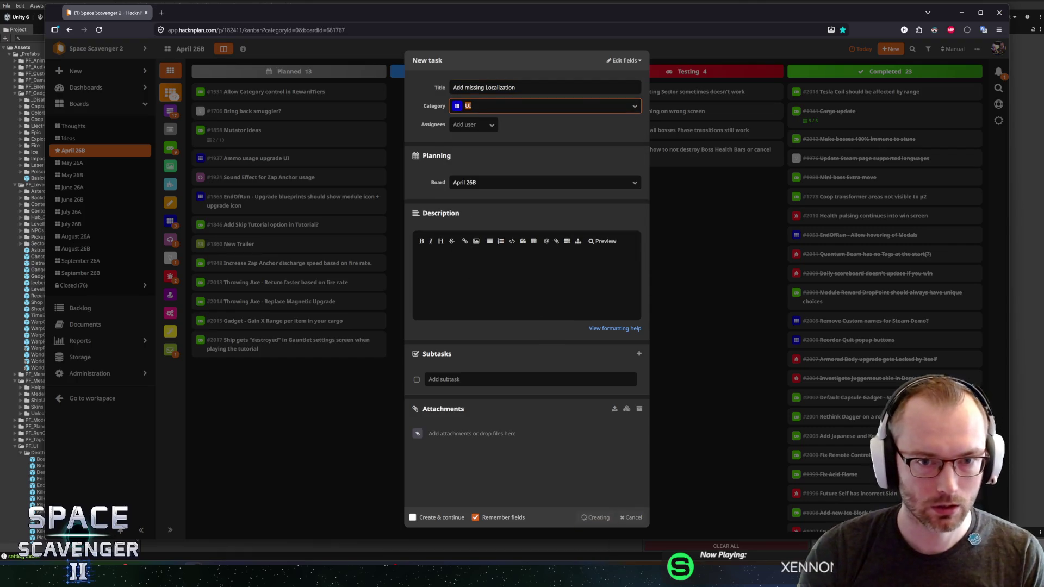
mouse_move(256, 366)
left_mouse_down()
mouse_move(479, 133)
mouse_move(501, 217)
left_mouse_up()
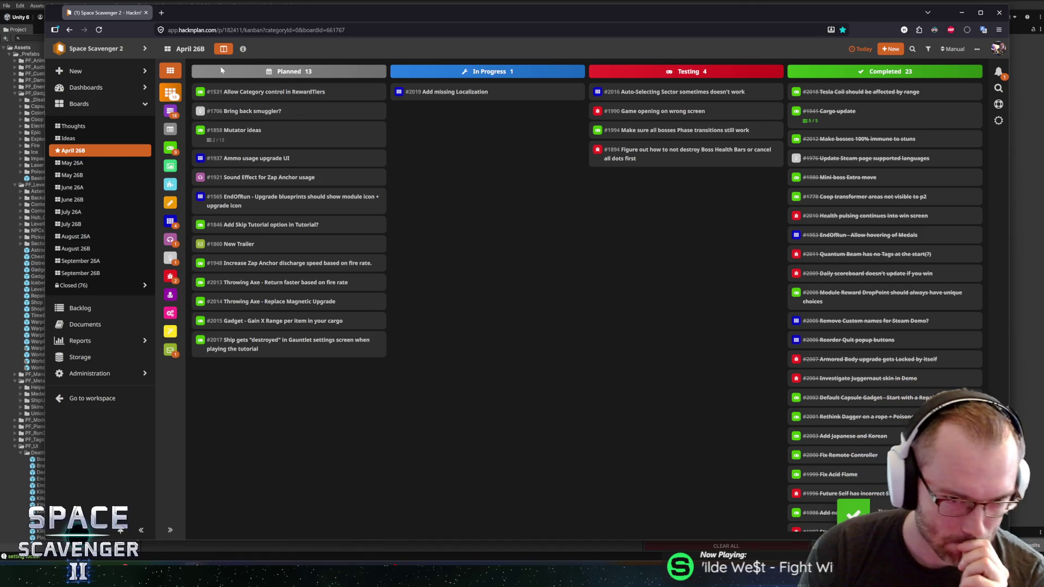
key("alt+Tab")
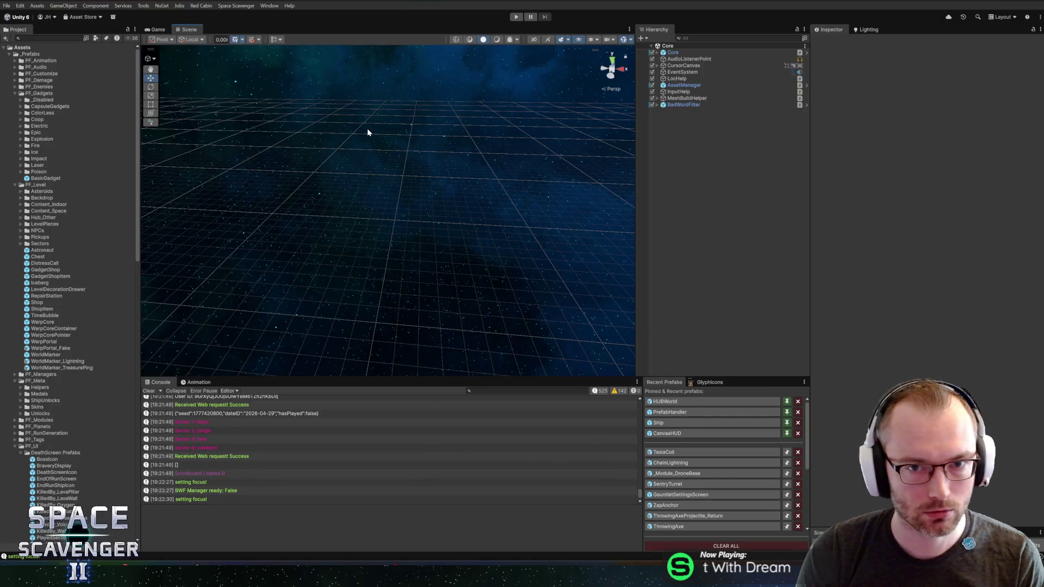
Open the Localization Editor with Ctrl+L and reposition its window.
key("ctrl+l")
left_click_drag(333, 52, 339, 38)
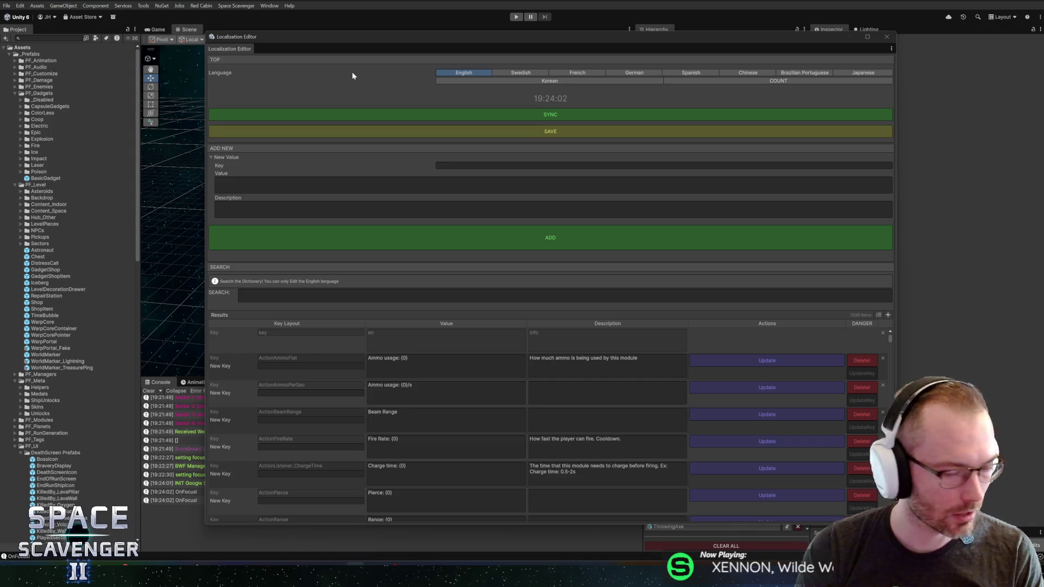
left_click_drag(676, 44, 648, 39)
Add key Module_Special_IceBlock_Title with value 'Ice Block' and a short description.
left_click(463, 161)
type("Module_")
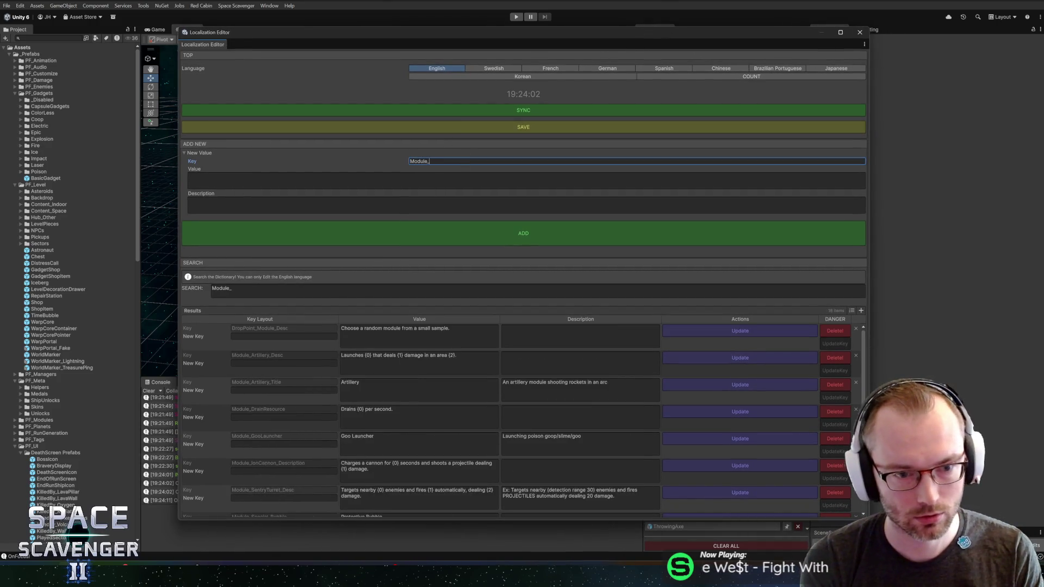
type("Special_IceBlock")
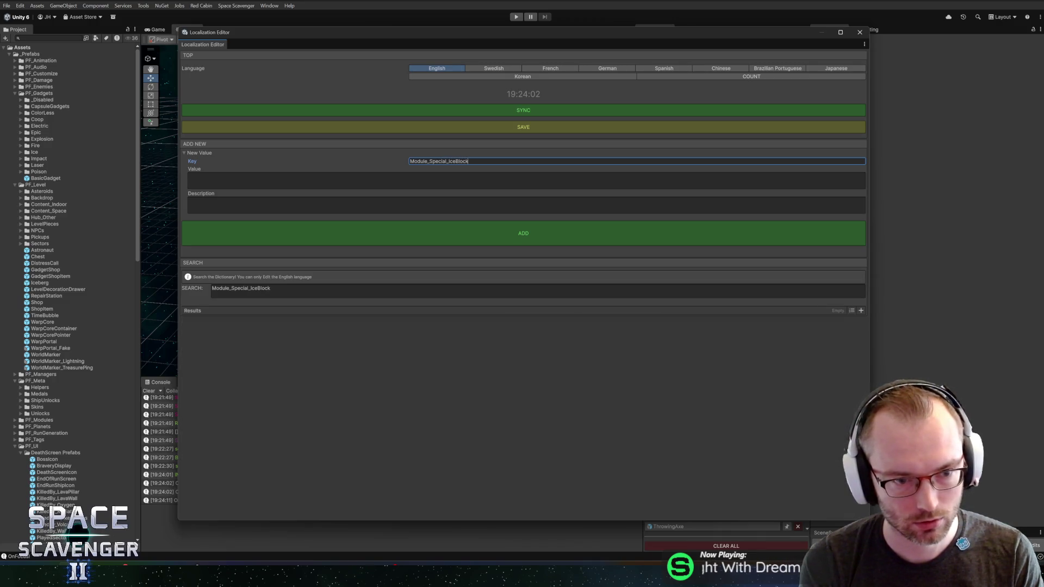
left_click(189, 176)
type("Ice Block")
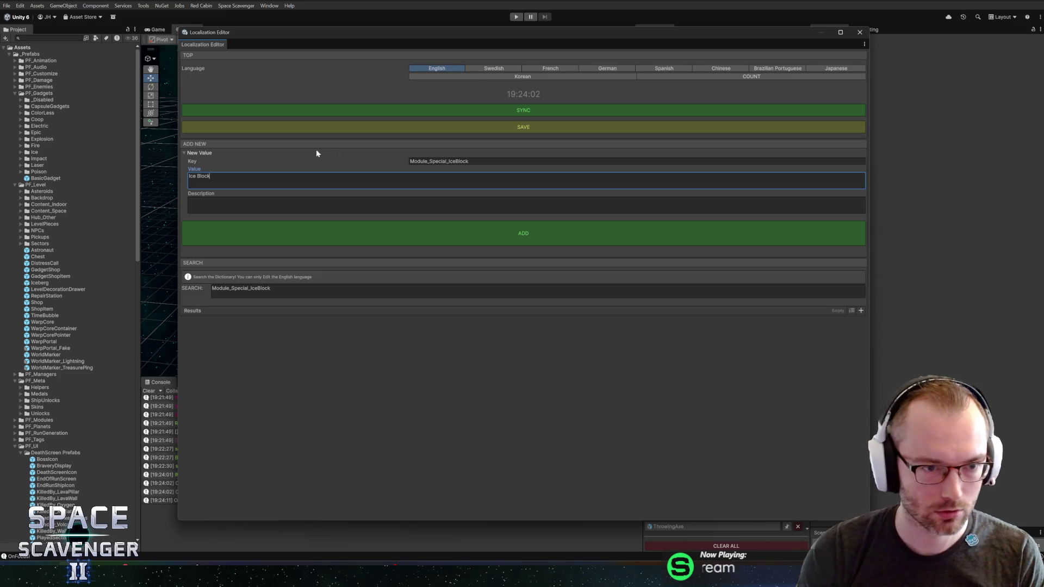
left_click(196, 205)
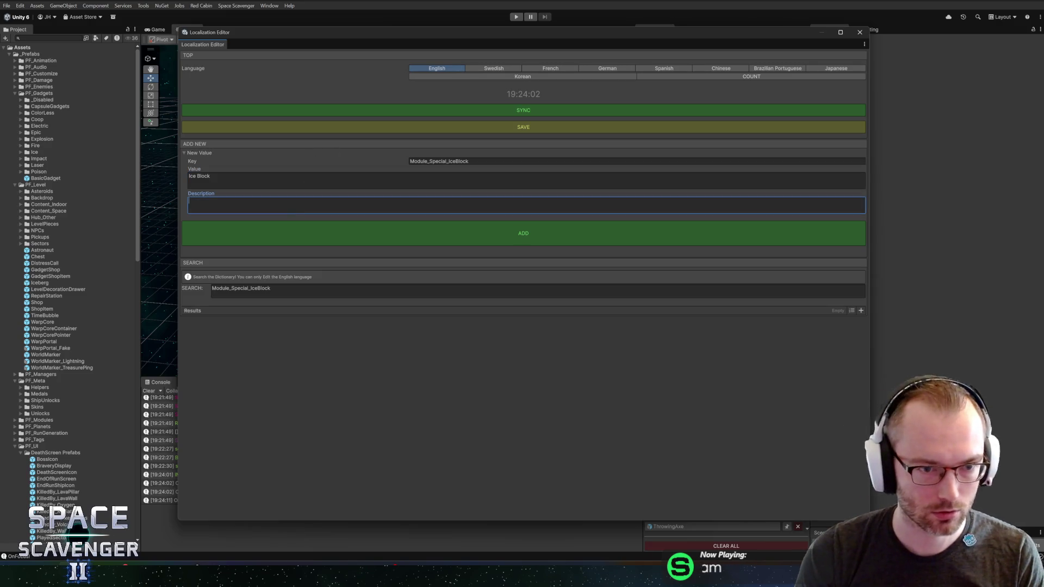
type("lock of ice")
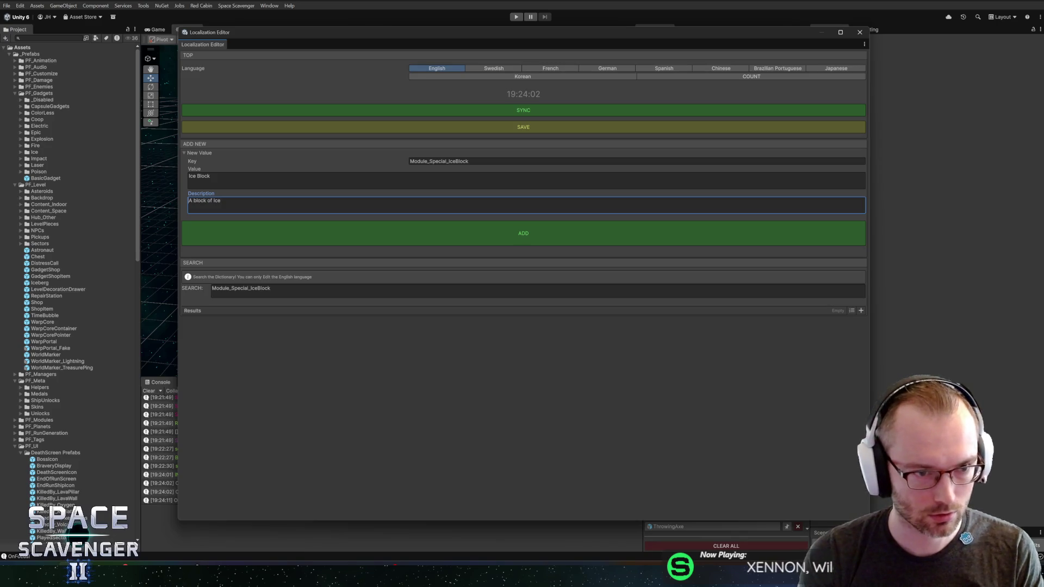
type(" module")
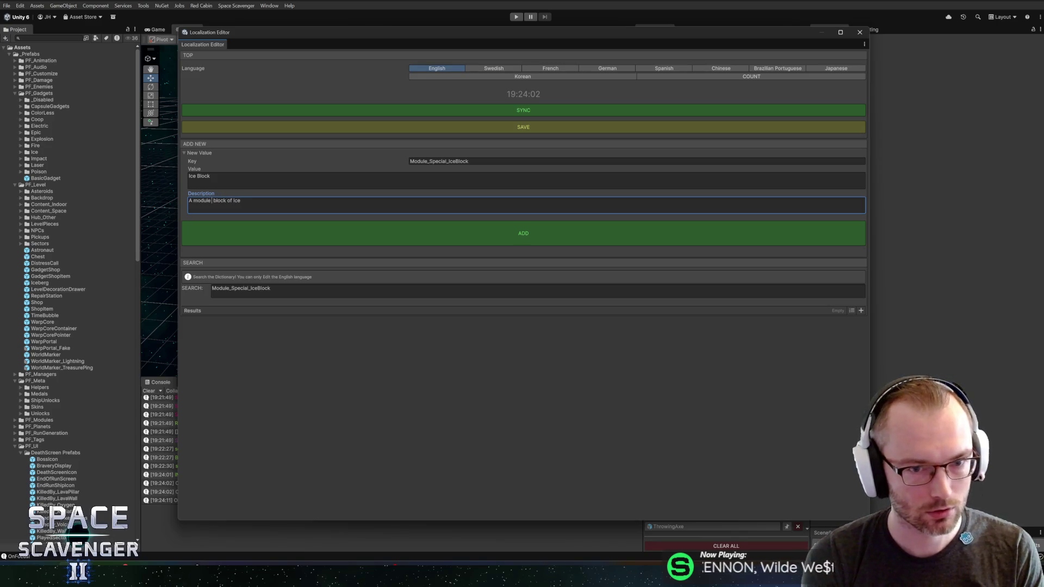
type(" that")
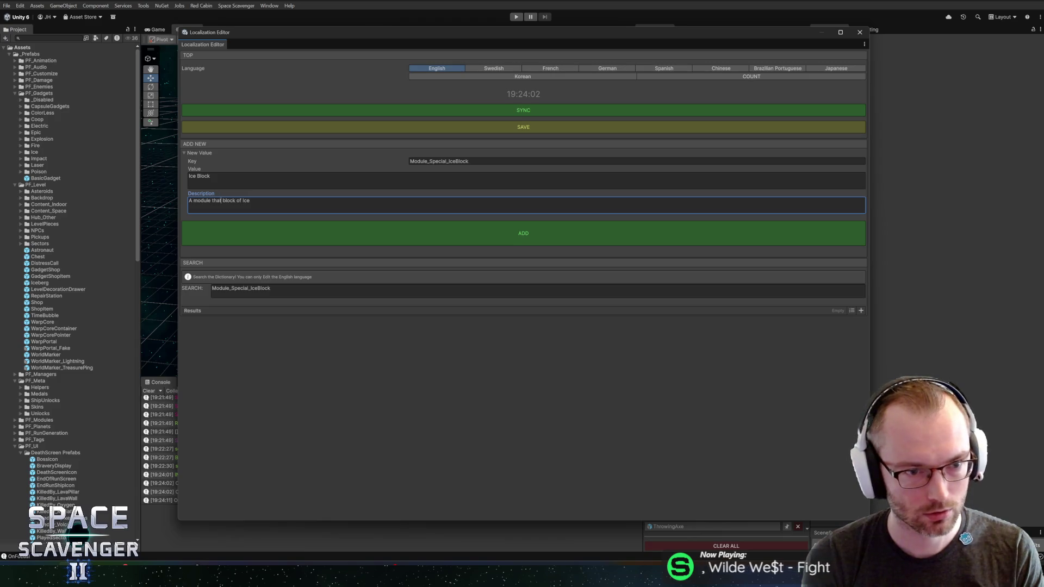
type(" is mostly a big")
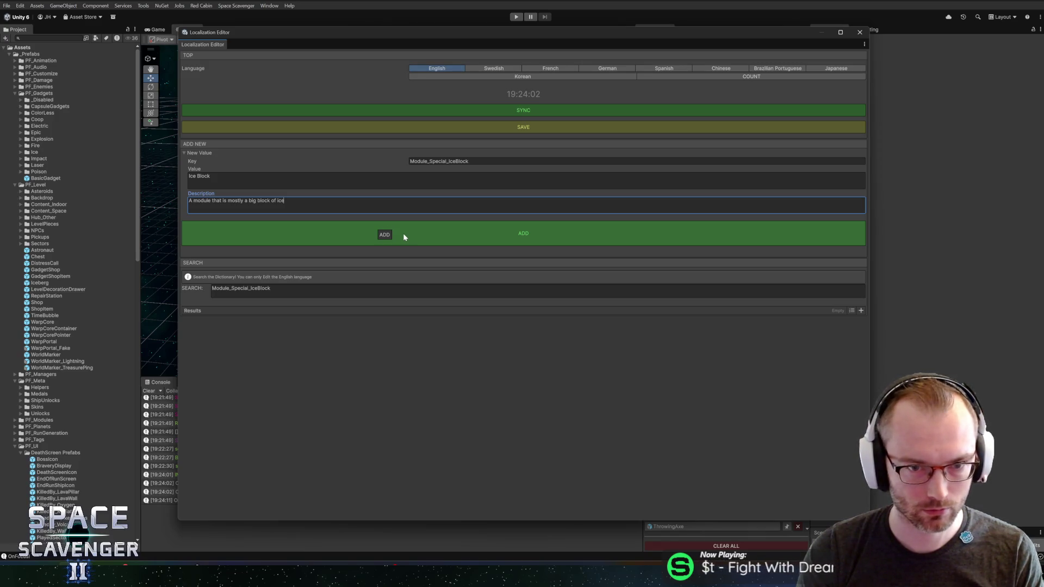
left_click(483, 161)
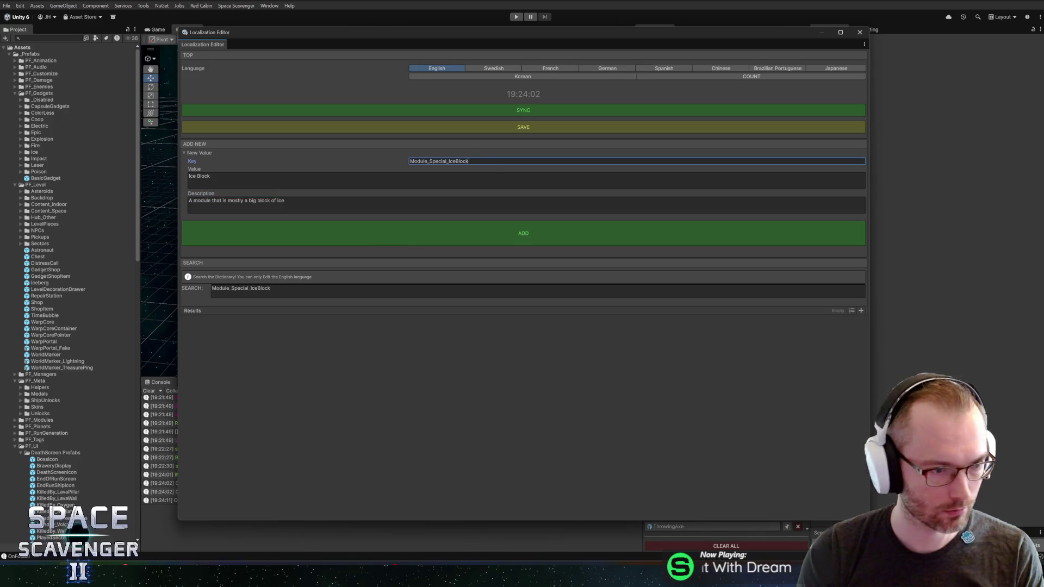
type("_Title")
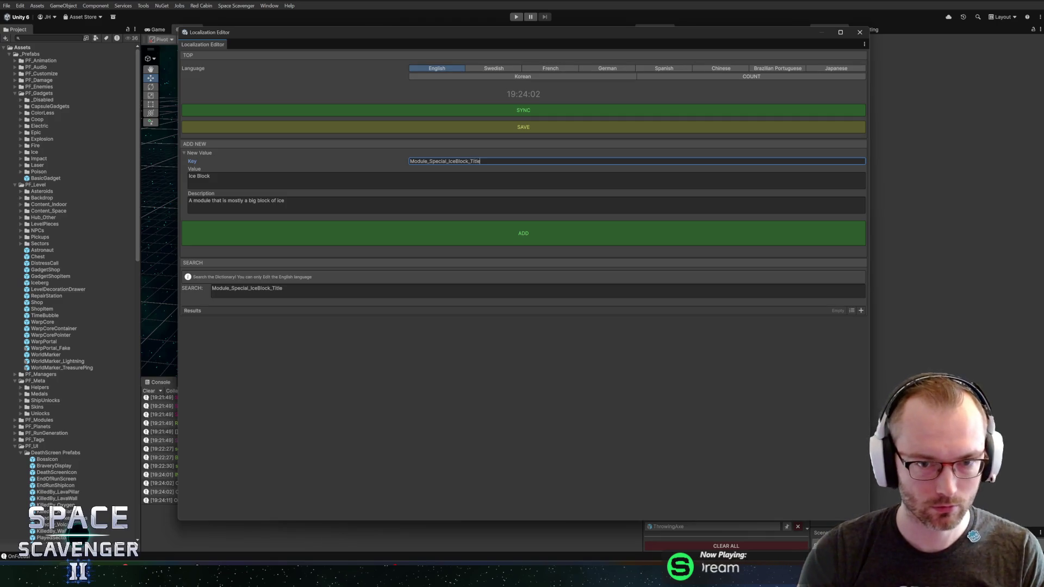
key("ctrl+a")
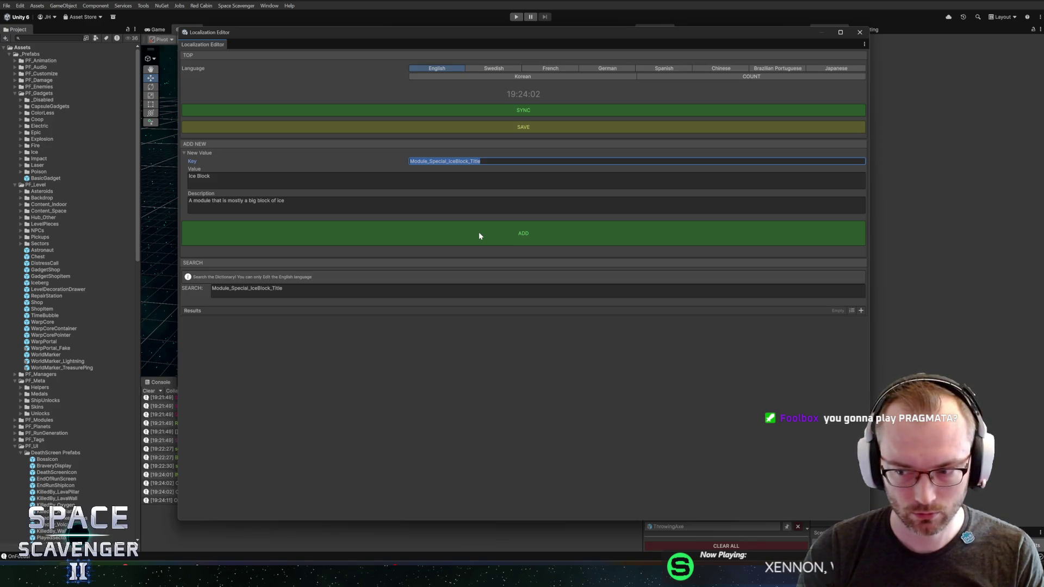
left_click(479, 234)
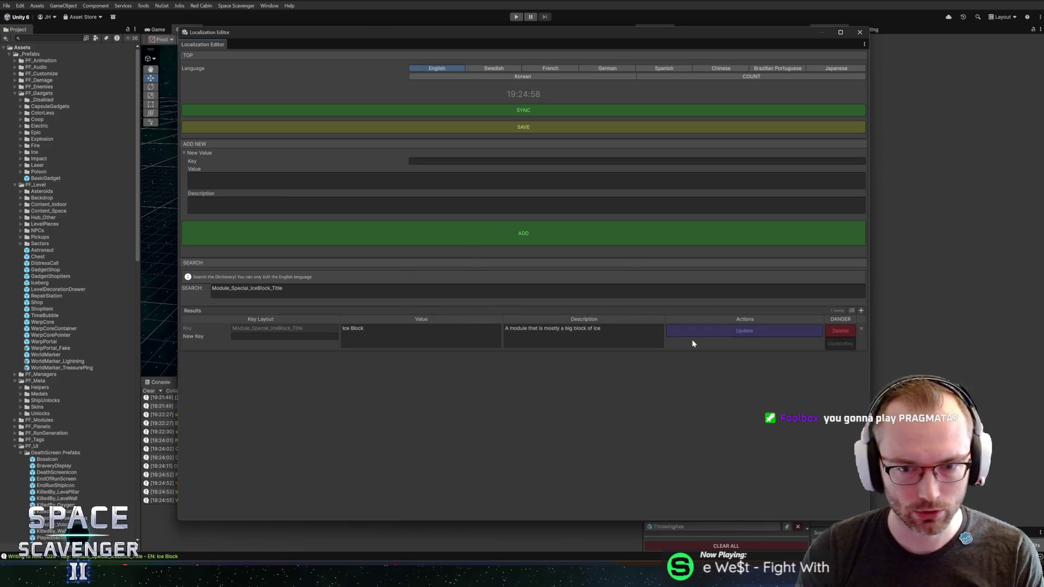
Type the next key name Module_Special_IceBlock_Desc, then close the Localization Editor.
left_click(526, 158)
type("Module_Special_IceBlock_T")
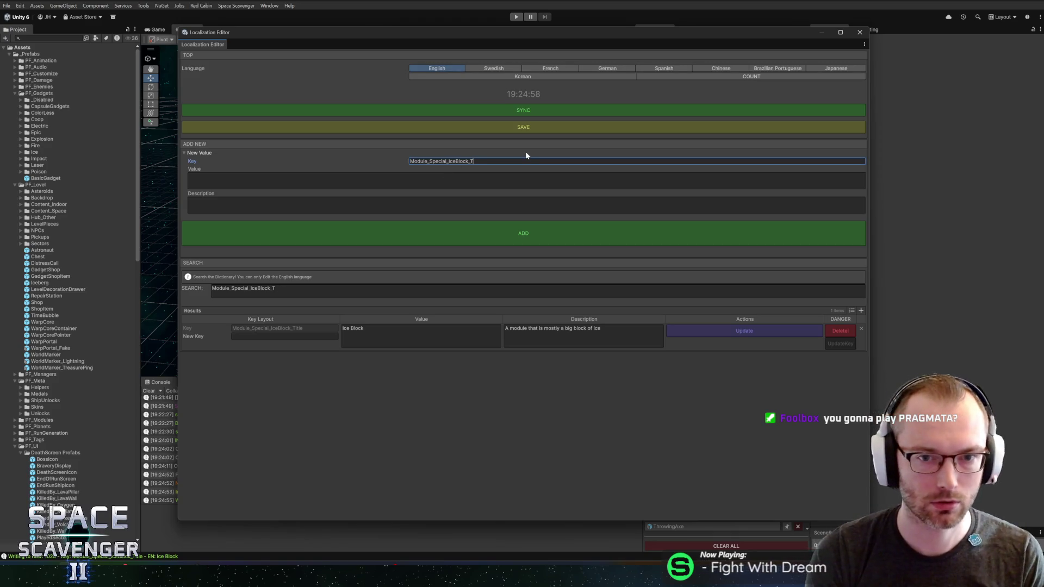
key("BackSpace")
type("Desc")
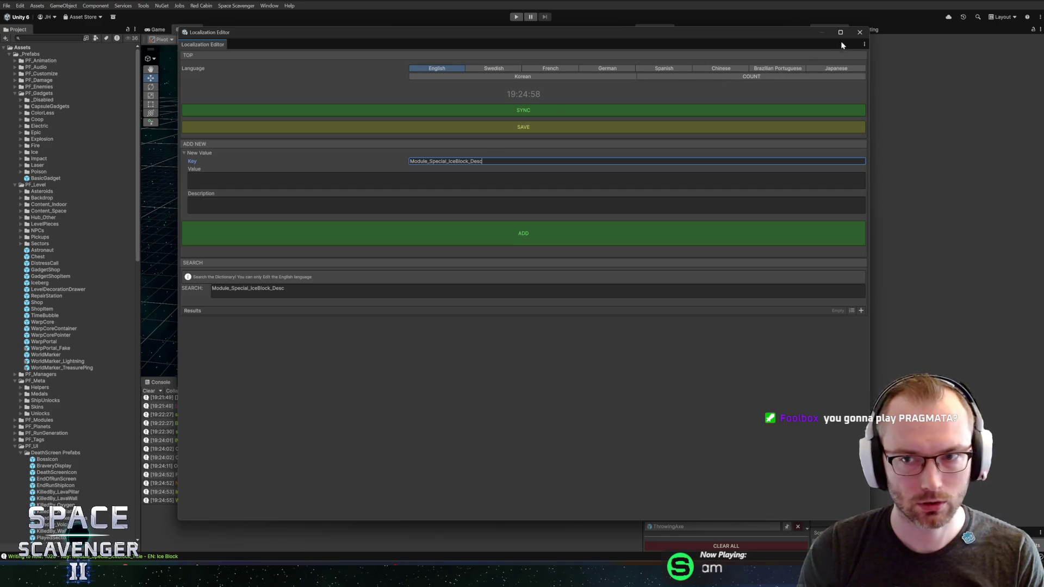
left_click(860, 32)
left_click(49, 38)
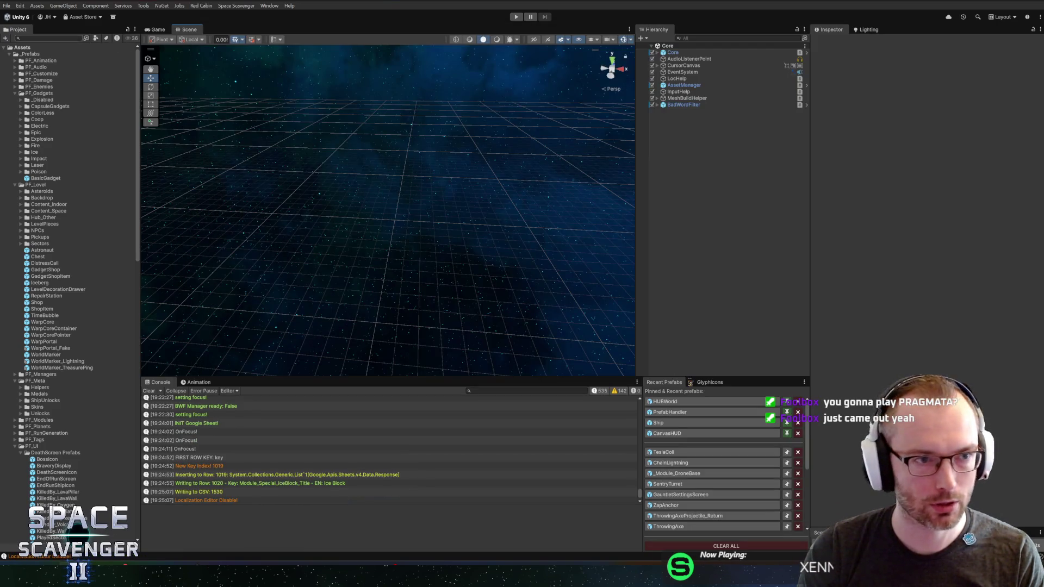
Search 'special_' and open the Special_IceBlock prefab in Prefab Mode to view the ice cube.
type("speci")
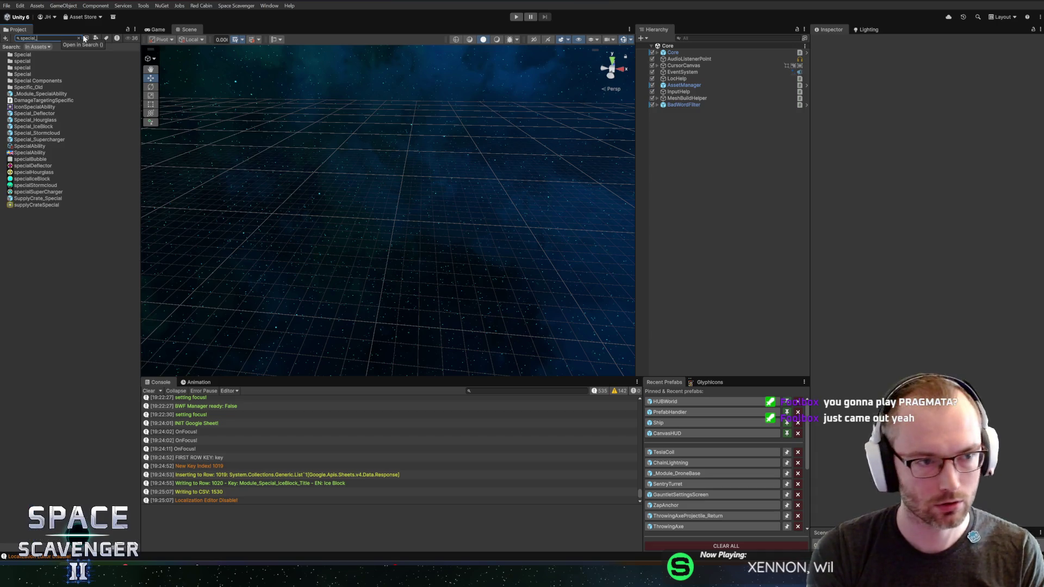
type("al_")
left_click(33, 68)
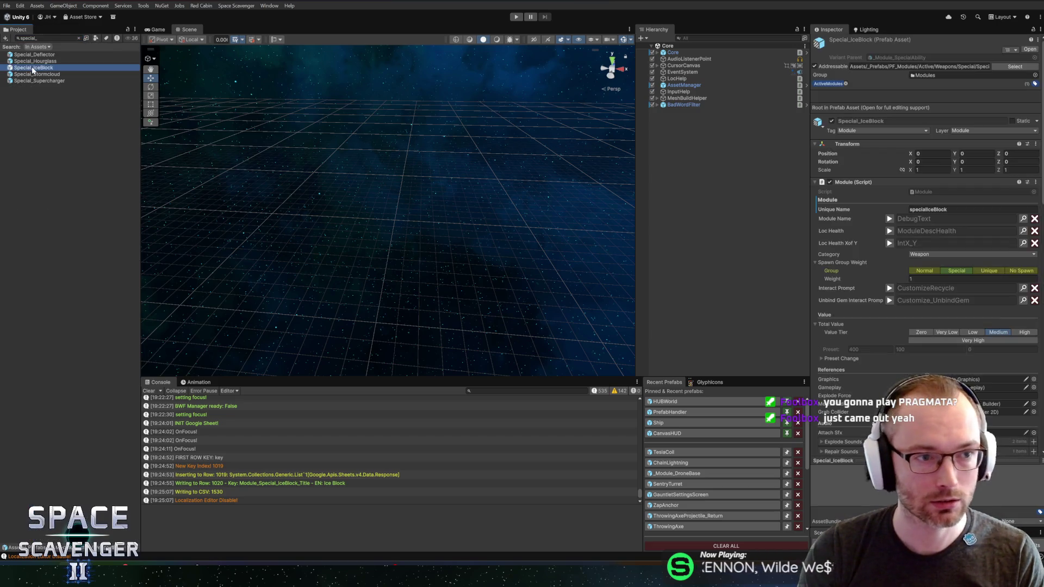
left_click(79, 38)
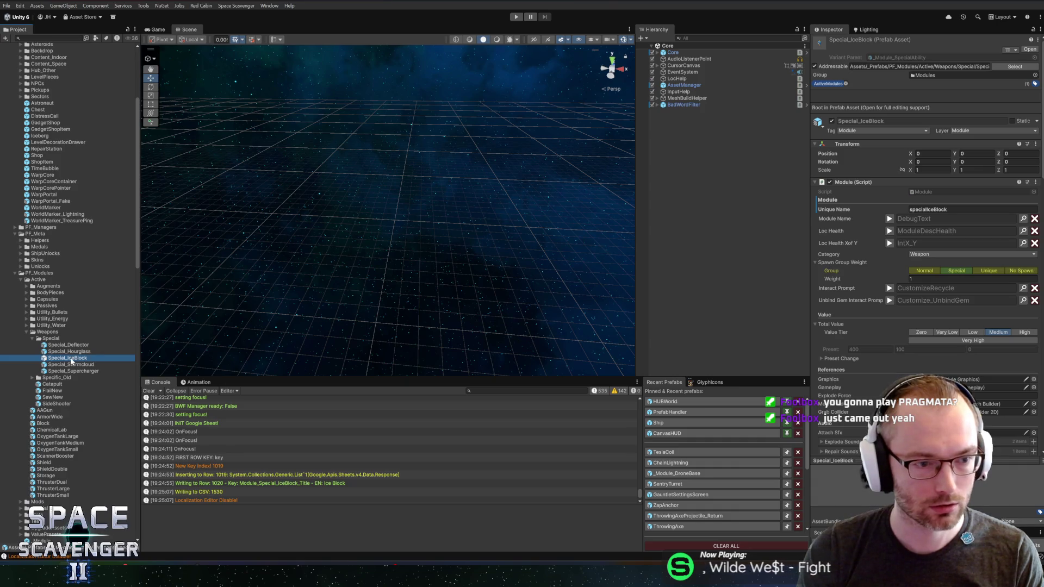
double_click(67, 357)
mouse_move(525, 257)
left_mouse_down()
mouse_move(455, 217)
mouse_move(506, 196)
mouse_move(532, 237)
left_mouse_up()
scroll(470, 226, "up", 3)
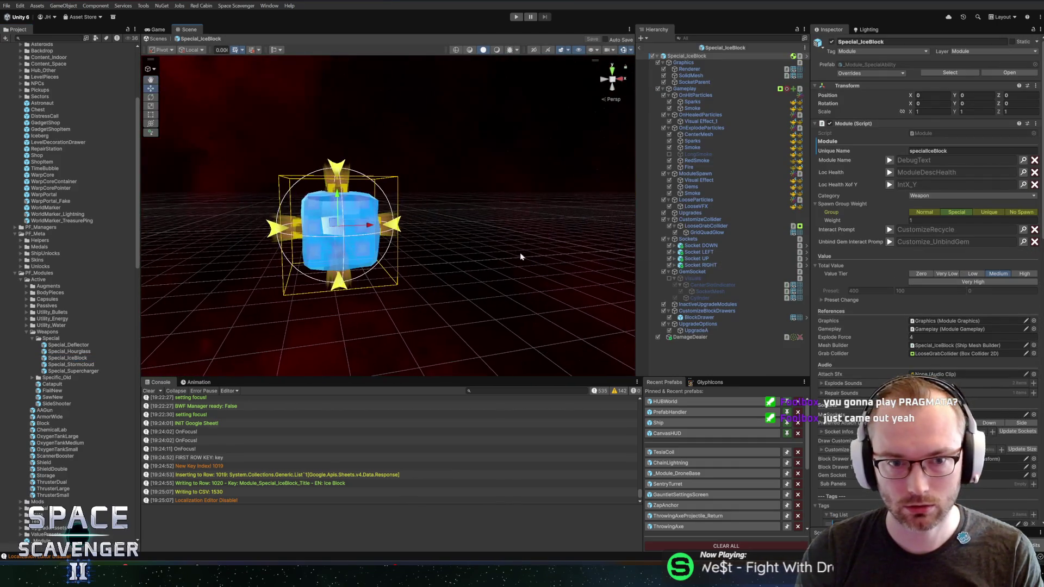
scroll(509, 249, "down", 3)
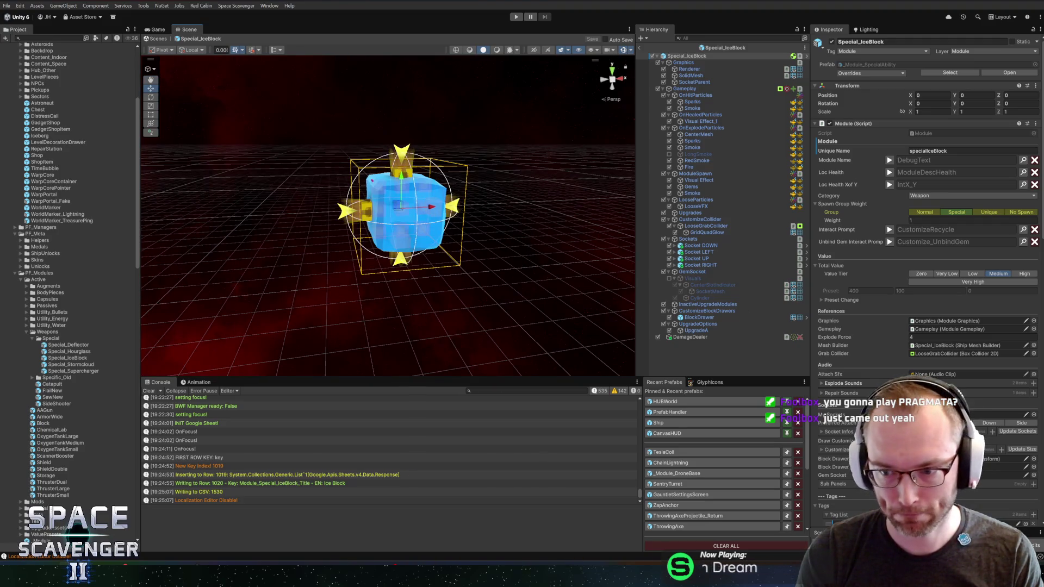
scroll(924, 217, "down", 8)
scroll(890, 405, "down", 10)
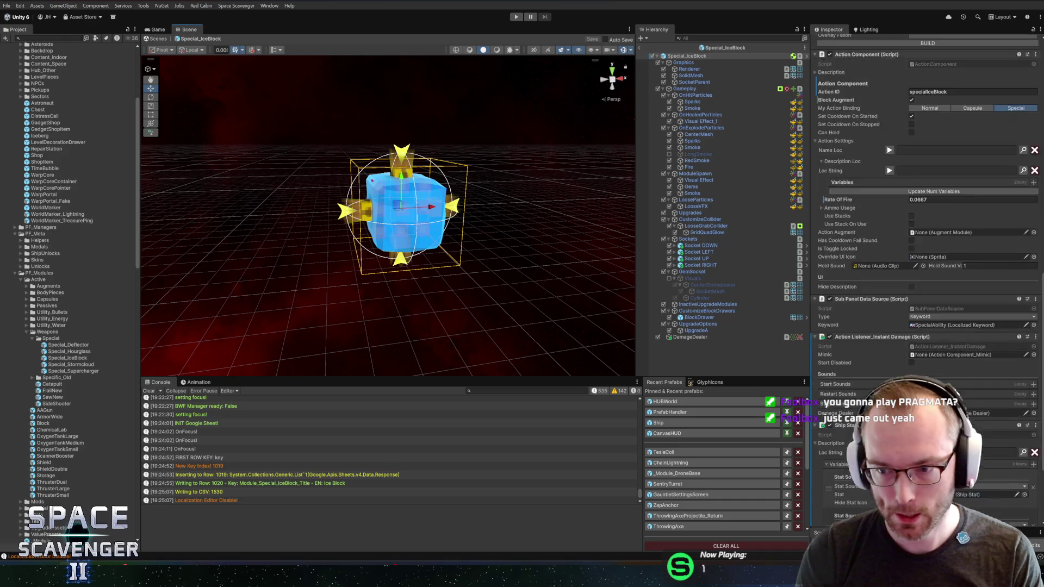
scroll(878, 335, "up", 18)
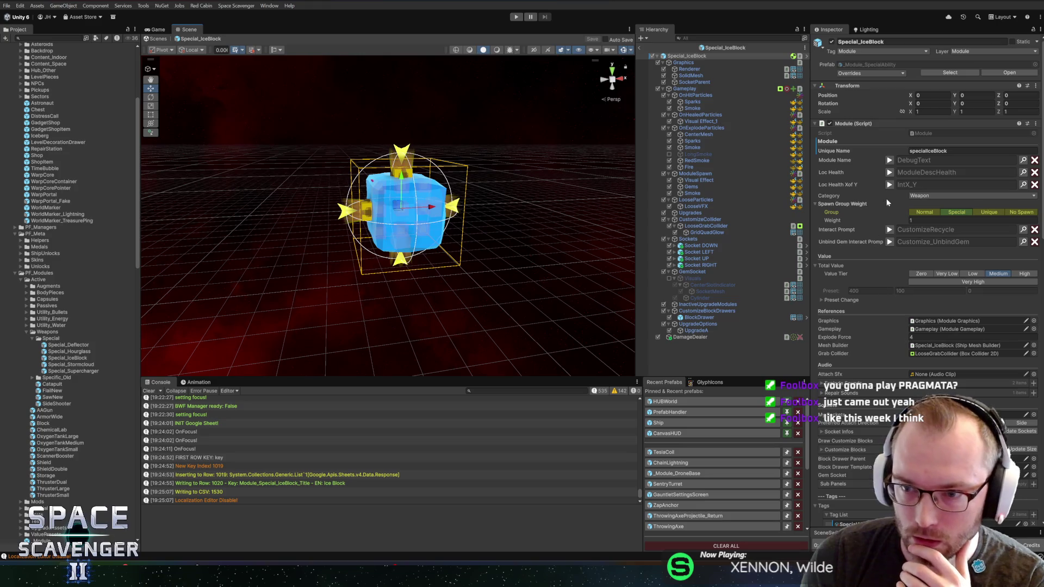
scroll(897, 261, "down", 7)
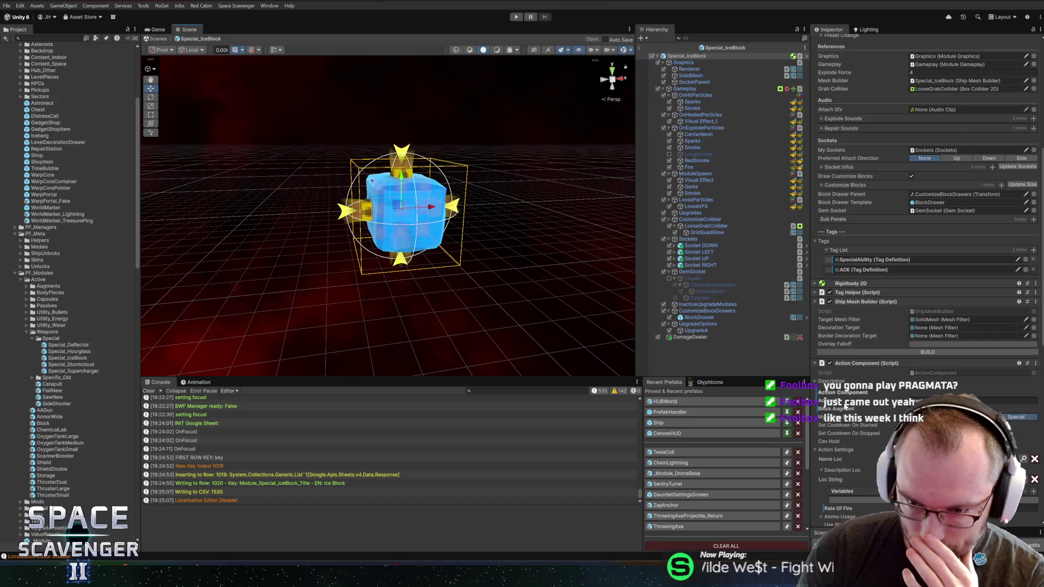
scroll(884, 317, "down", 2)
scroll(845, 406, "down", 2)
scroll(846, 405, "down", 4)
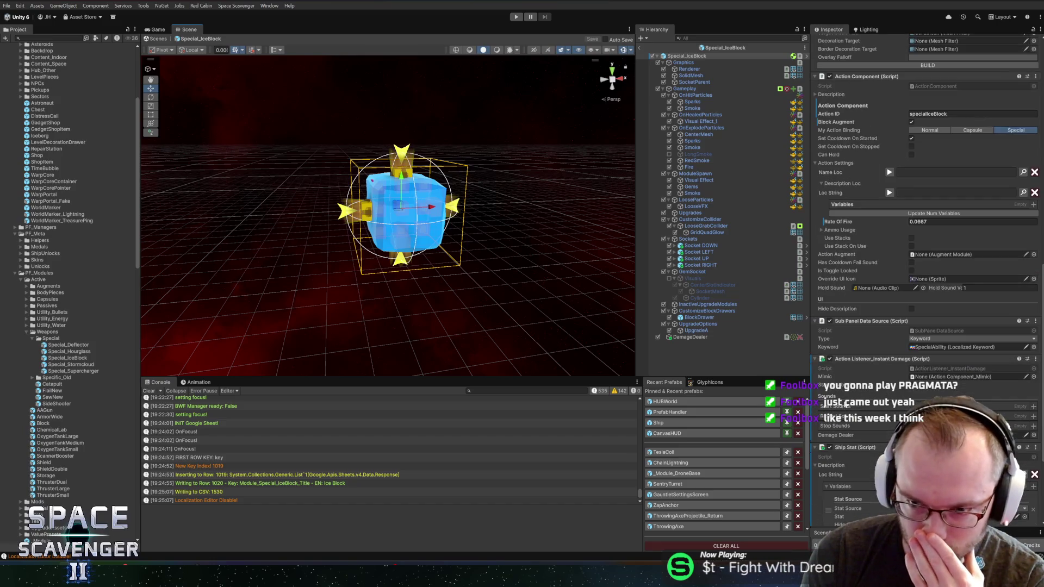
scroll(845, 405, "down", 3)
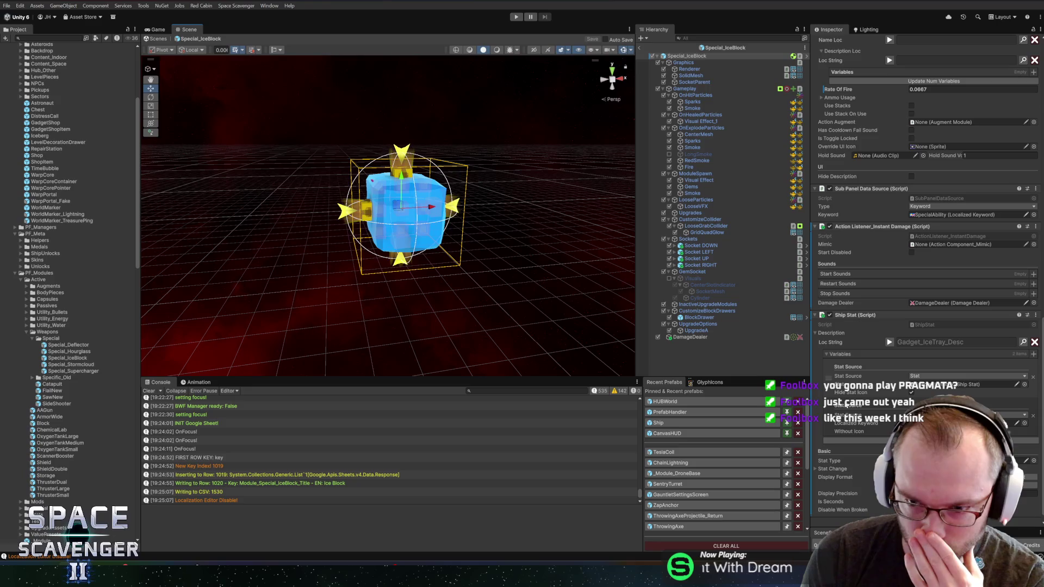
scroll(846, 405, "down", 1)
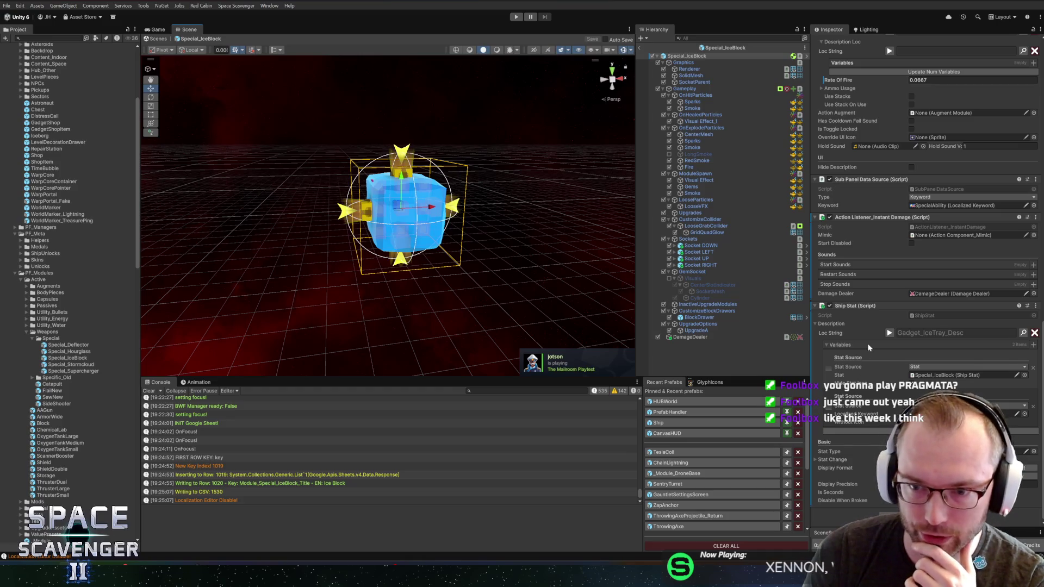
scroll(866, 343, "up", 5)
scroll(891, 312, "down", 2)
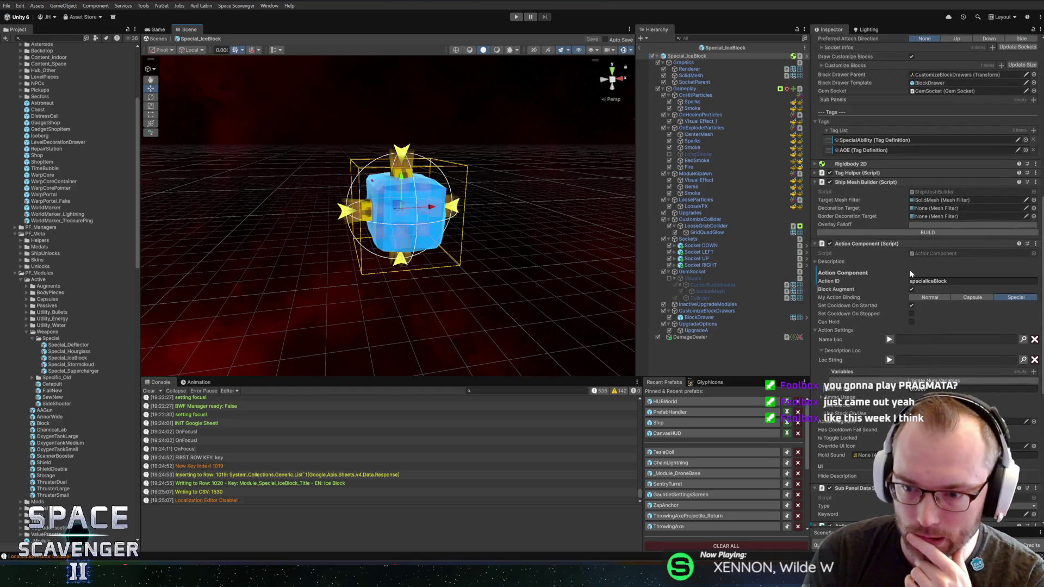
scroll(919, 304, "down", 3)
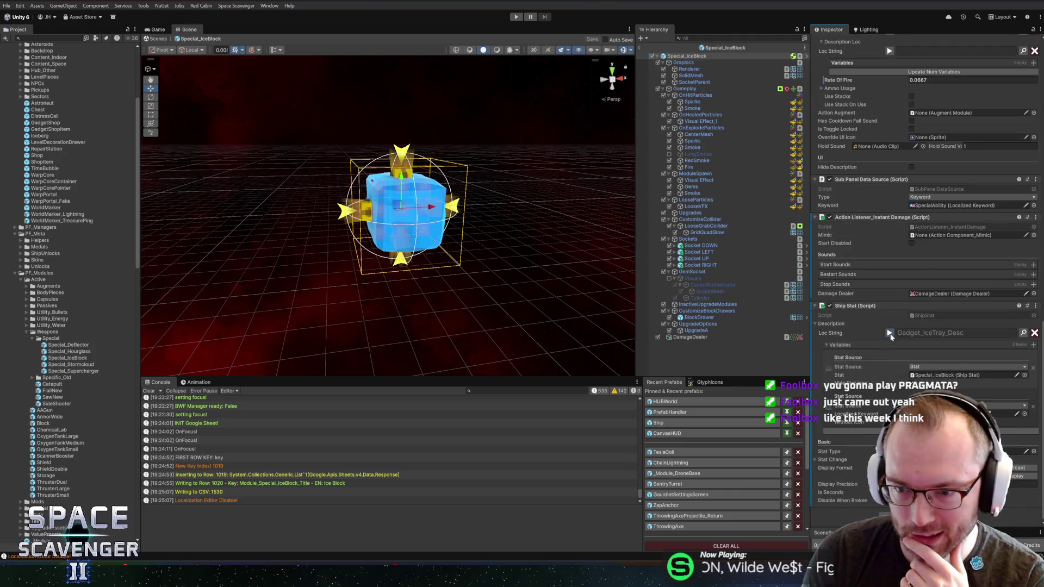
scroll(879, 336, "up", 7)
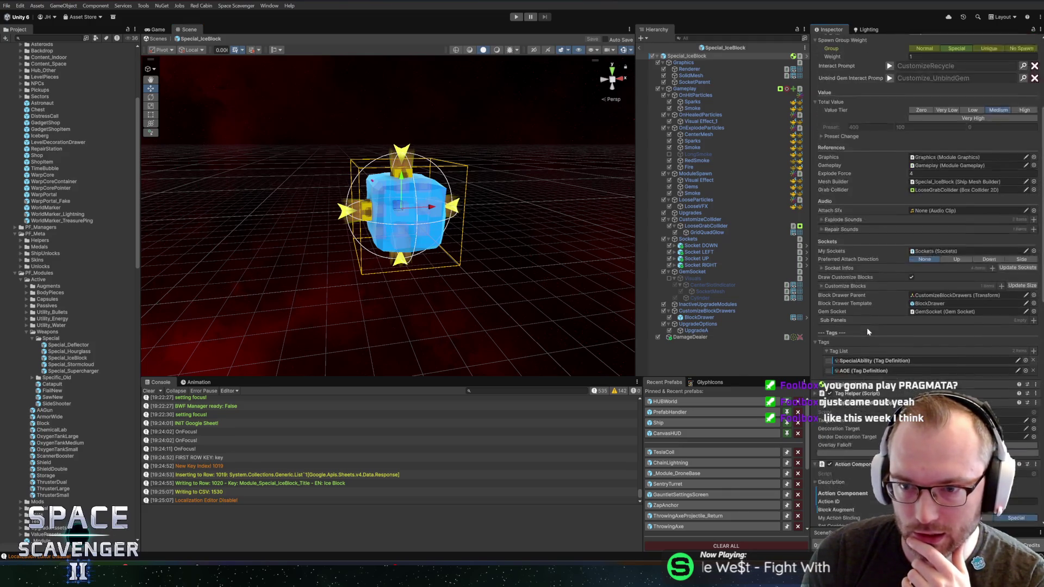
scroll(888, 348, "down", 7)
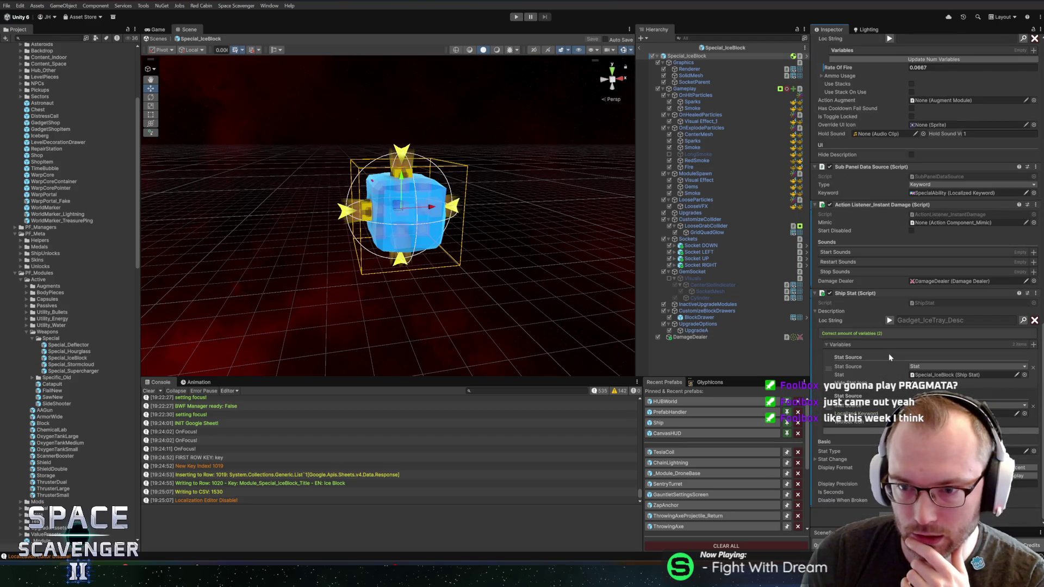
left_click(890, 321)
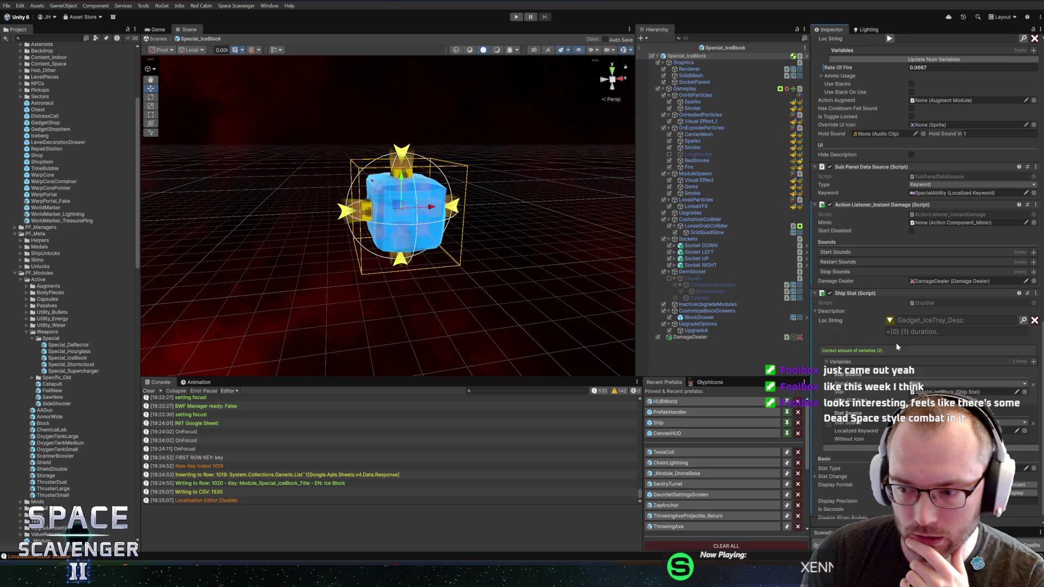
scroll(893, 342, "down", 1)
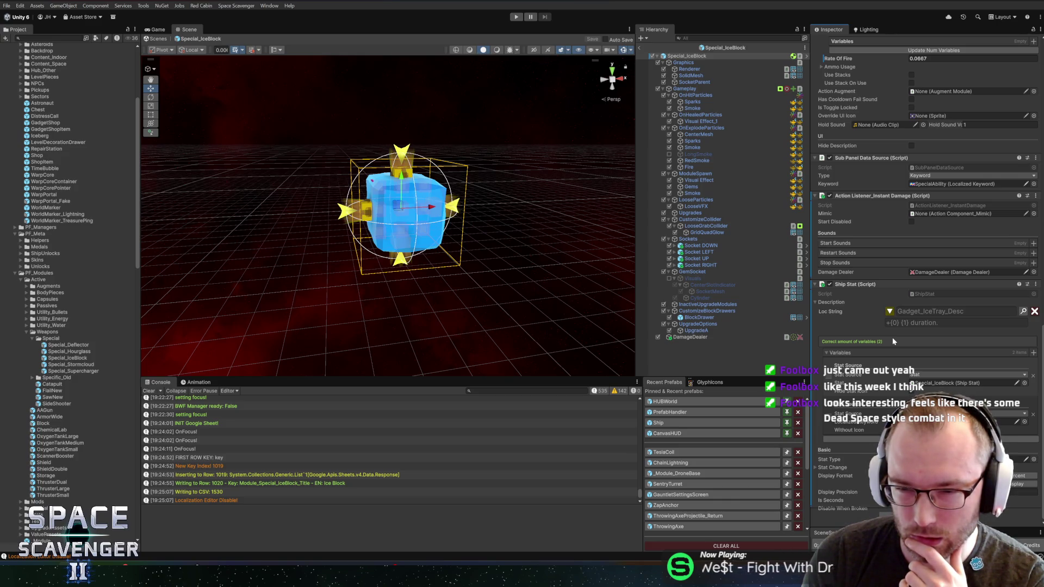
left_click(891, 320)
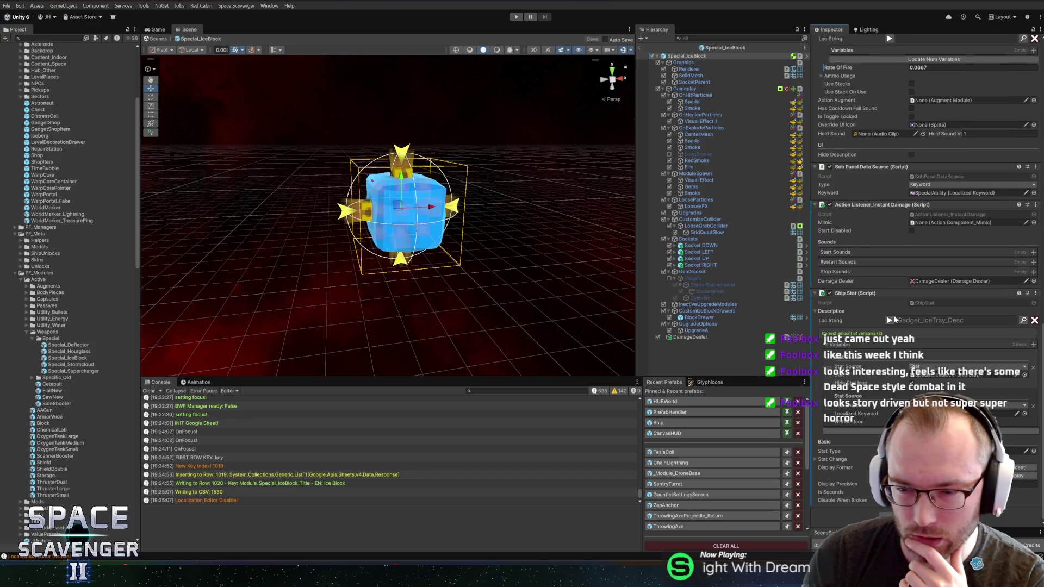
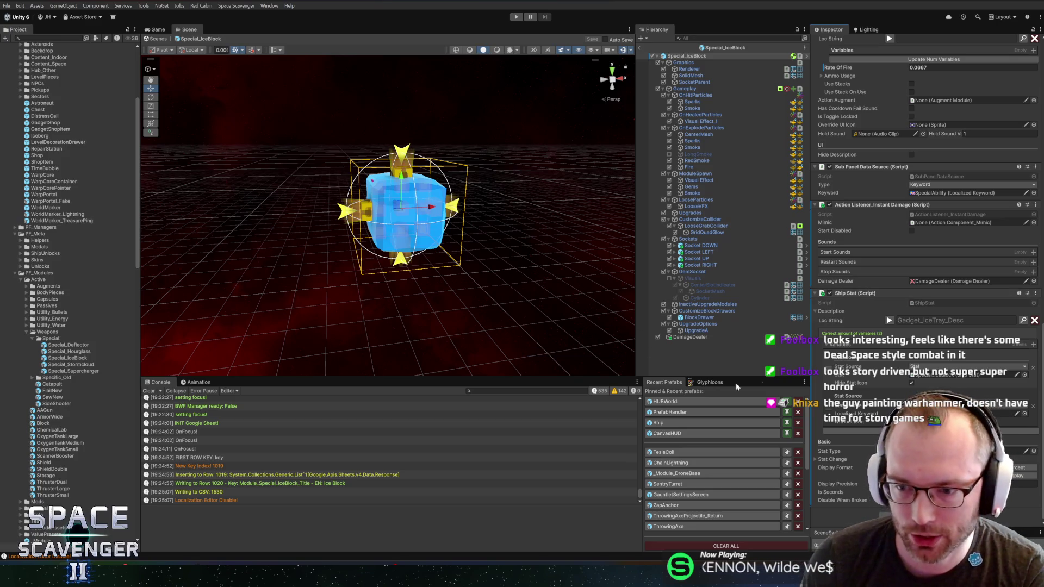
Inspect the Special_IceBlock prefab's Action Listener and its DamageDealer child.
scroll(883, 273, "up", 2)
scroll(883, 273, "up", 4)
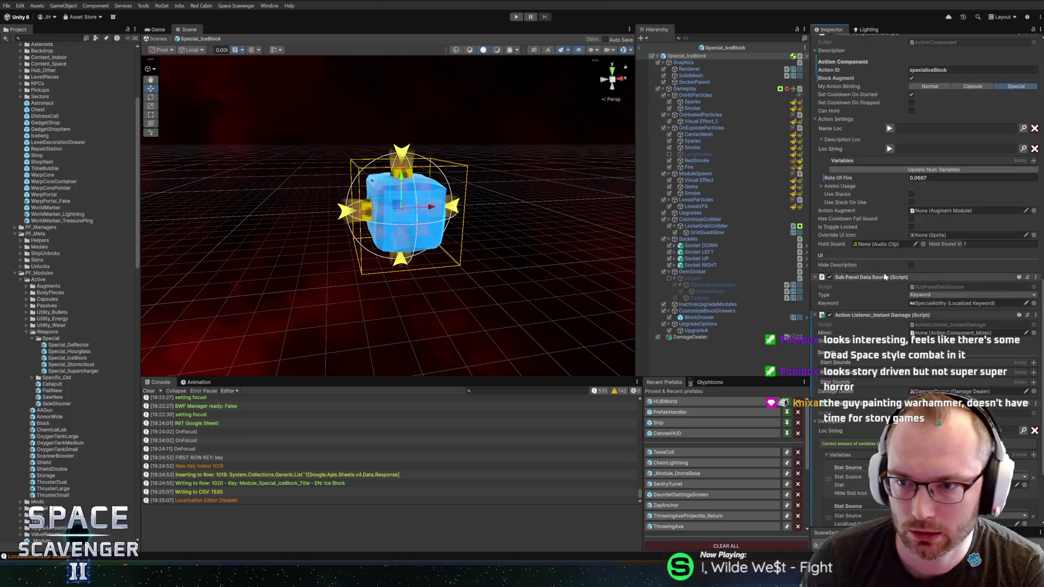
scroll(1028, 249, "up", 4)
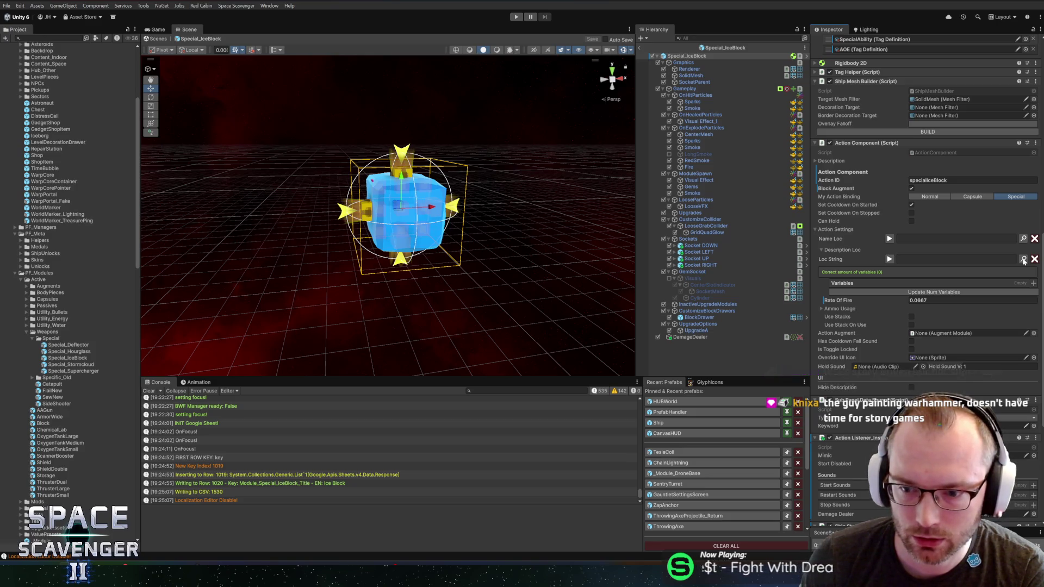
scroll(865, 293, "down", 5)
right_click(873, 284)
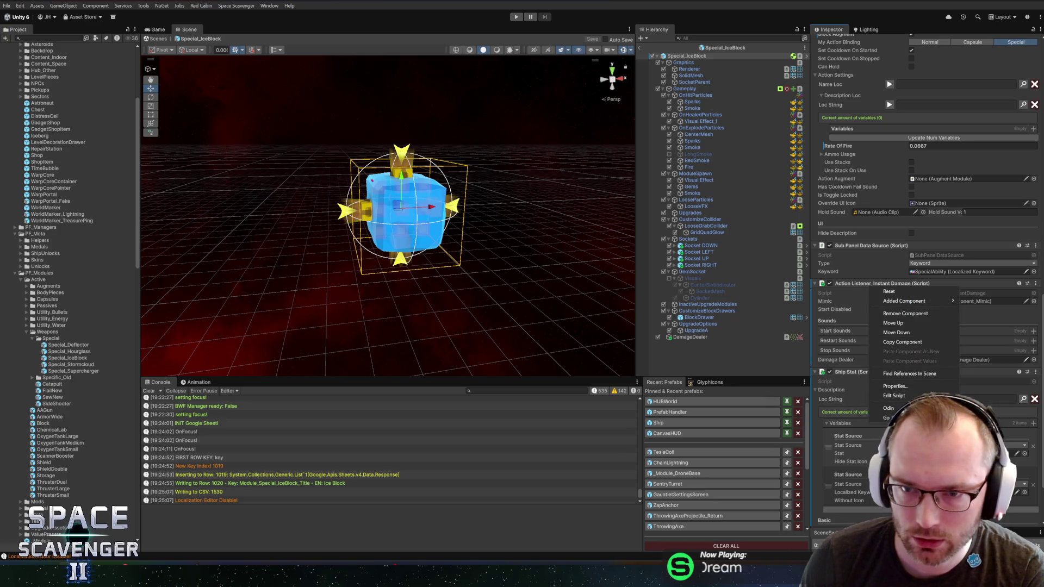
left_click(684, 337)
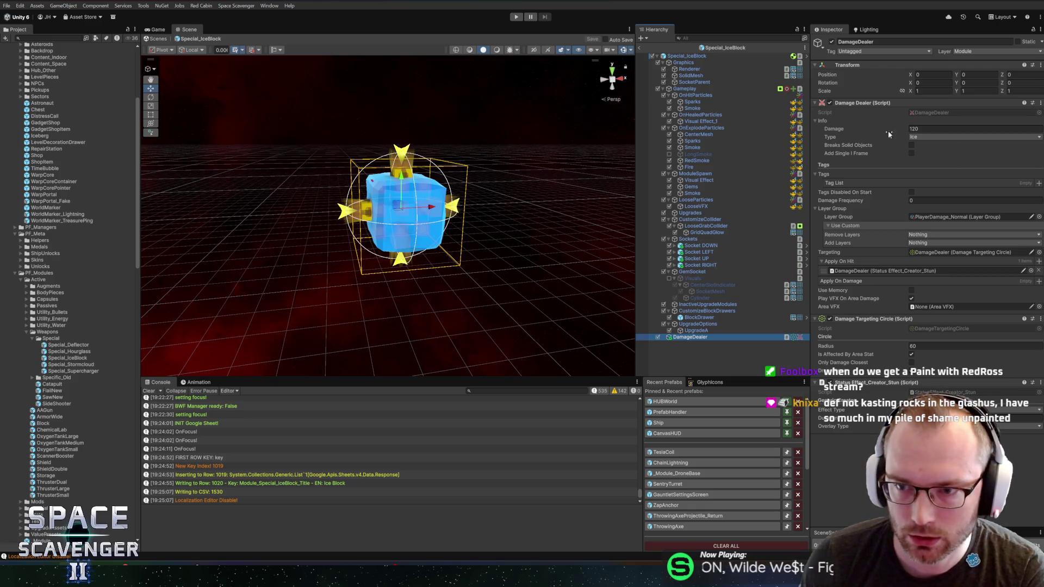
left_click(689, 56)
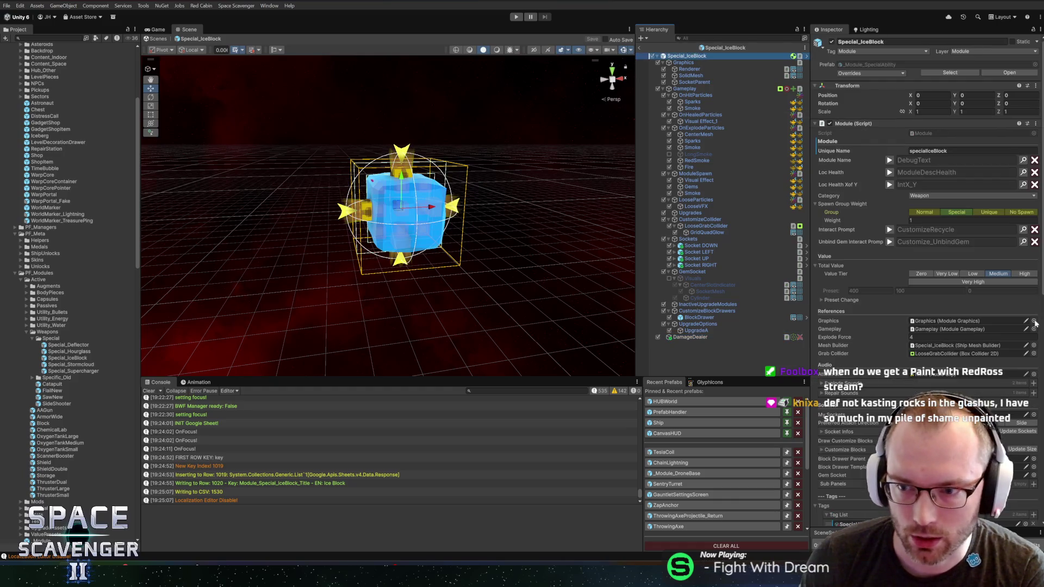
scroll(898, 320, "down", 15)
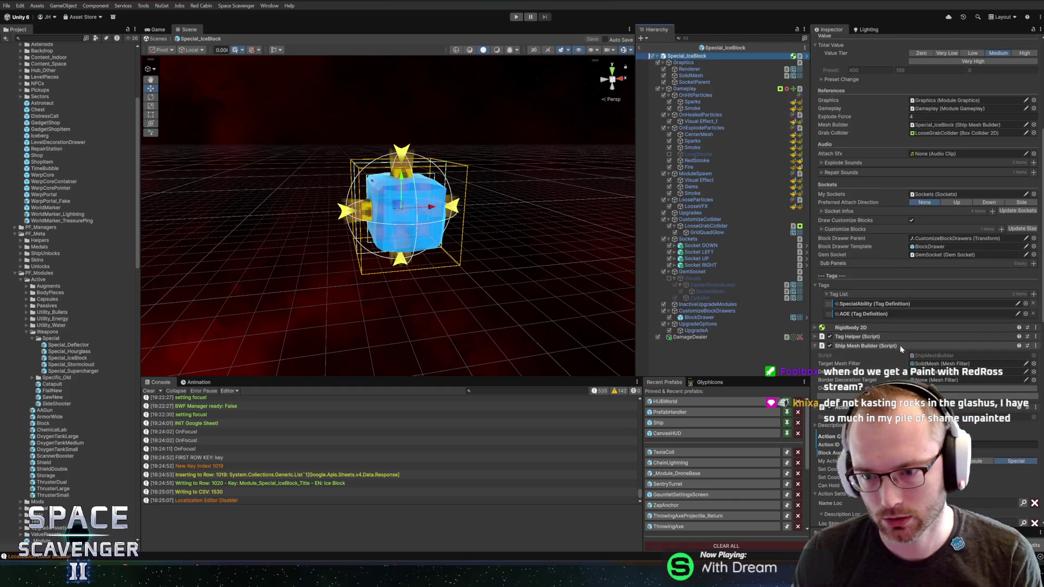
scroll(881, 351, "down", 4)
scroll(899, 368, "down", 4)
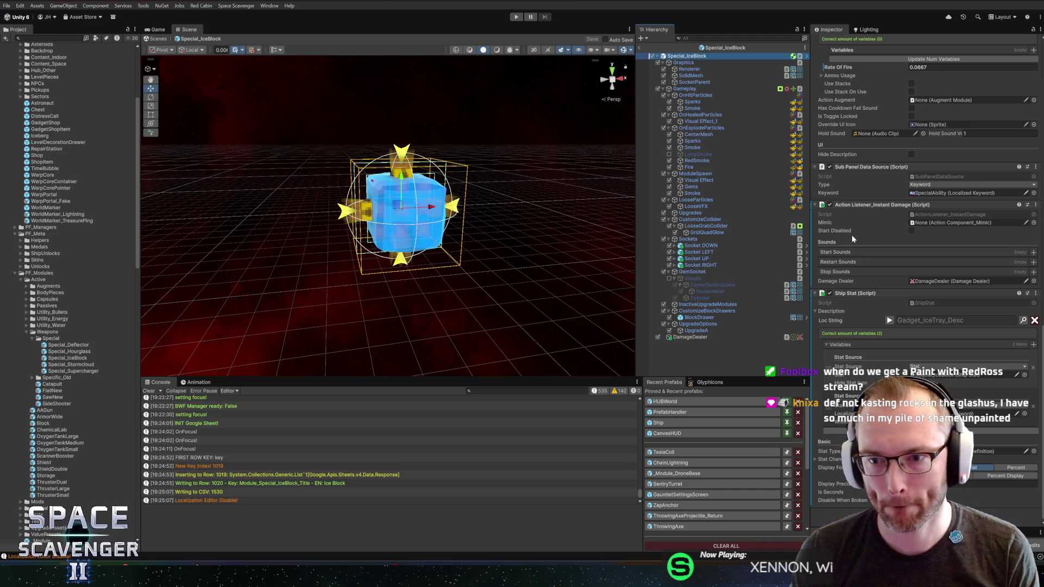
scroll(848, 251, "up", 3)
scroll(864, 239, "up", 3)
Create Module_Special_IceBlock_Desc with a value and example description, and assign it to the ability's description.
left_click(1023, 180)
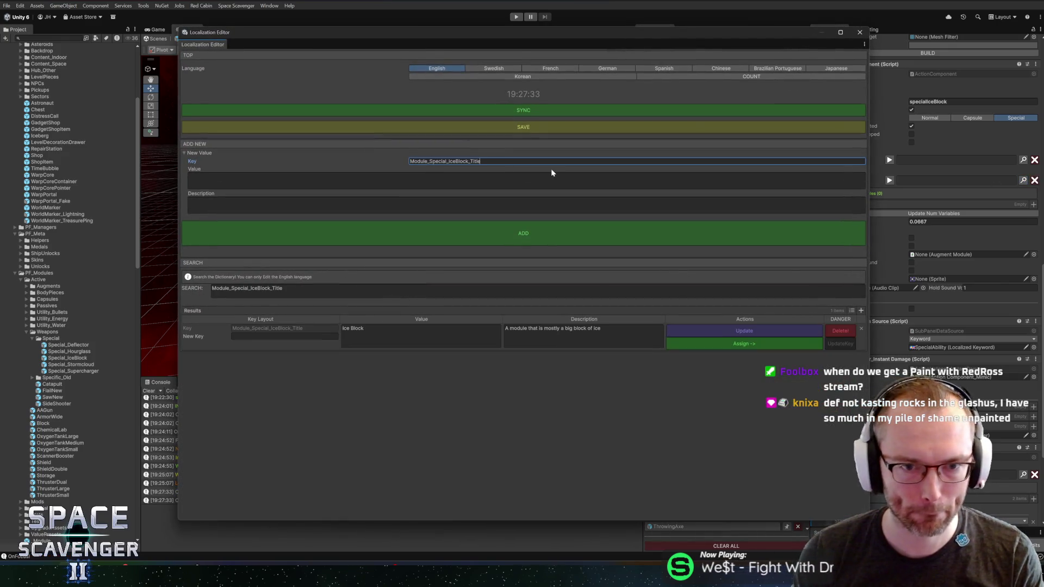
key("BackSpace")
key("BackSpace")
key("BackSpace")
type("Desc")
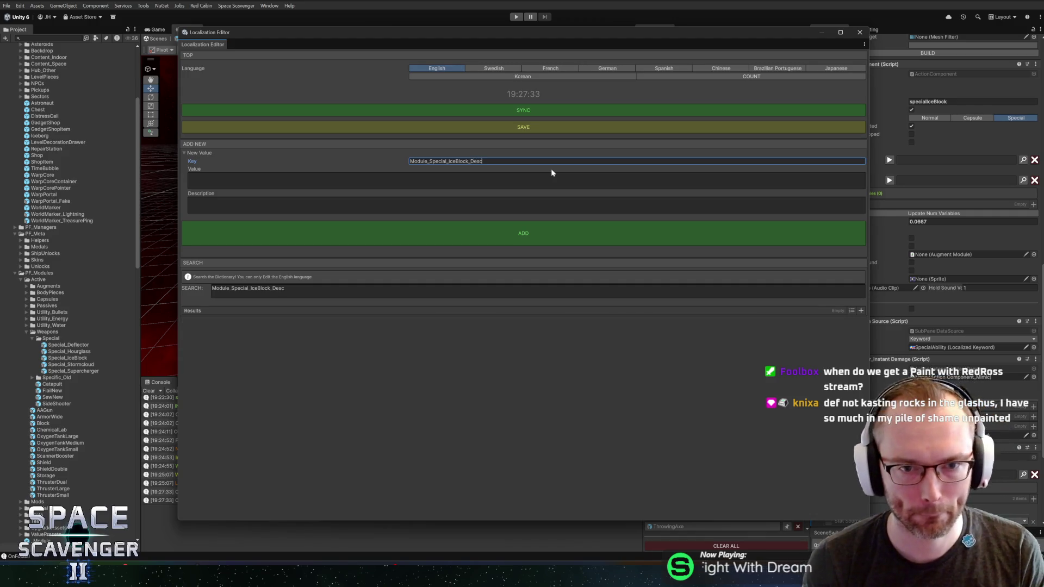
left_click(552, 174)
type("Deal {0} damage in an area {1} and {2} all targets hit for {3")
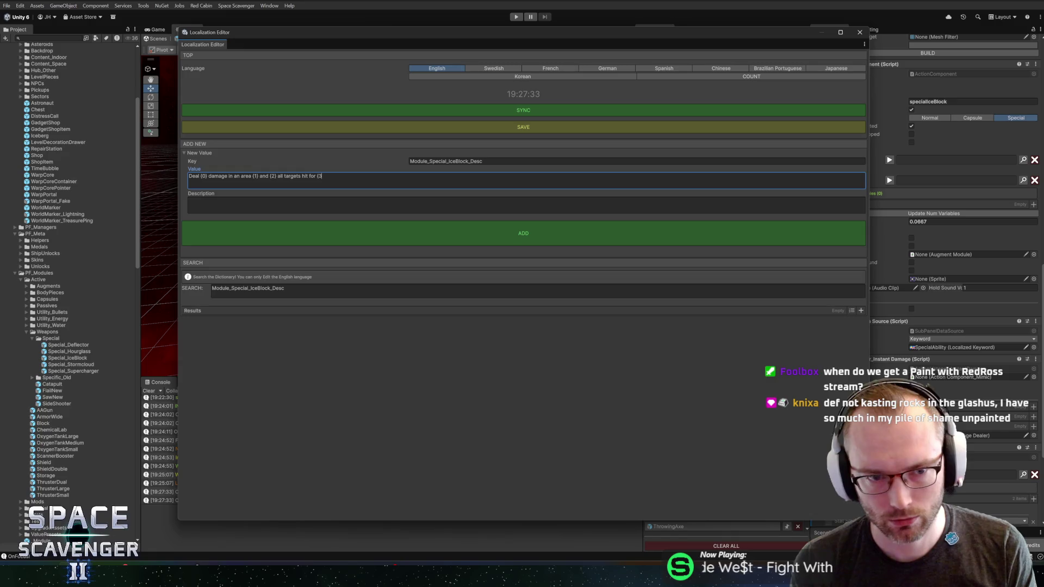
type(".")
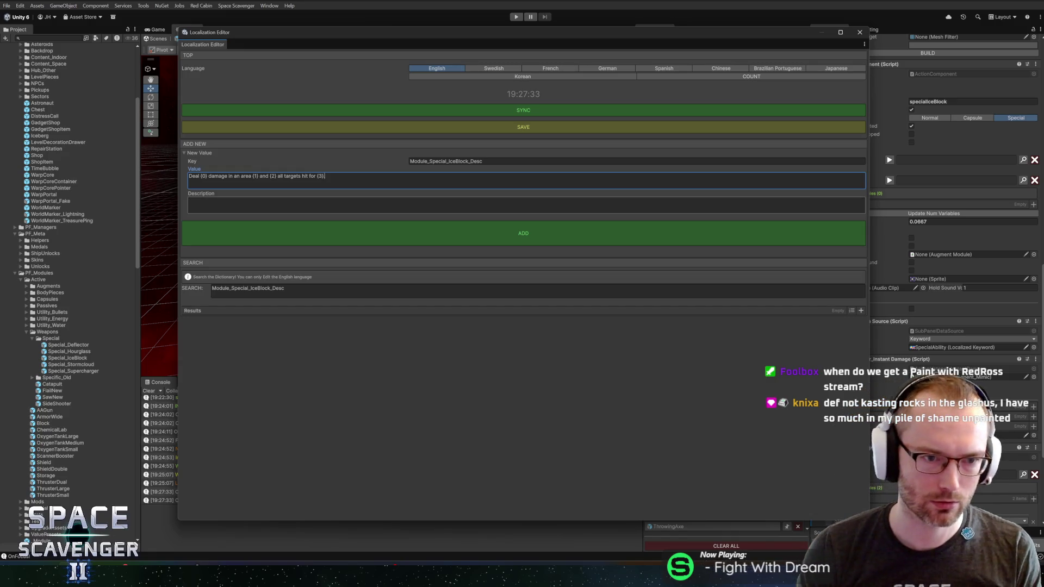
left_click(489, 204)
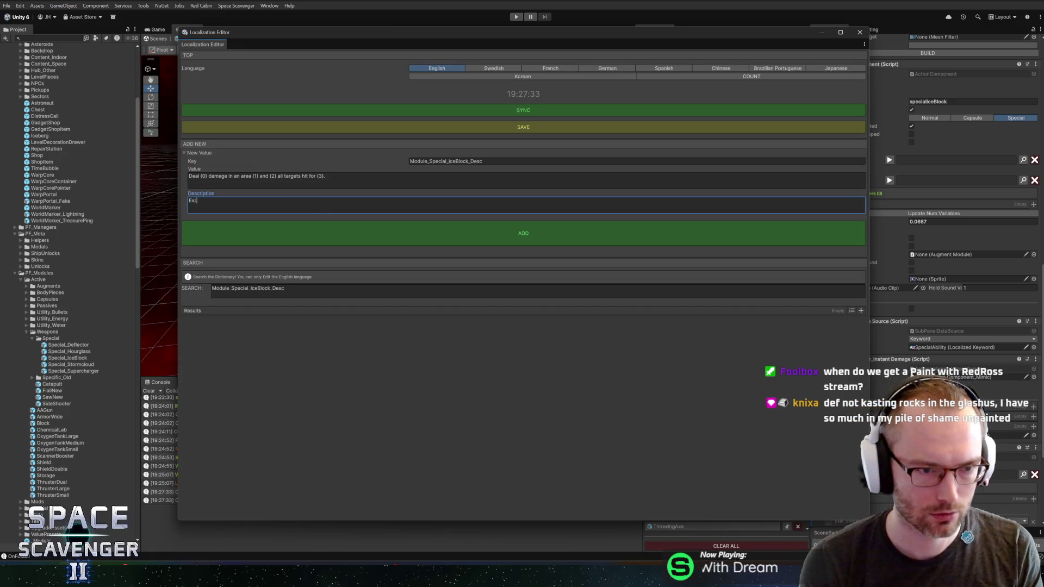
type("t: D")
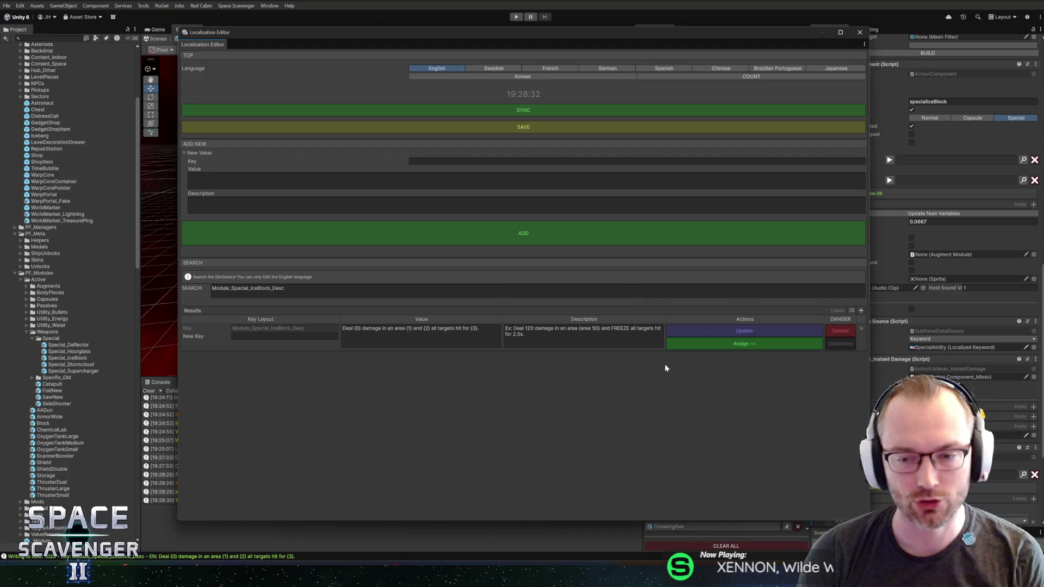
left_click(717, 340)
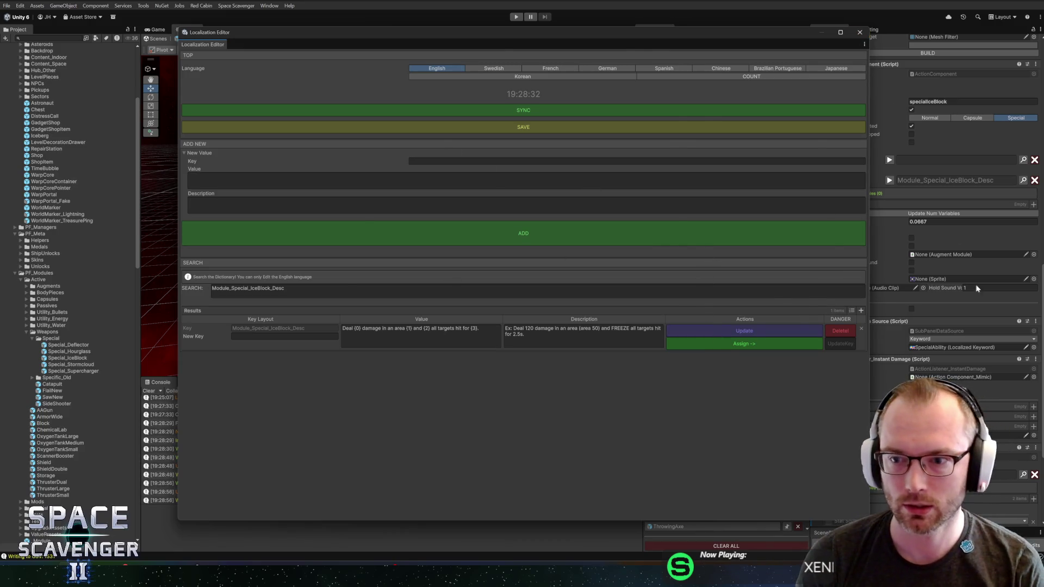
left_click(859, 32)
scroll(916, 306, "up", 5)
scroll(913, 297, "up", 7)
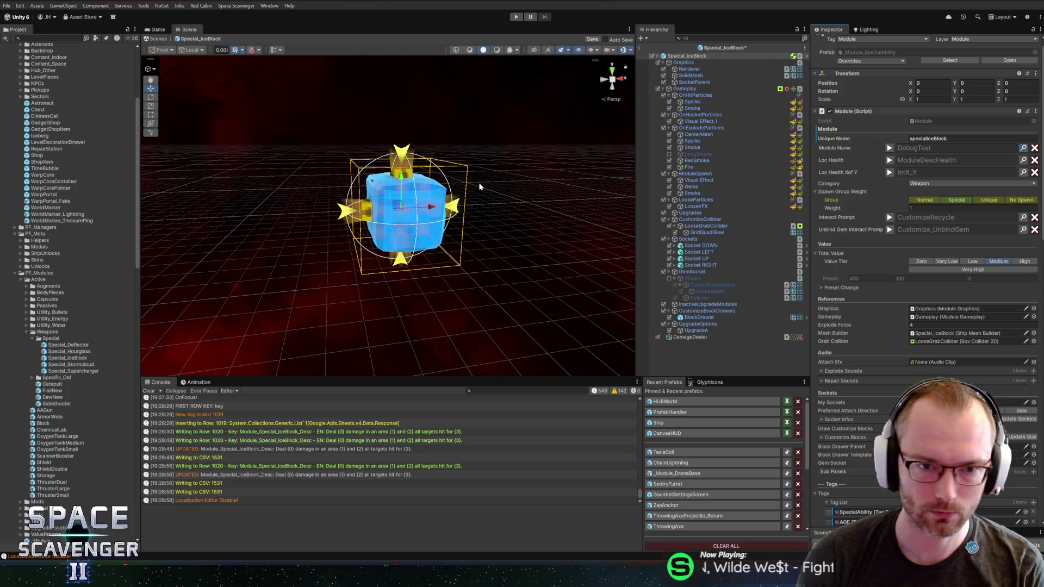
Bind the module name to Module_Special_IceBlock_Title instead of KillerIceBlock, then save the prefab.
key("ctrl+l")
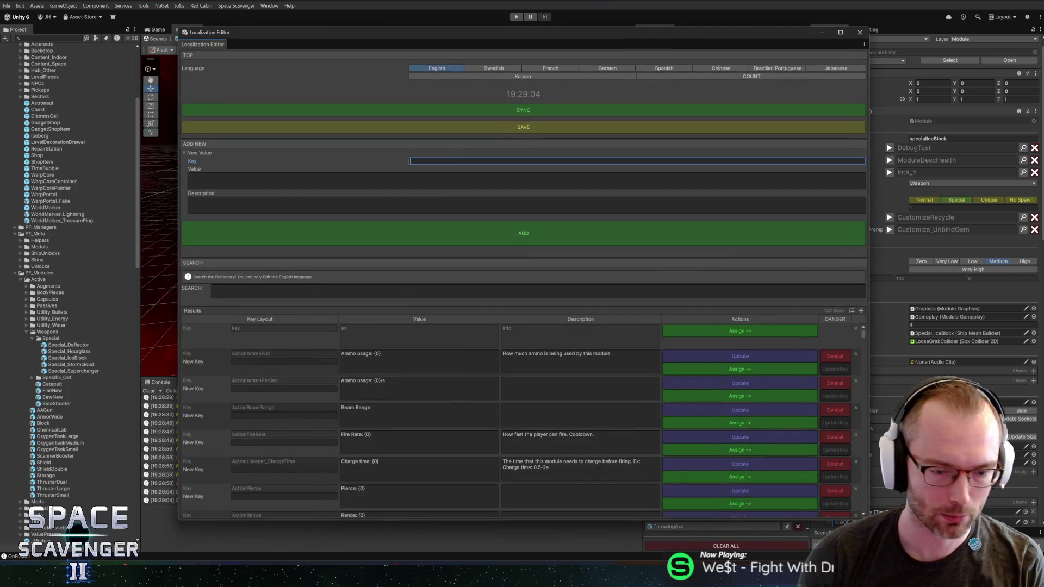
left_click(293, 291)
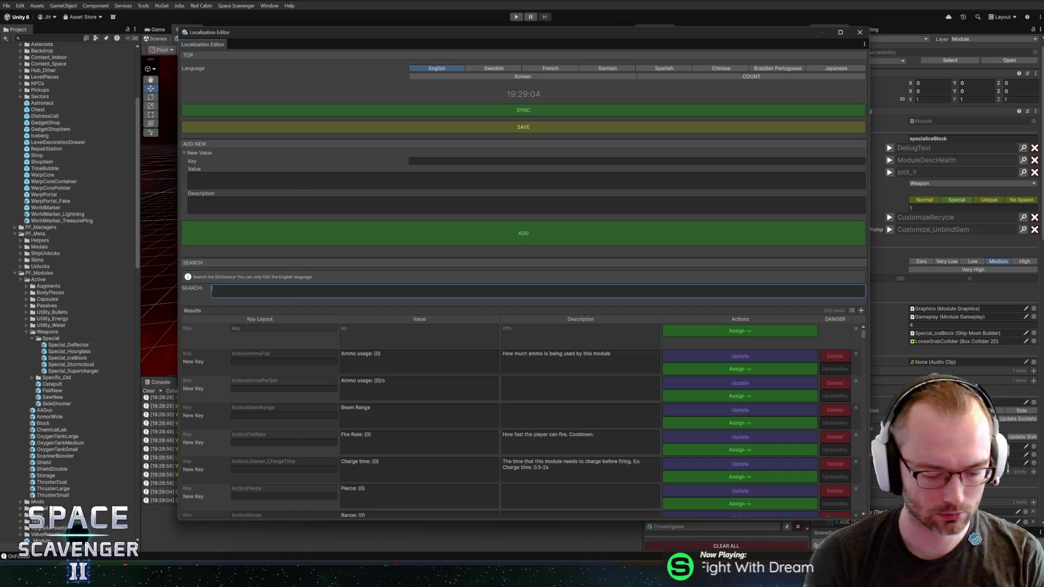
type("ice block")
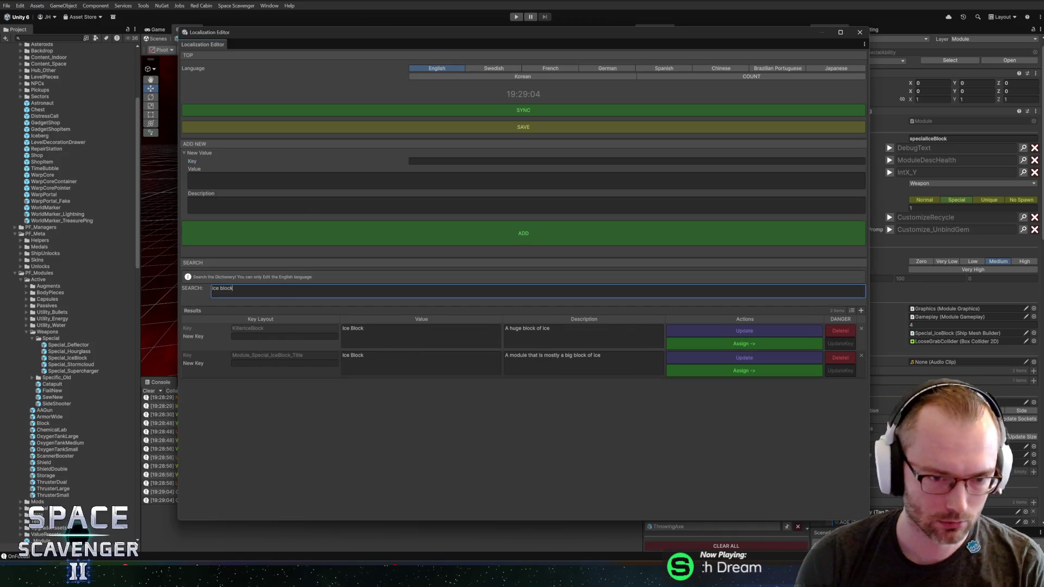
left_click(714, 344)
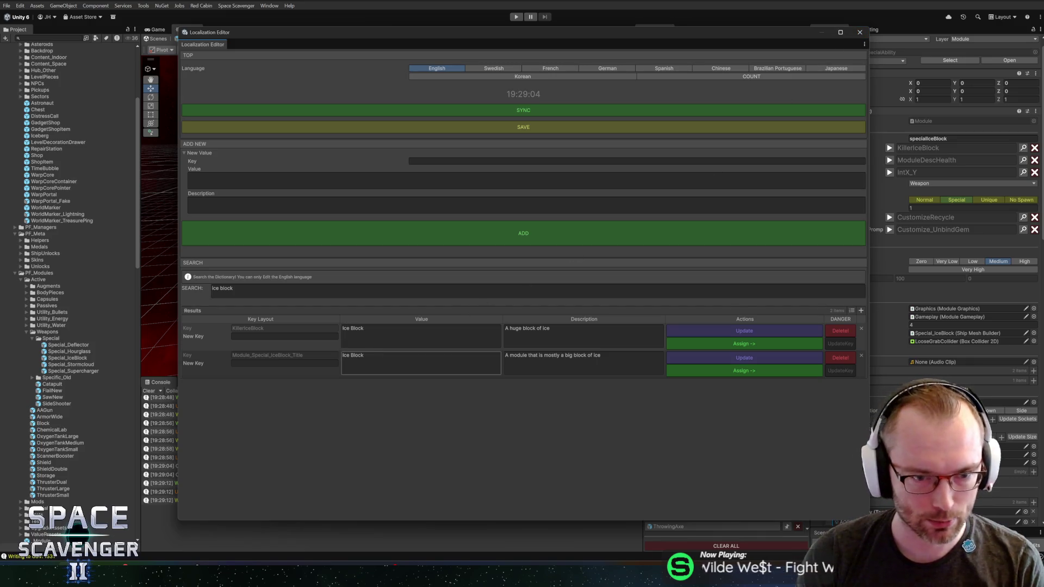
left_click(702, 374)
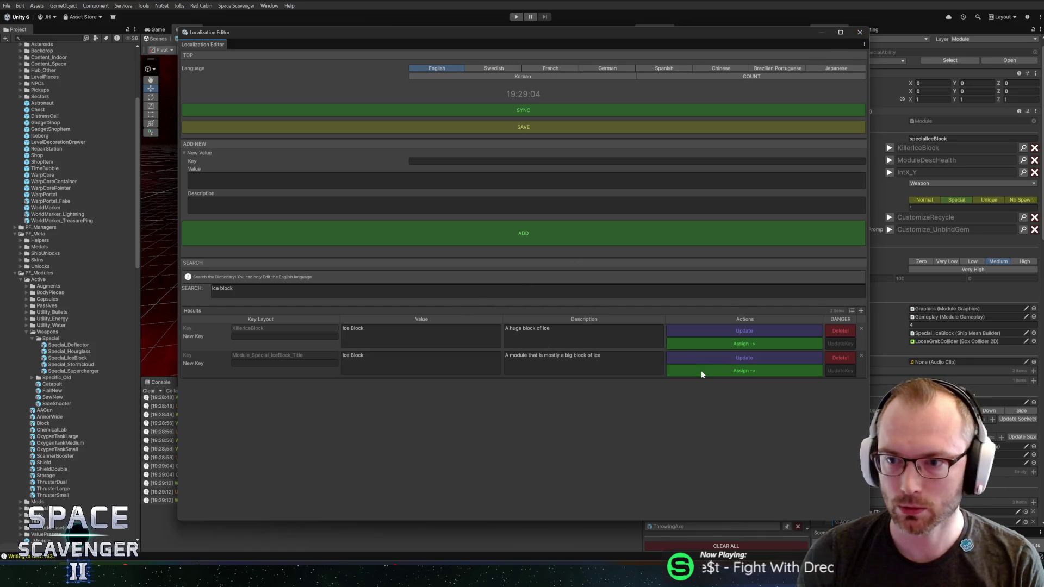
left_click(859, 34)
key("ctrl+s")
left_click(687, 56)
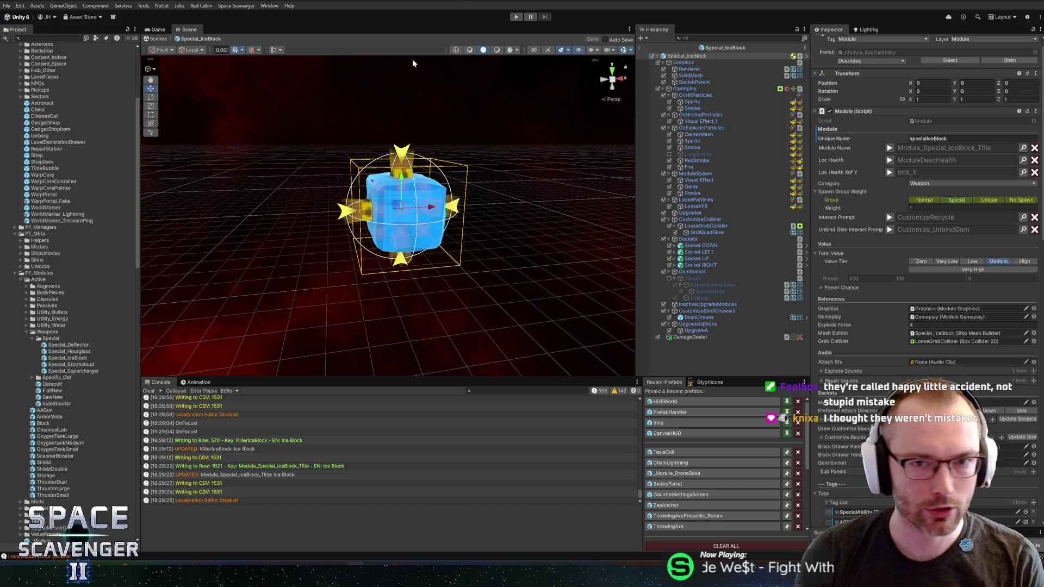
Open the GreenMirror prefab and look over its ChainStuff child and root settings.
left_click(80, 39)
type("m")
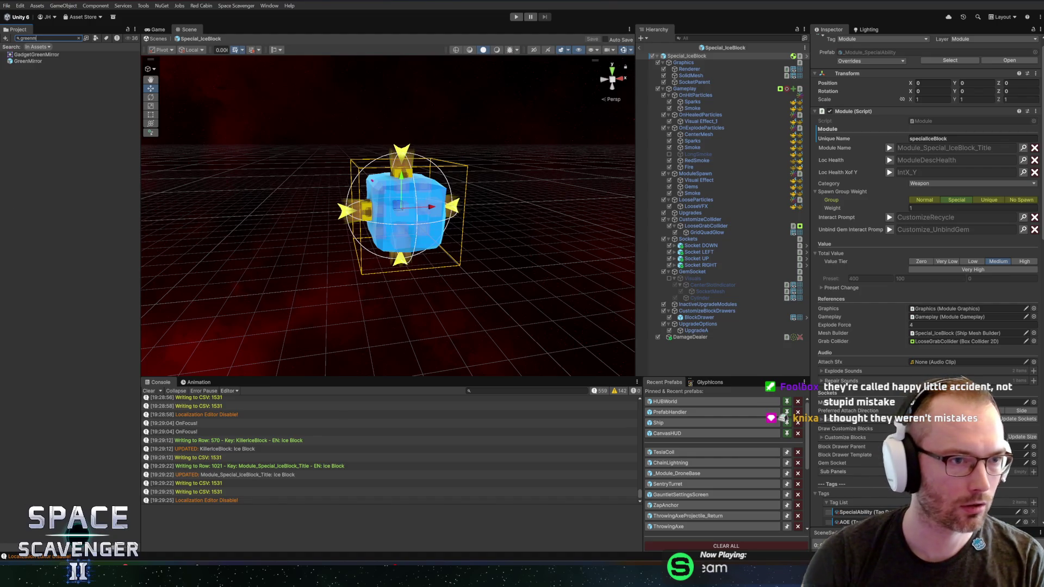
double_click(25, 61)
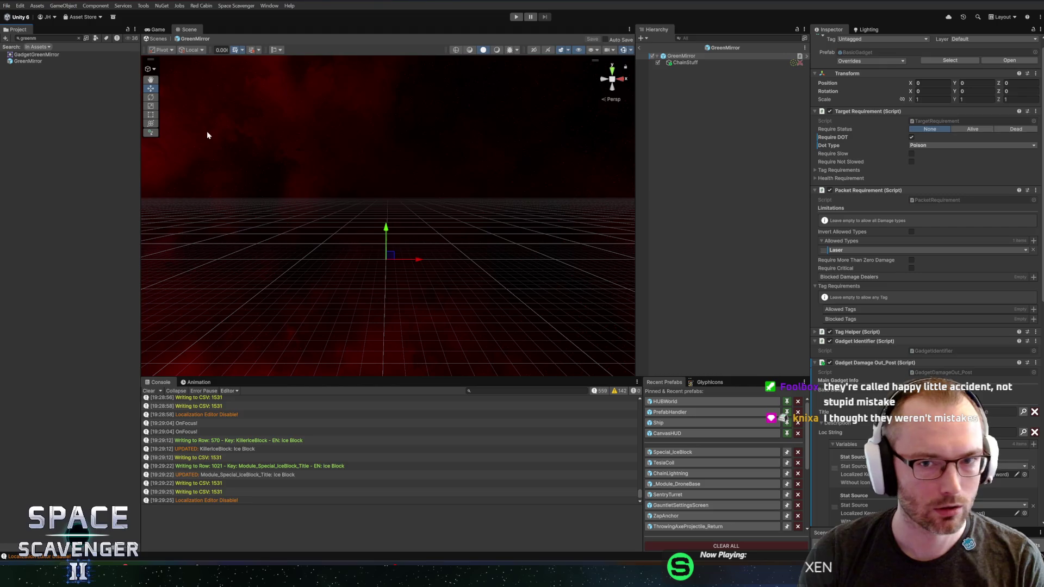
left_click(686, 62)
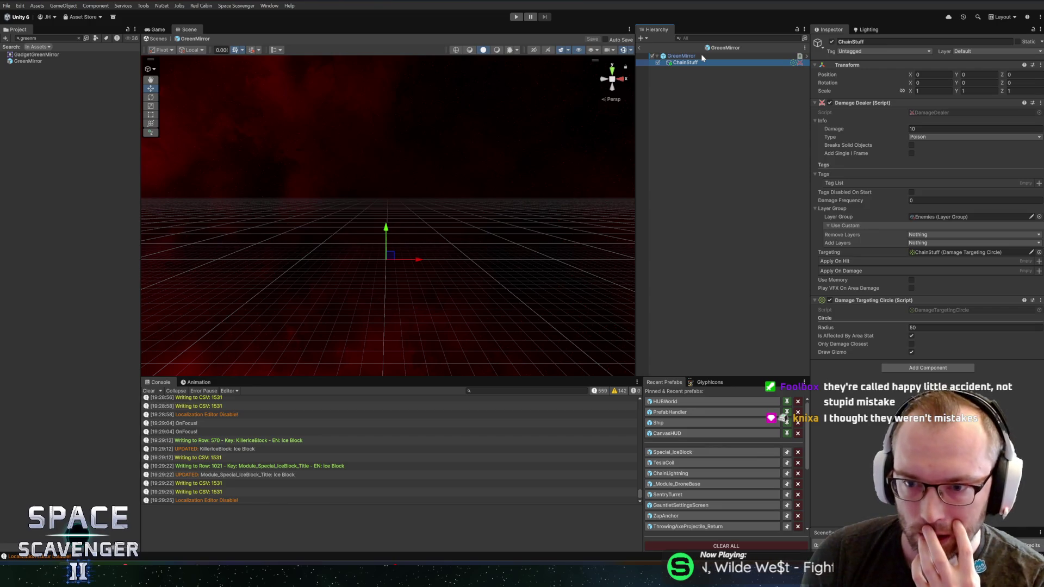
left_click(701, 56)
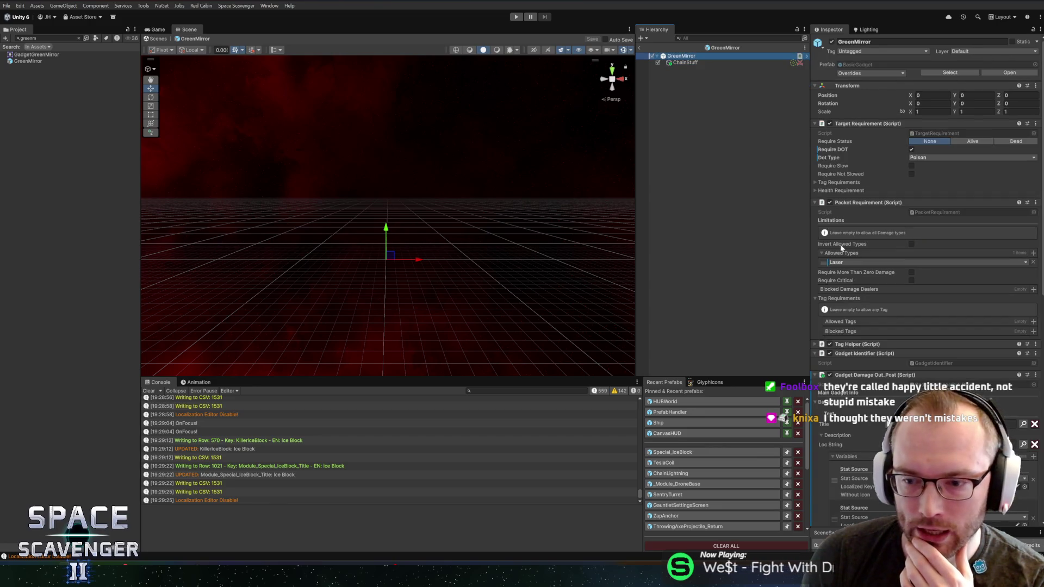
scroll(865, 275, "down", 10)
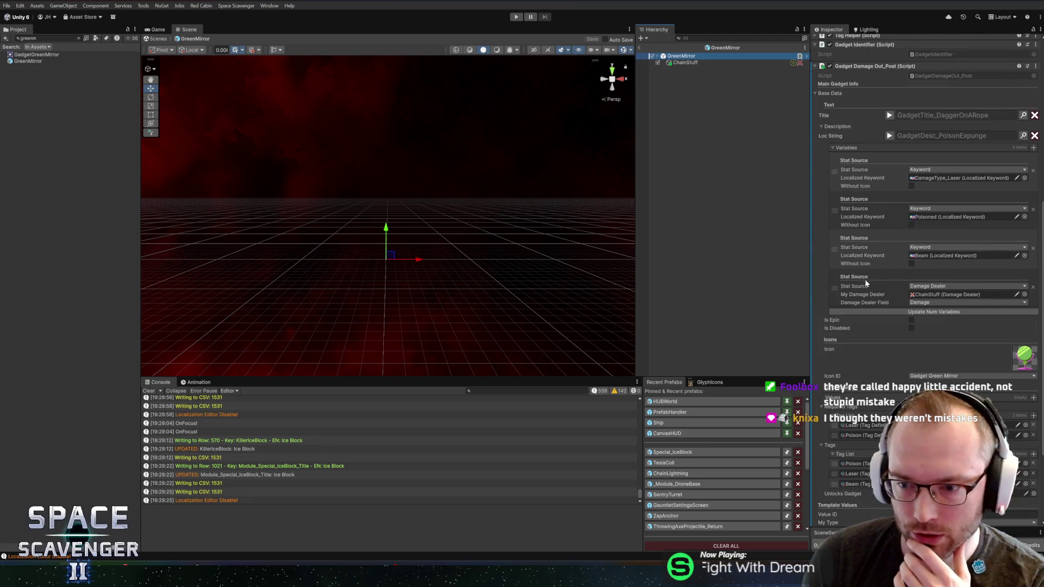
scroll(864, 287, "down", 5)
scroll(872, 287, "up", 6)
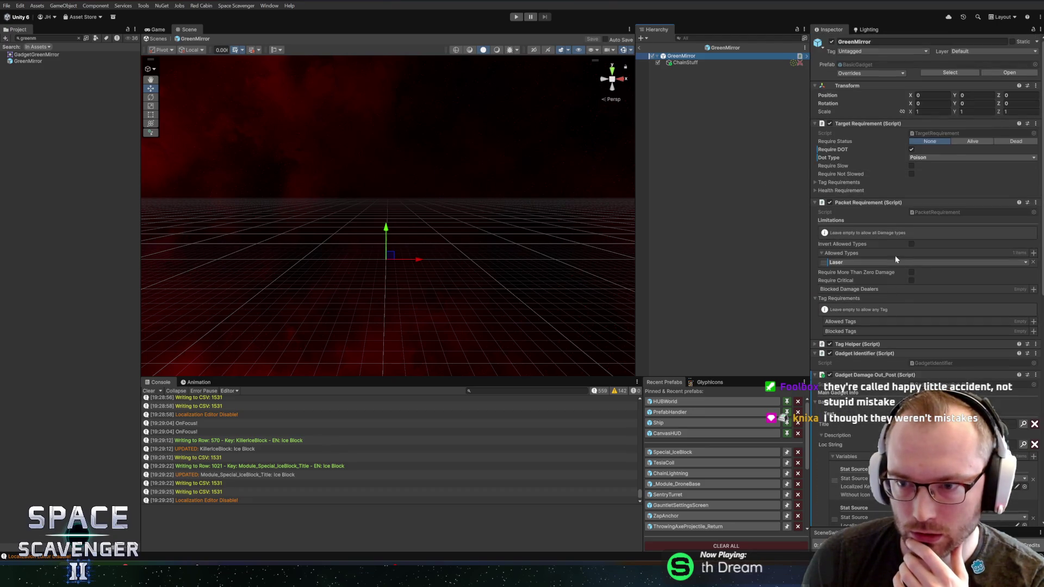
scroll(896, 252, "down", 5)
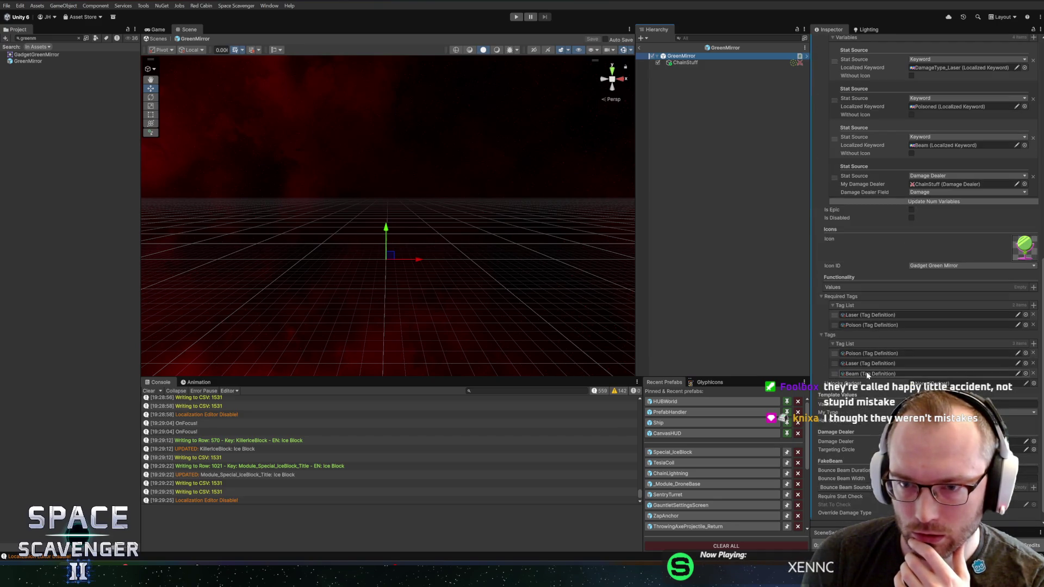
Add the Beam tag to ChainStuff's damage tags.
left_click(685, 63)
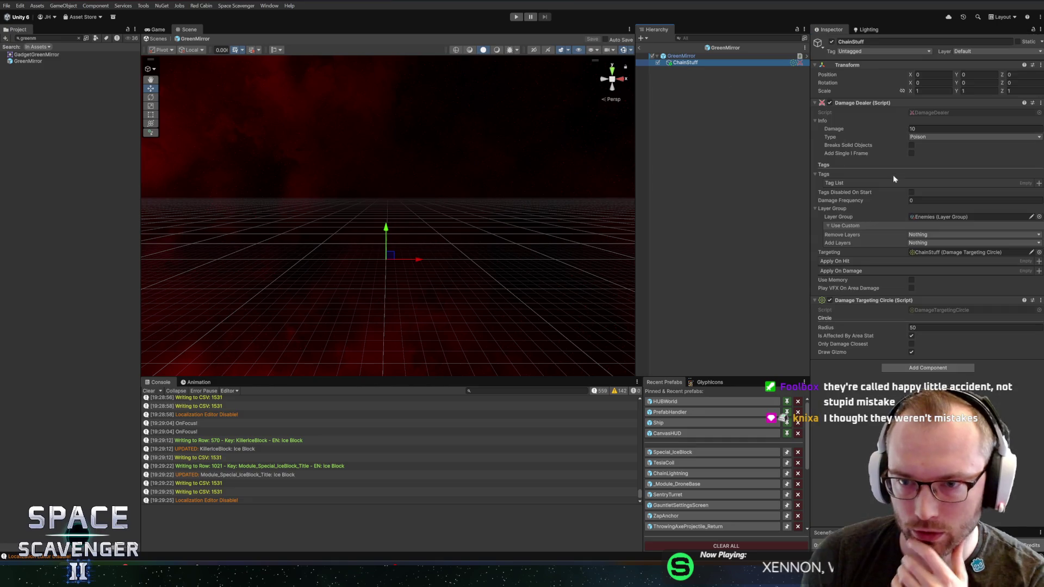
left_click(1039, 185)
type("beam")
left_click(813, 181)
double_click(812, 181)
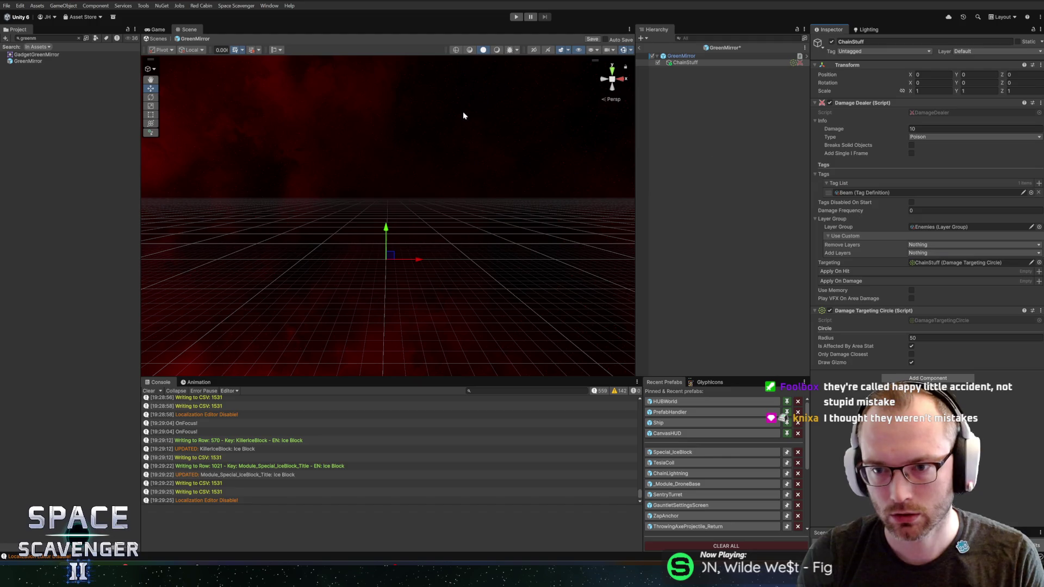
Preview GreenMirror's current title and description texts and start a new localization key.
left_click(700, 56)
scroll(960, 353, "down", 10)
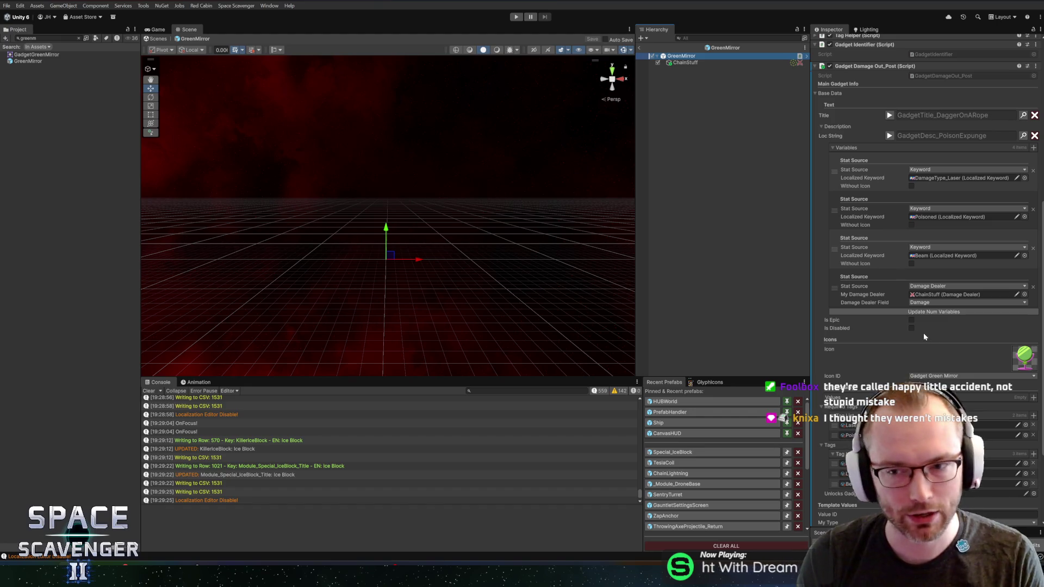
scroll(926, 347, "down", 4)
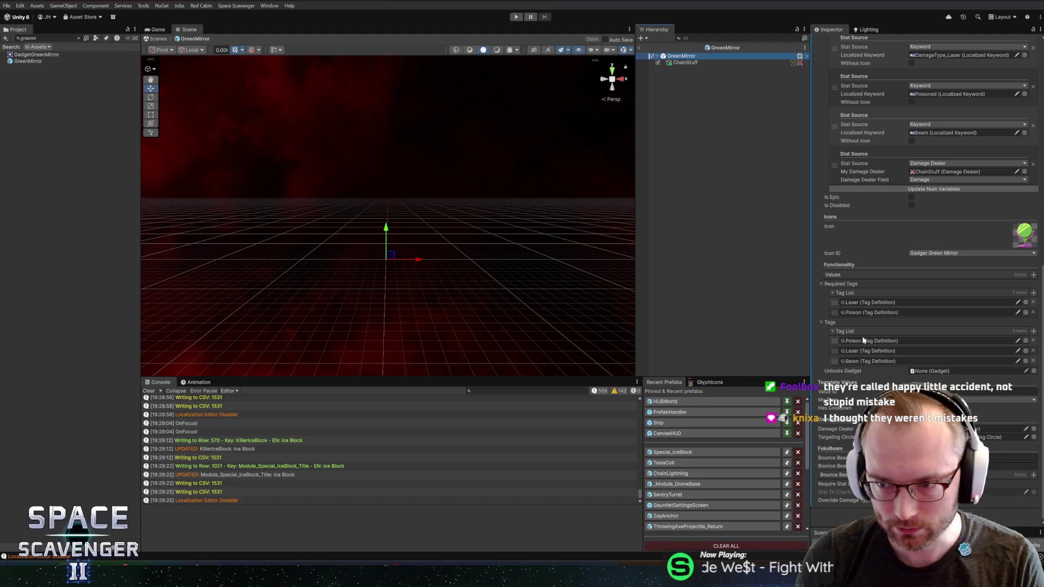
scroll(892, 315, "up", 5)
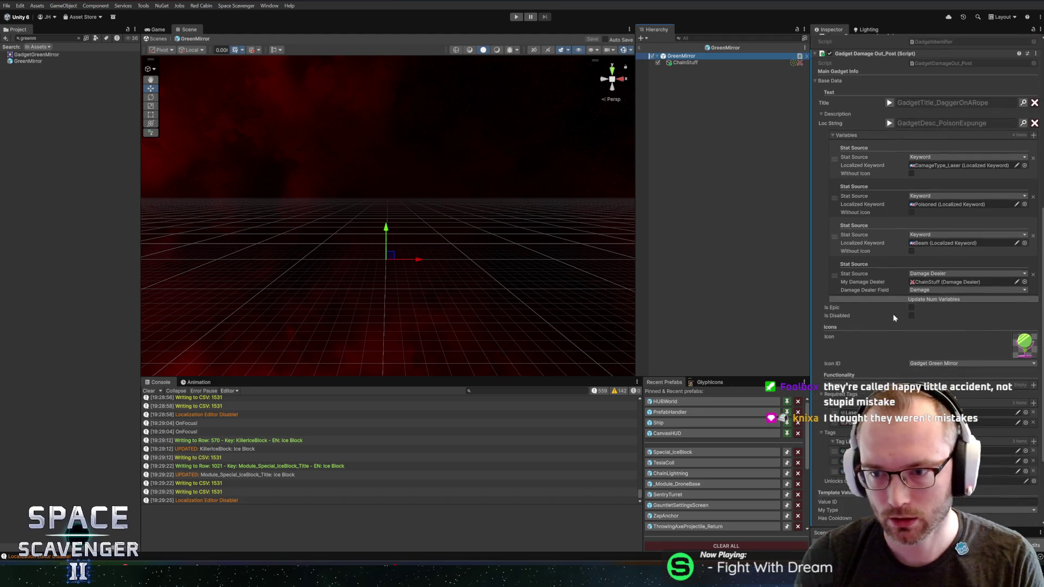
left_click(889, 123)
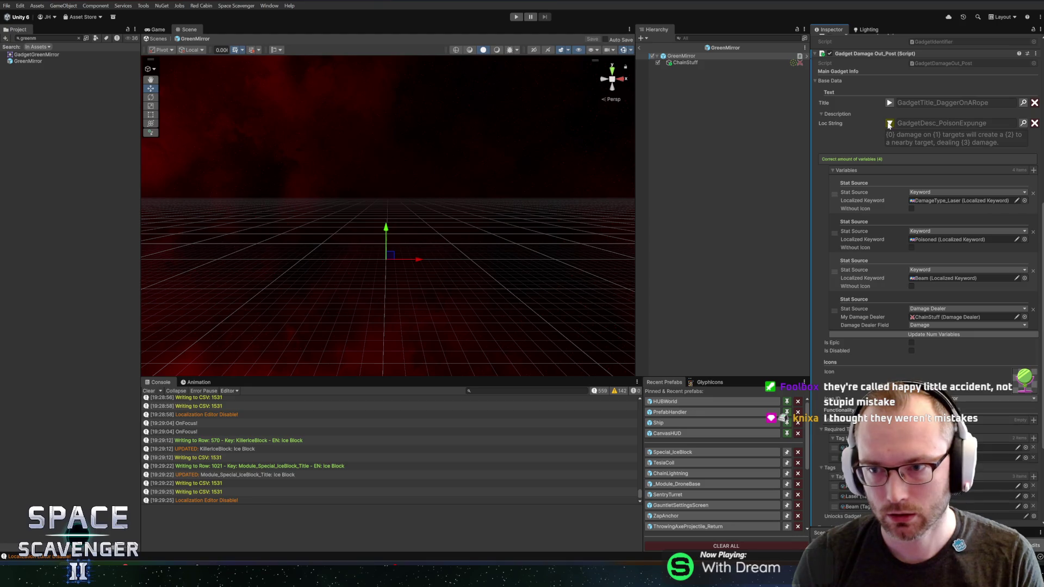
left_click(890, 103)
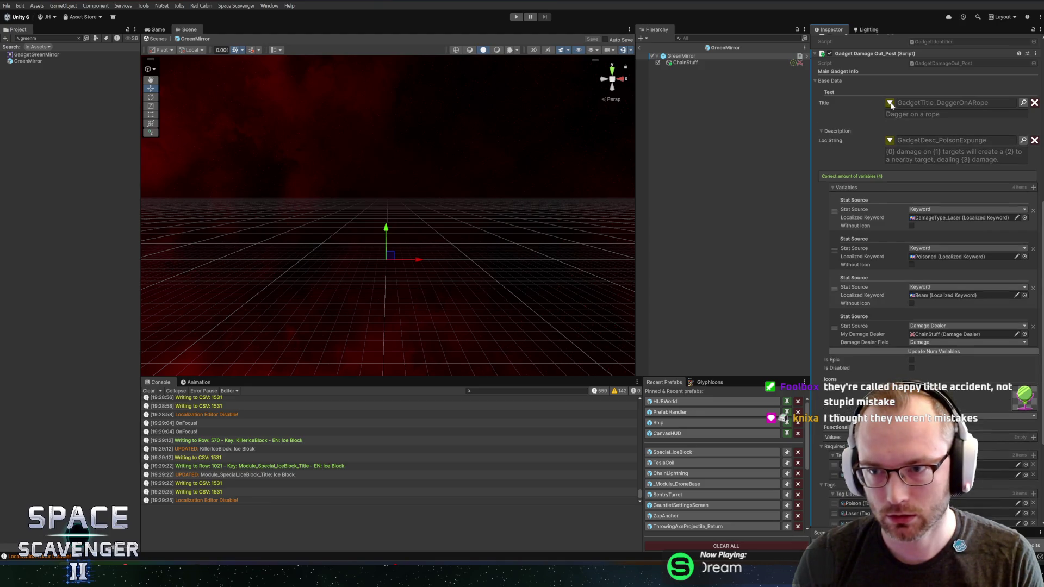
left_click(1022, 103)
left_click(448, 161)
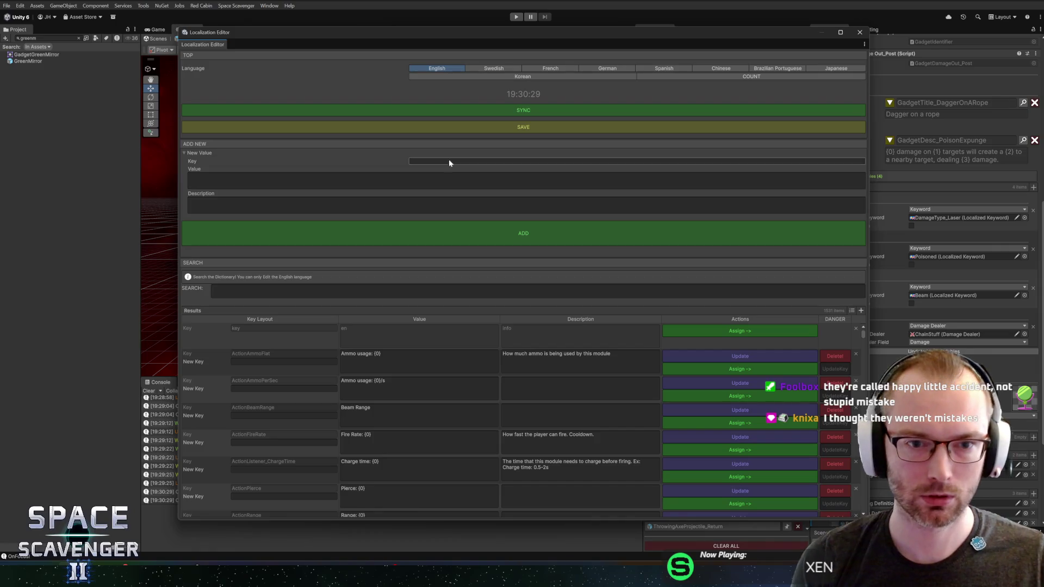
Create Gadget_GreenMirror_Title reading 'Green Mirror', described as a green-tinted make-up mirror, and assign it as the title.
type("Gadget+")
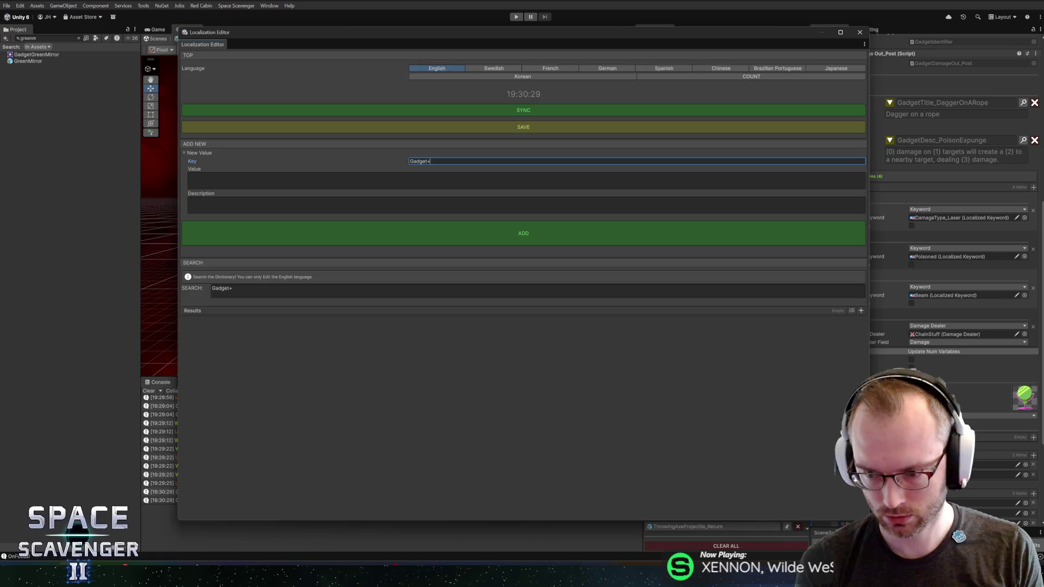
key("BackSpace")
type("_")
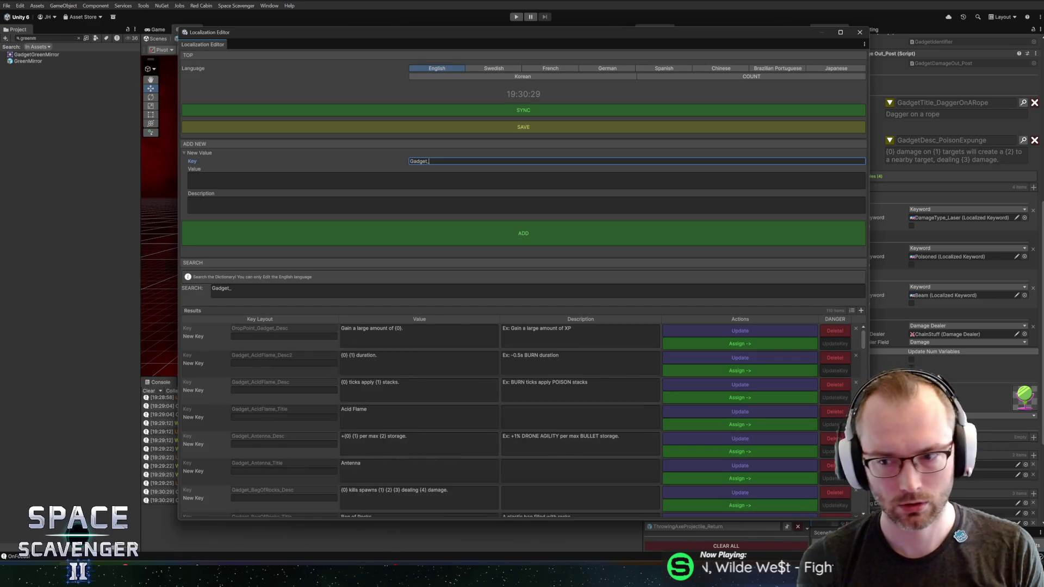
type("Green")
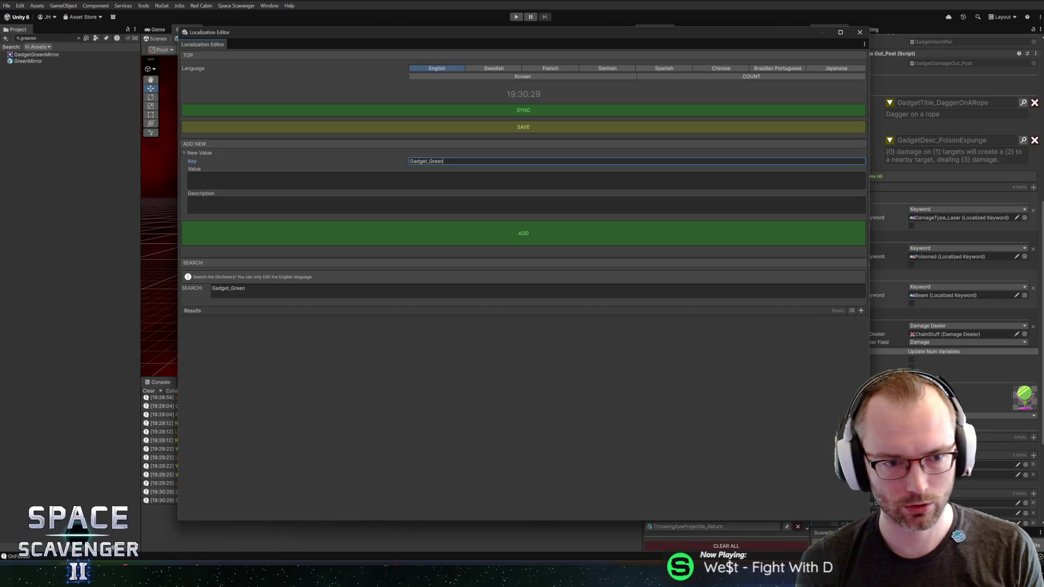
type("Mirror_")
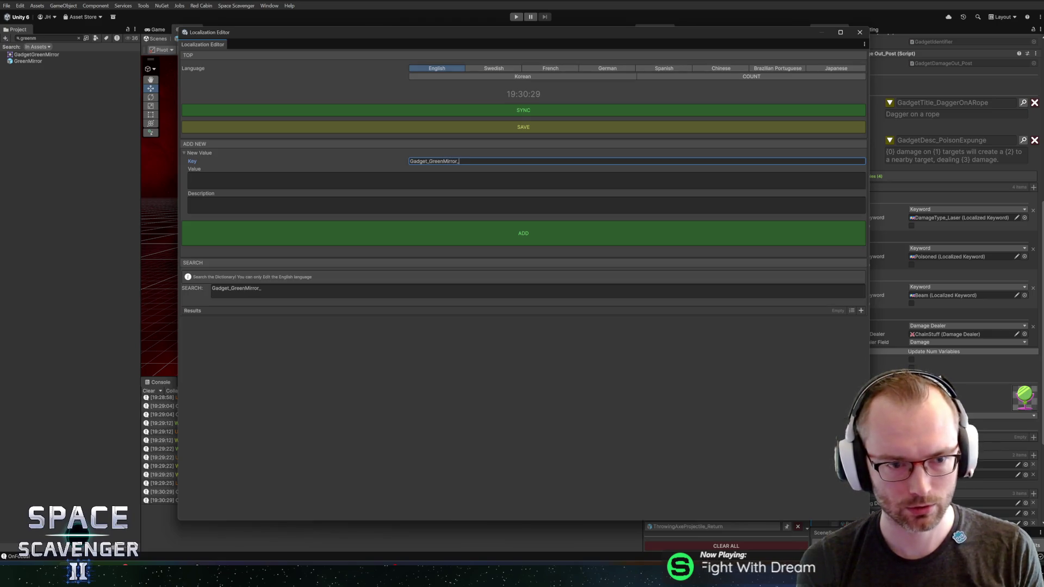
type("Title")
left_click(188, 176)
type("reen Mirror")
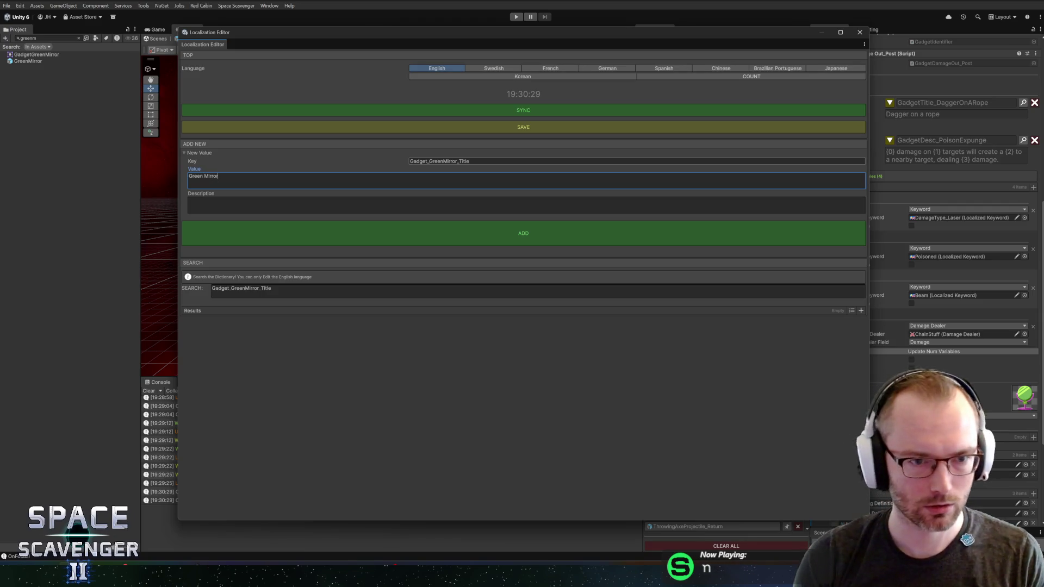
left_click(189, 201)
type("A small ")
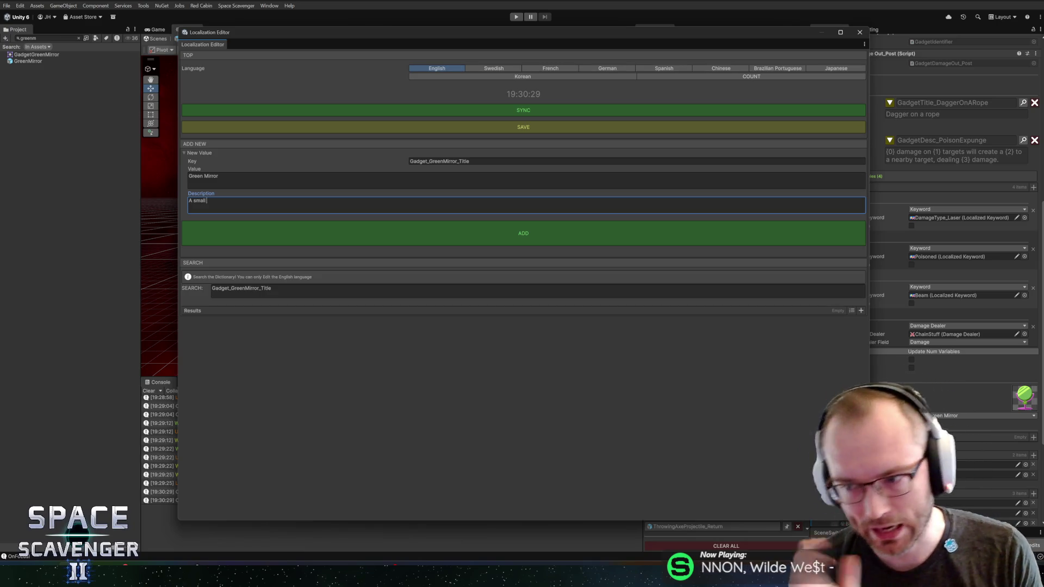
type("make-")
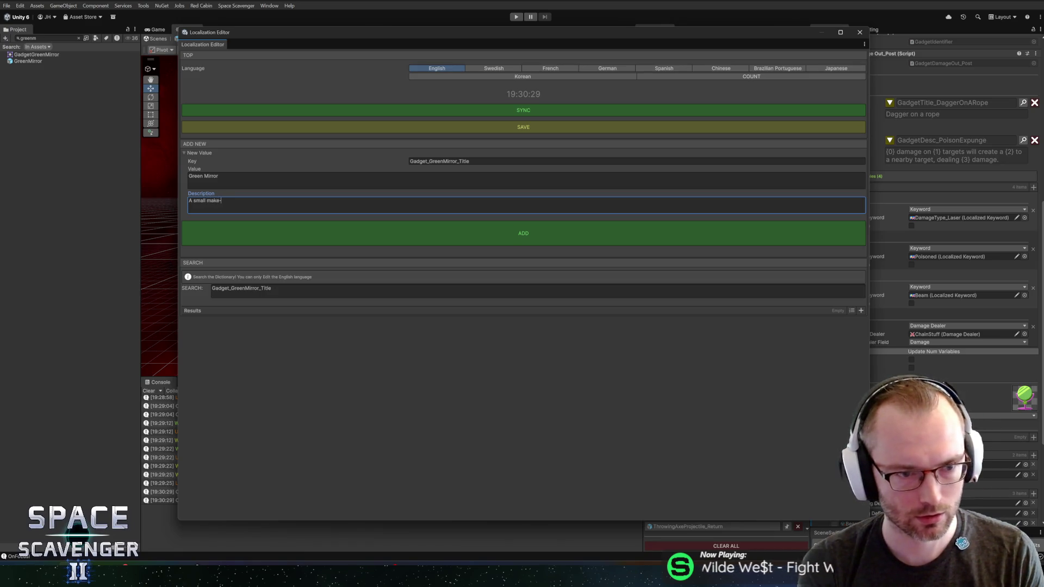
type("up mirror")
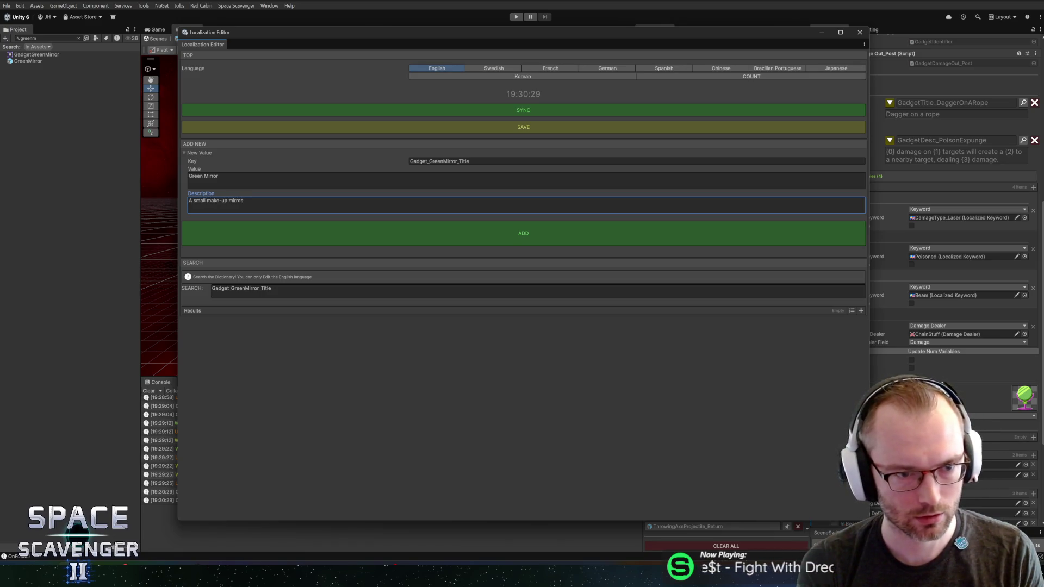
type(" that's tinted gr")
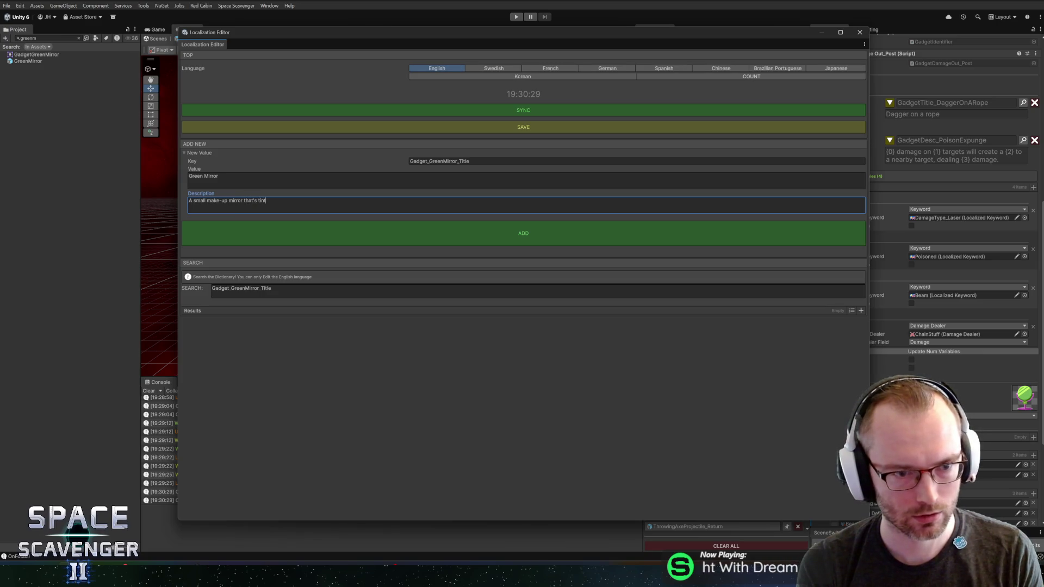
type("een")
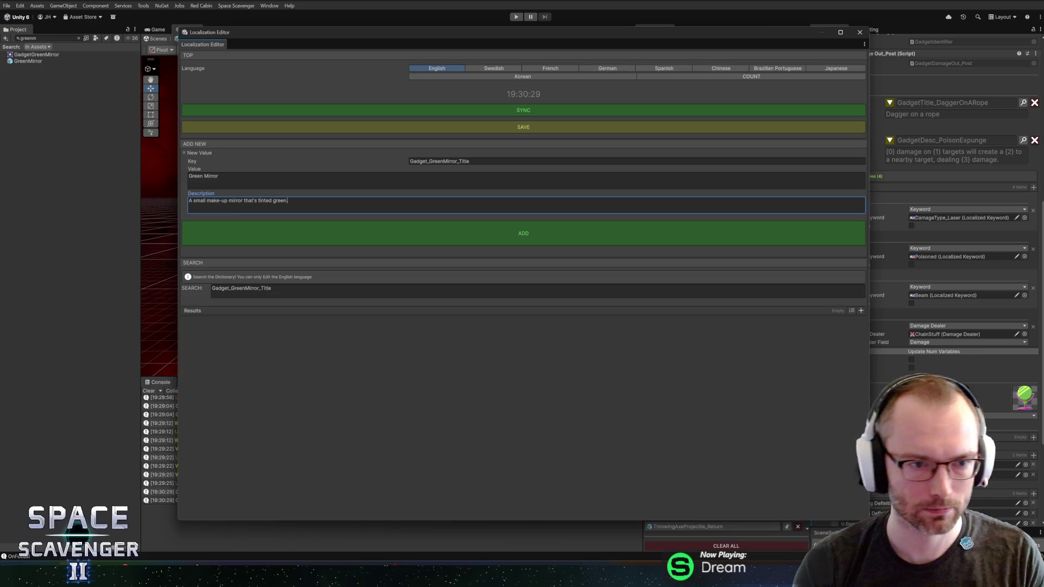
left_click(417, 224)
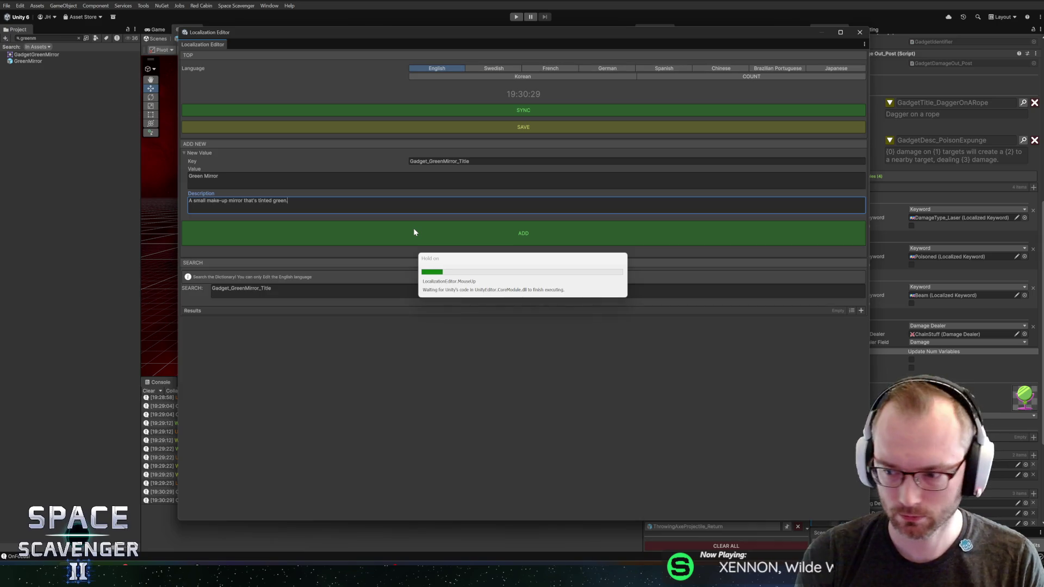
left_click(711, 347)
left_click(858, 36)
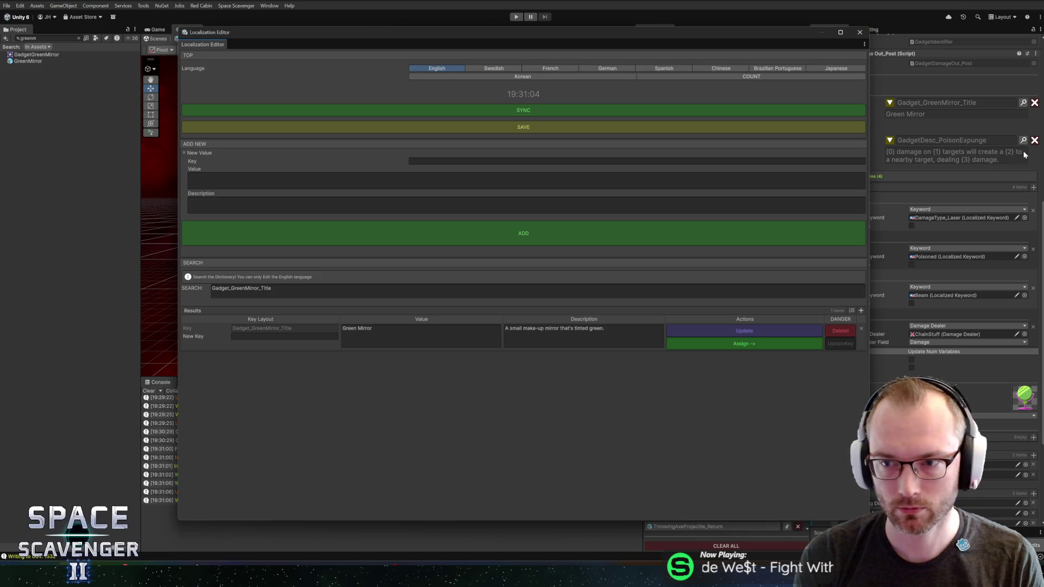
left_click(1024, 140)
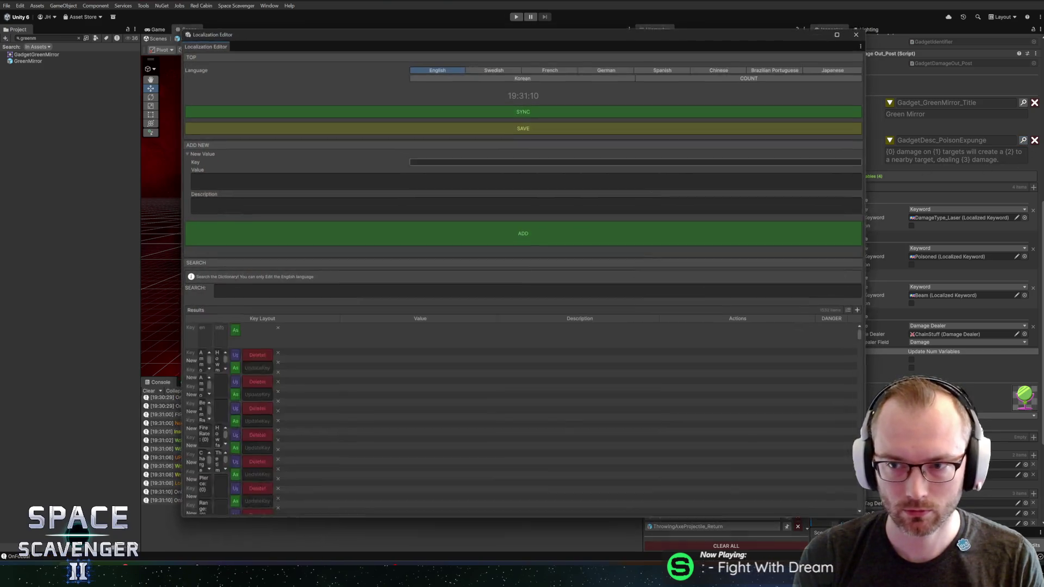
Enter the key Gadget_GreenMirror_Desc and move the window to reveal the current description.
type("Gadget_GreenMirr")
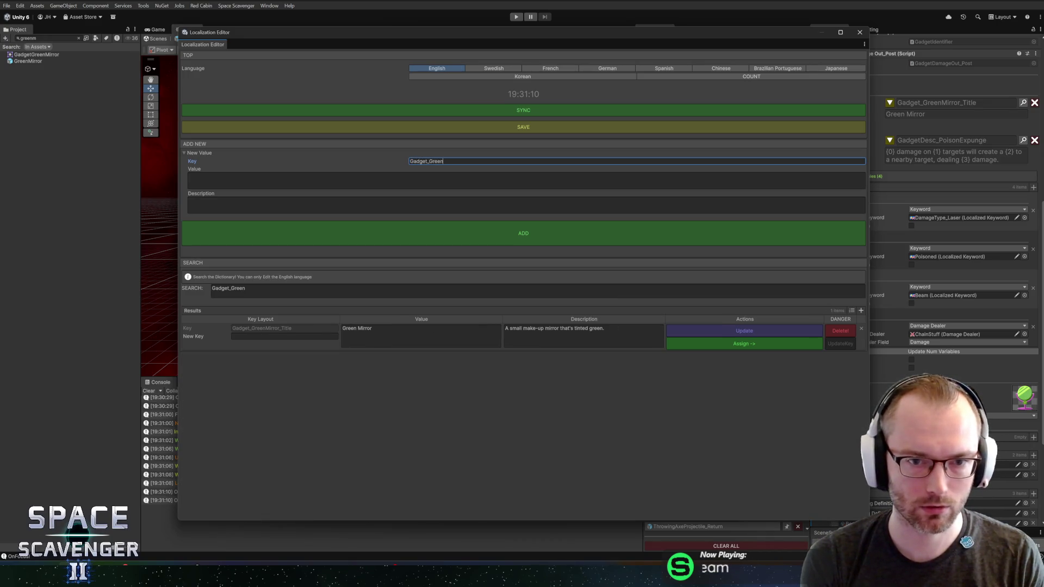
type("or_")
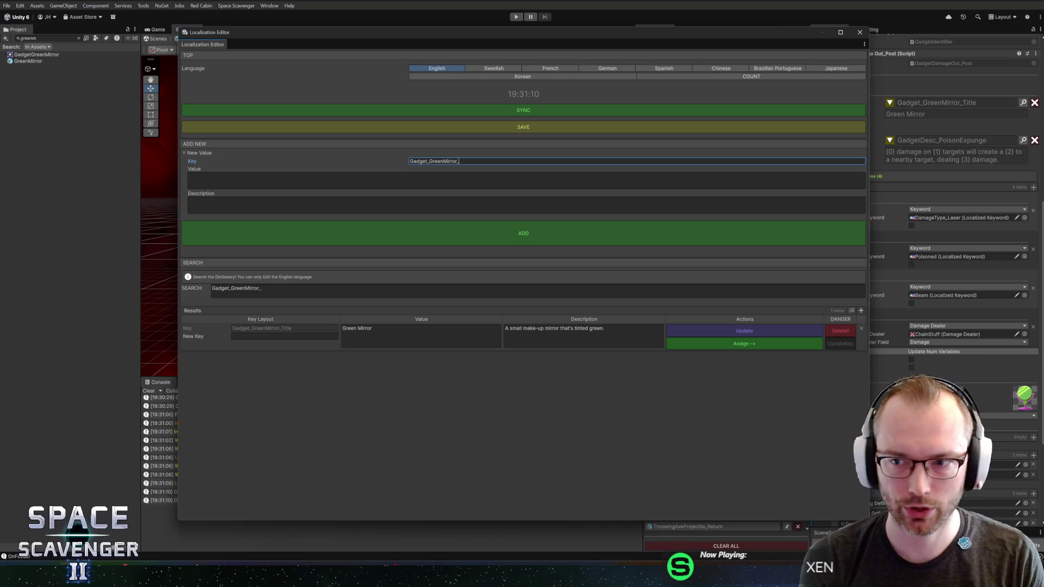
type("Desc")
key("Tab")
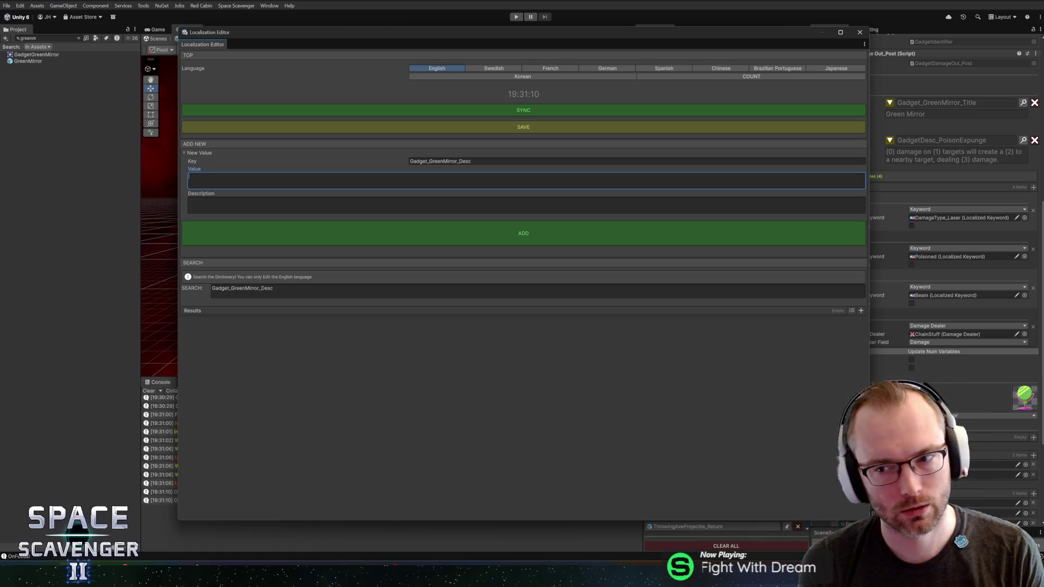
mouse_move(559, 41)
left_mouse_down()
mouse_move(473, 40)
mouse_move(498, 42)
left_mouse_up()
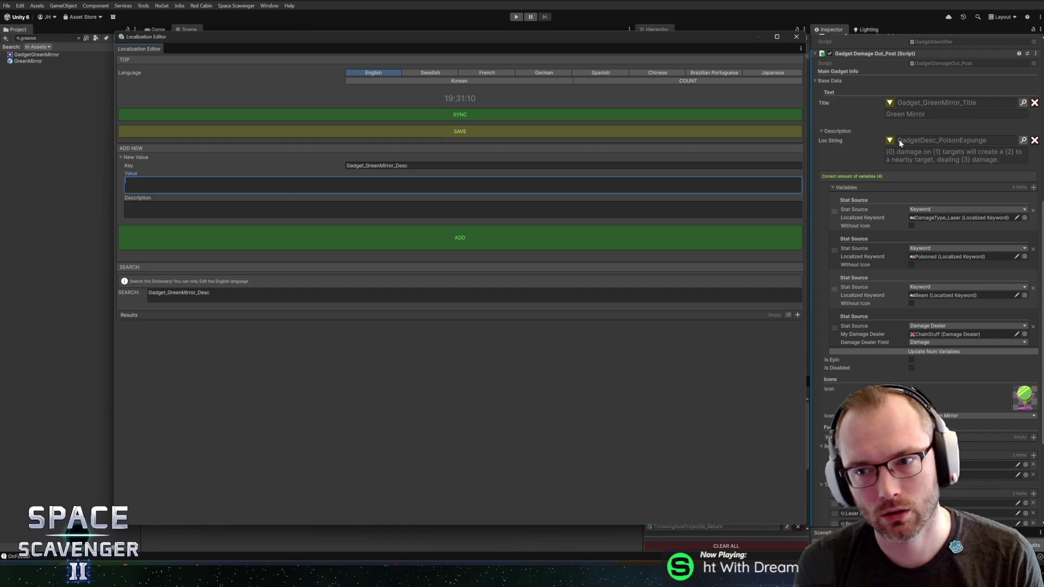
Type the value with {0}–{3} placeholders and begin the example 'Ex: LASER damage on POISONED targets will create a BEAM'.
type("{0} d")
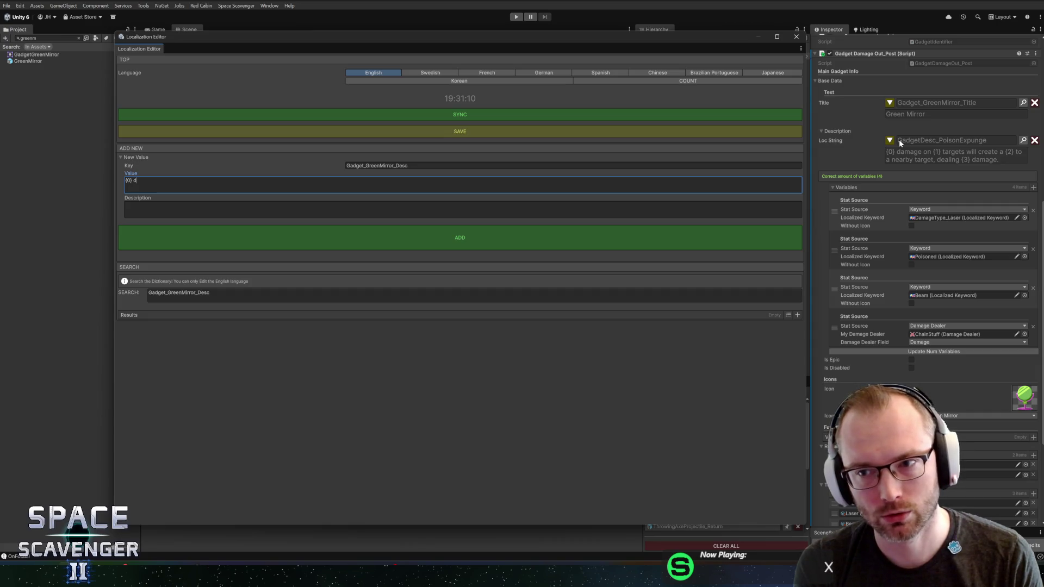
type("amage")
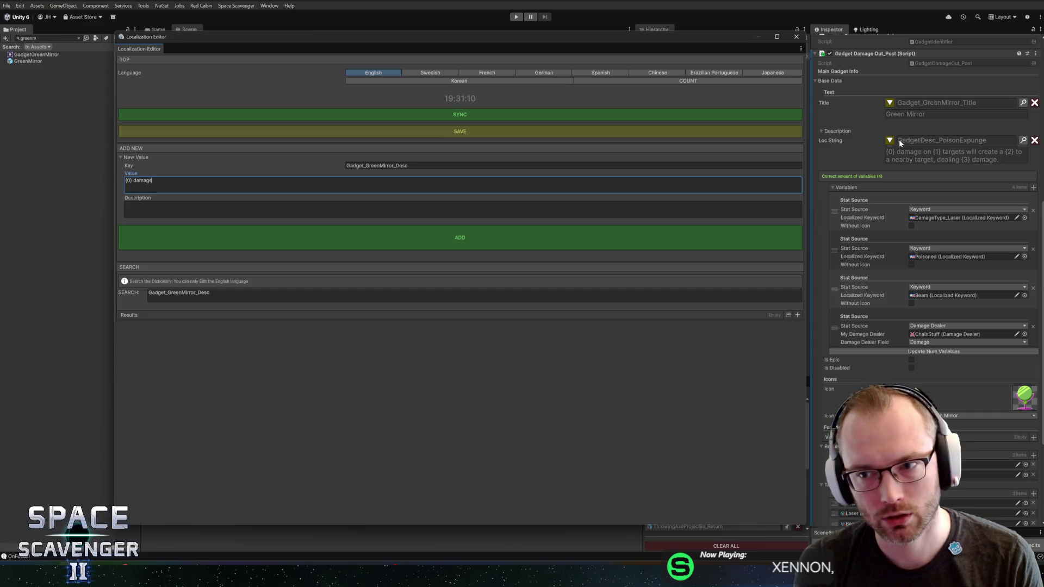
type(" on {1")
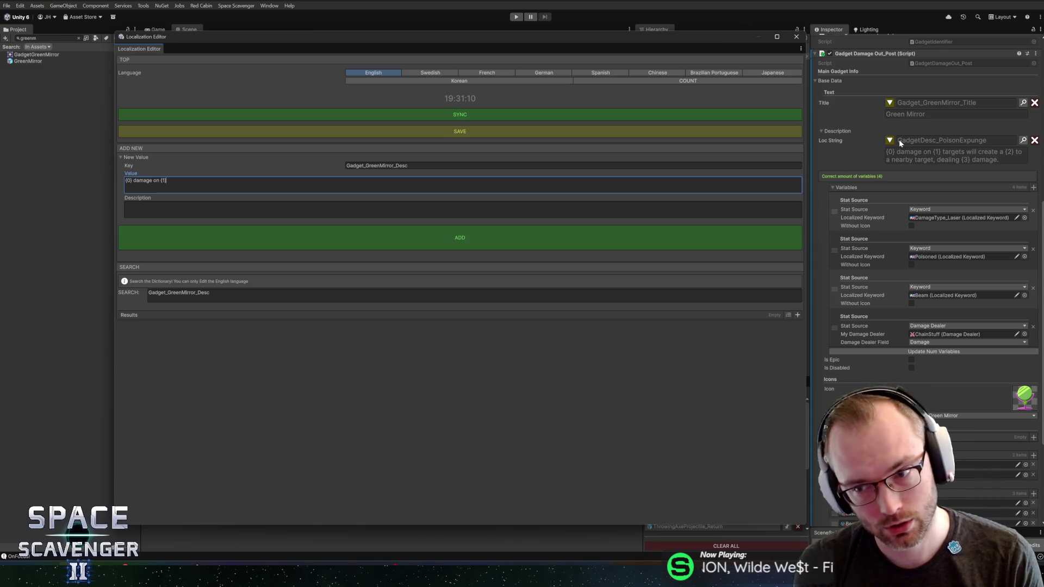
type("argets")
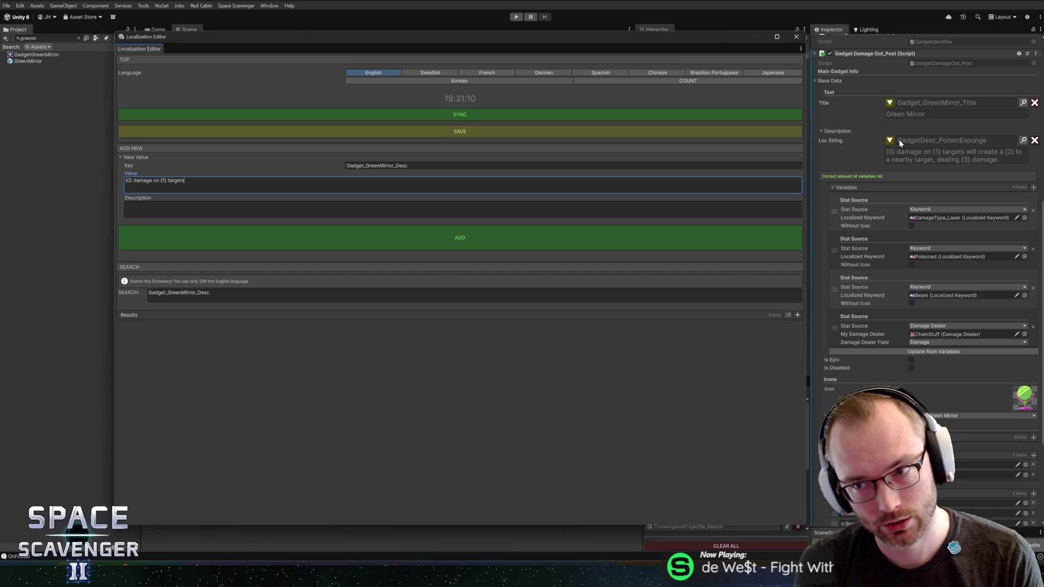
type(" will cre")
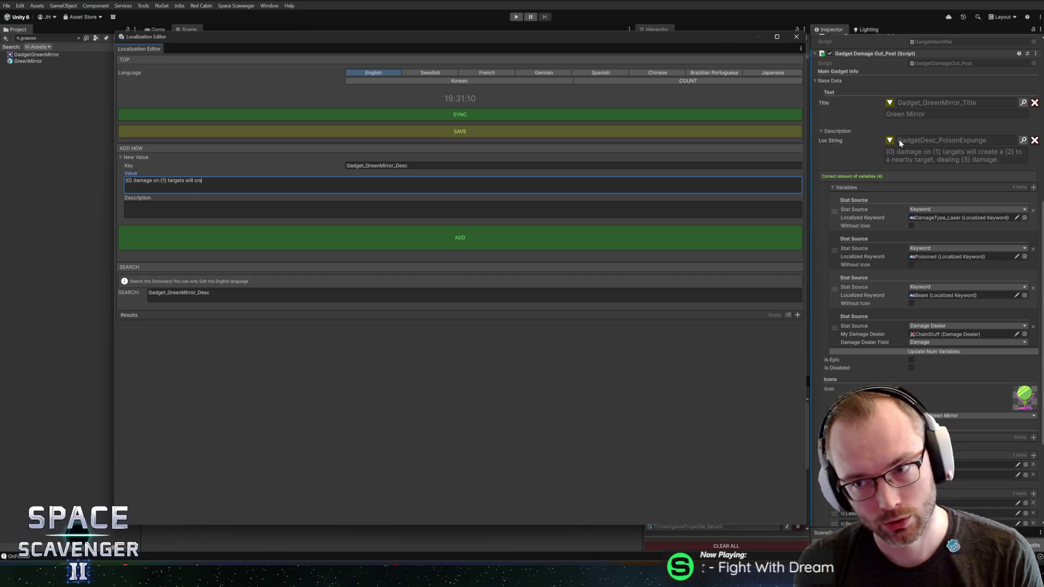
type("ate a {2")
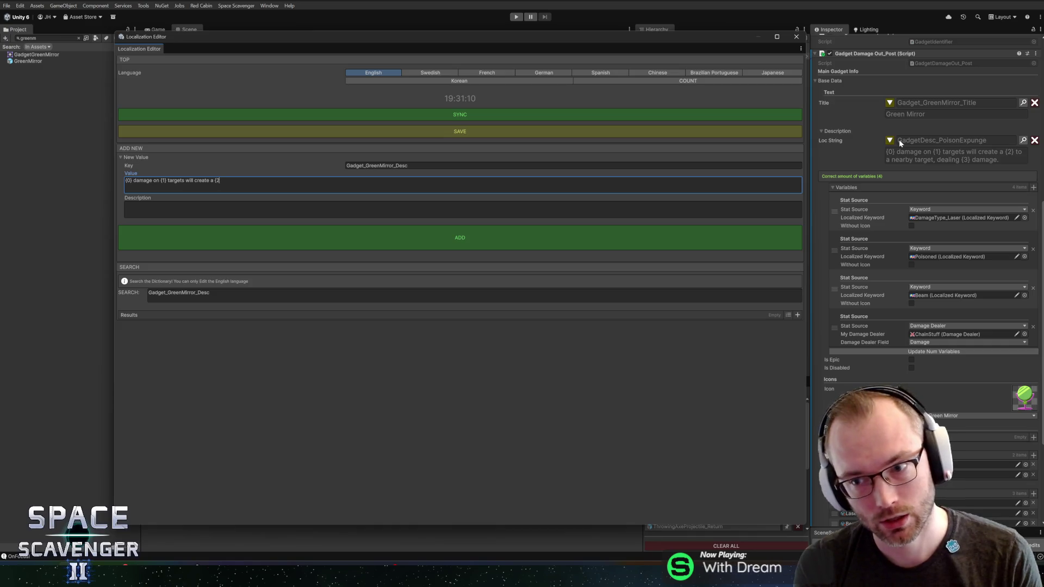
type("o a nearby target, dealing {3")
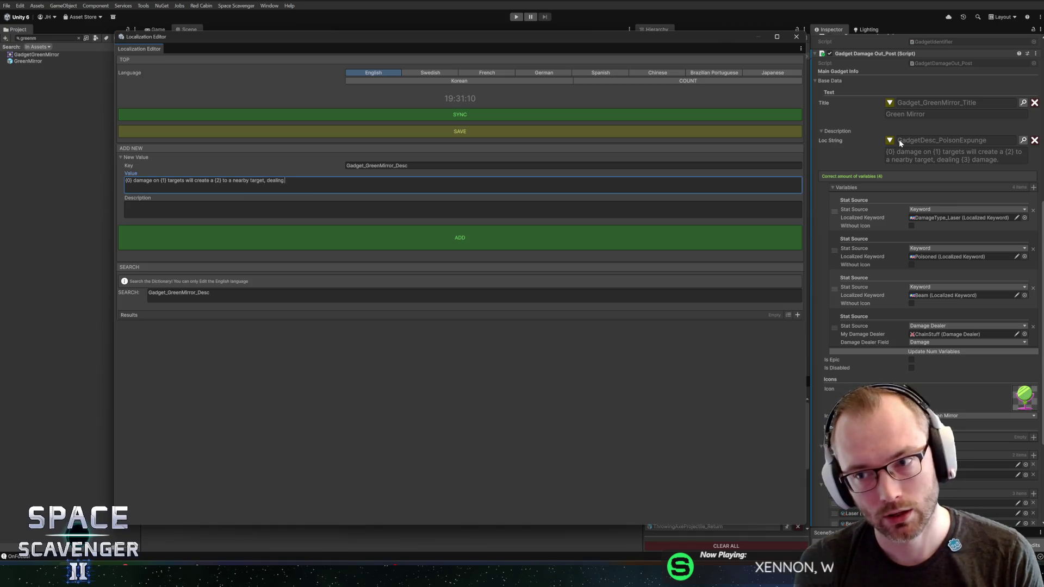
type("3} damage.")
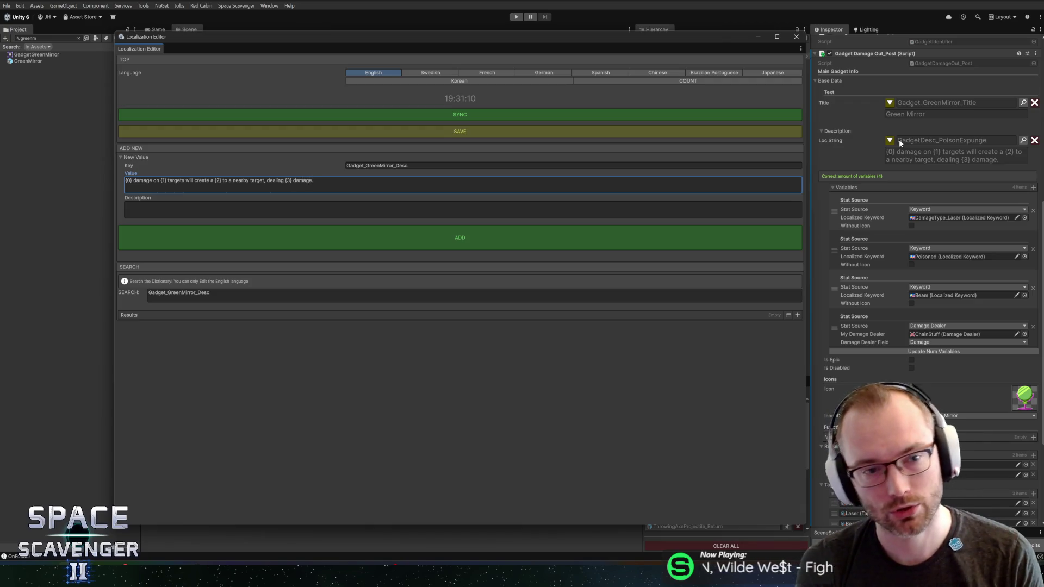
left_click(305, 210)
type("E")
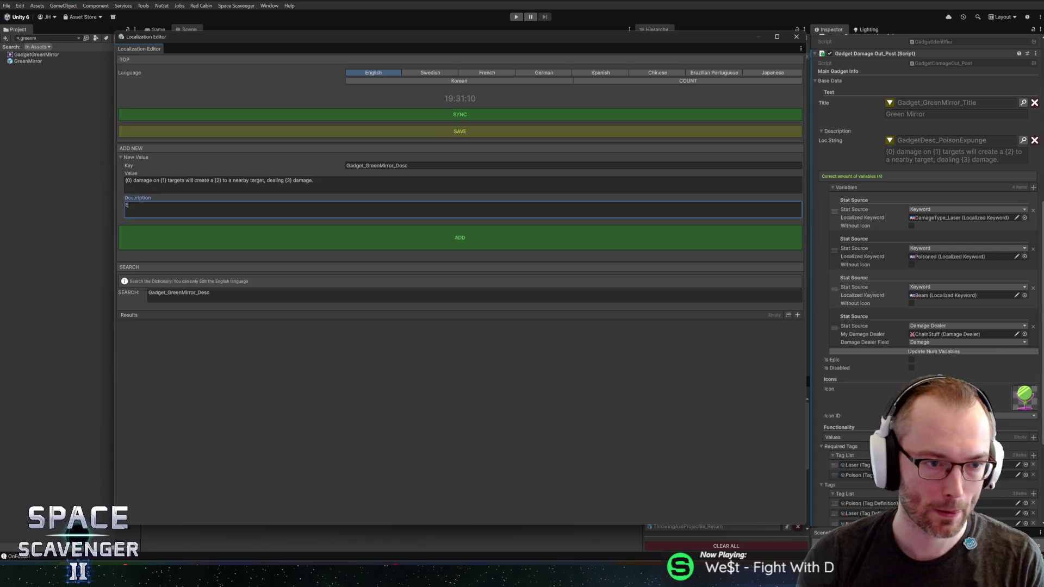
type("x: LASE")
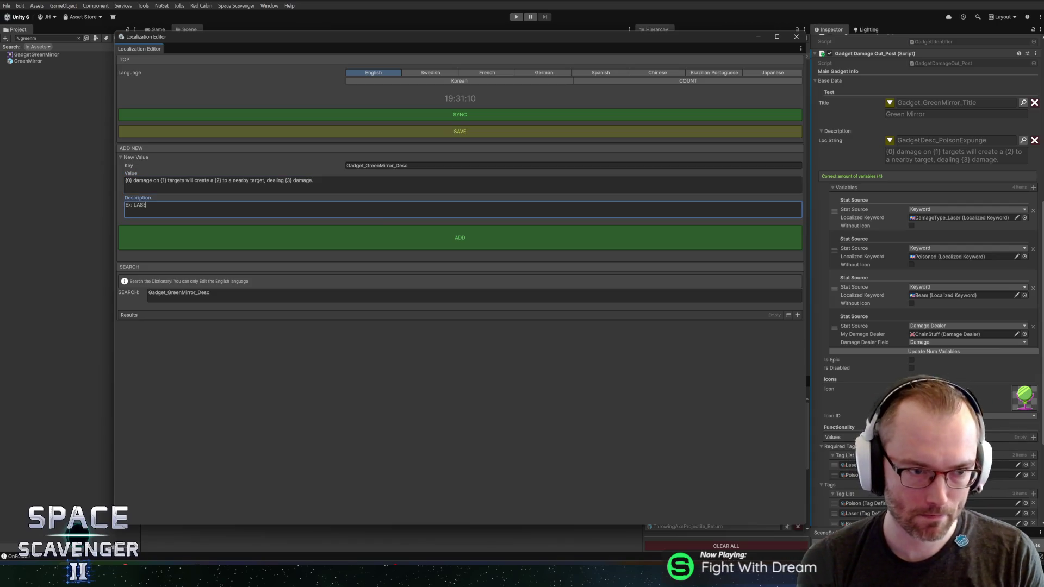
type("R damage on POISONED targets will c")
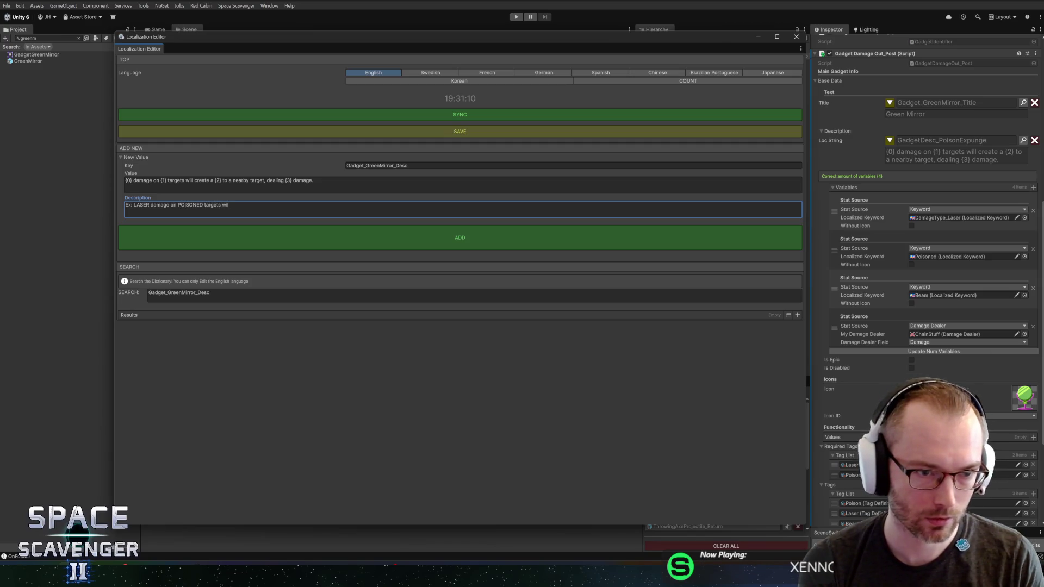
type("reate a BEAM")
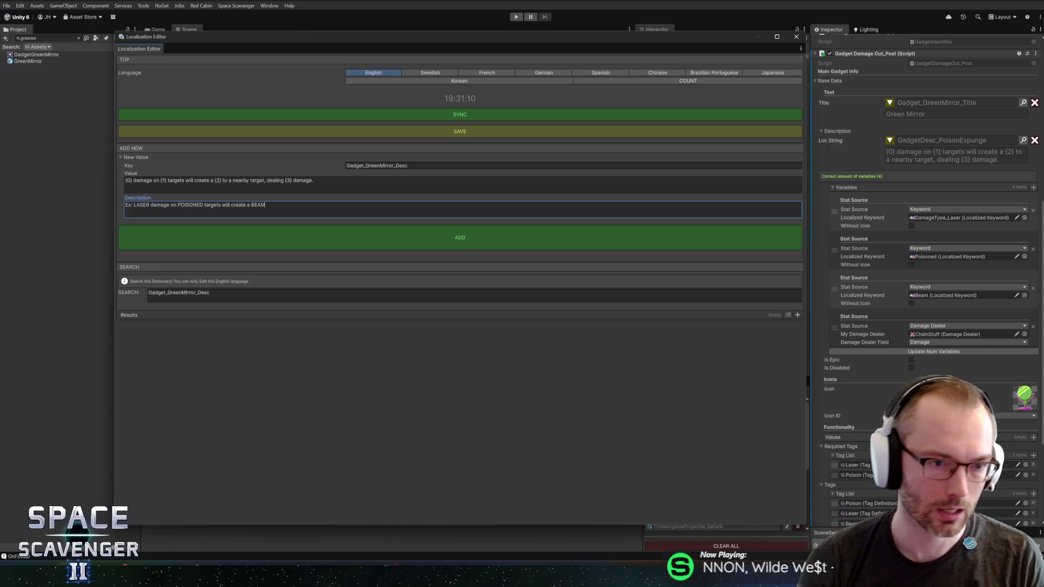
Change 'will create' to 'creates' in the example description.
key("BackSpace")
key("BackSpace")
key("BackSpace")
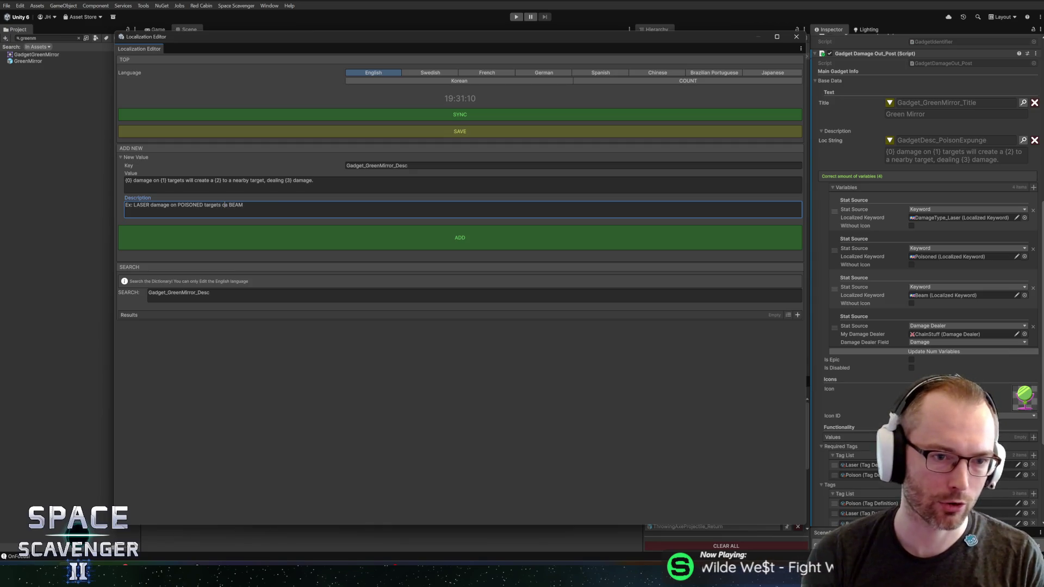
key("Right")
key("Right")
key("Right")
type("s")
key("BackSpace")
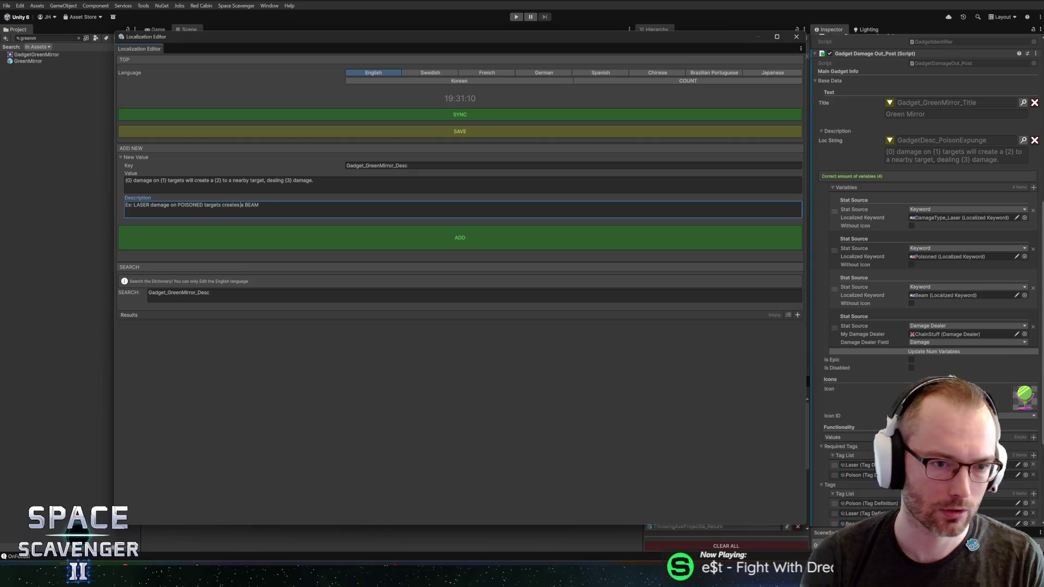
Replace 'will create' with 'creates' in the value text as well.
left_click(254, 175)
key("Left")
key("Right")
key("Right")
key("Right")
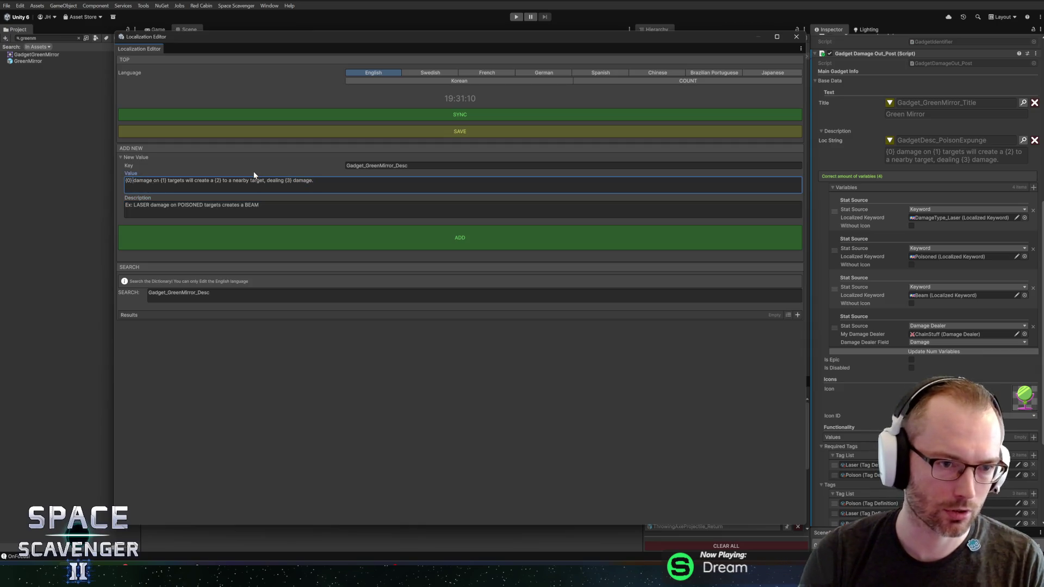
key("ctrl+Right")
key("ctrl+Right")
key("ctrl+Right")
key("shift+Right")
key("shift+Right")
key("shift+Right")
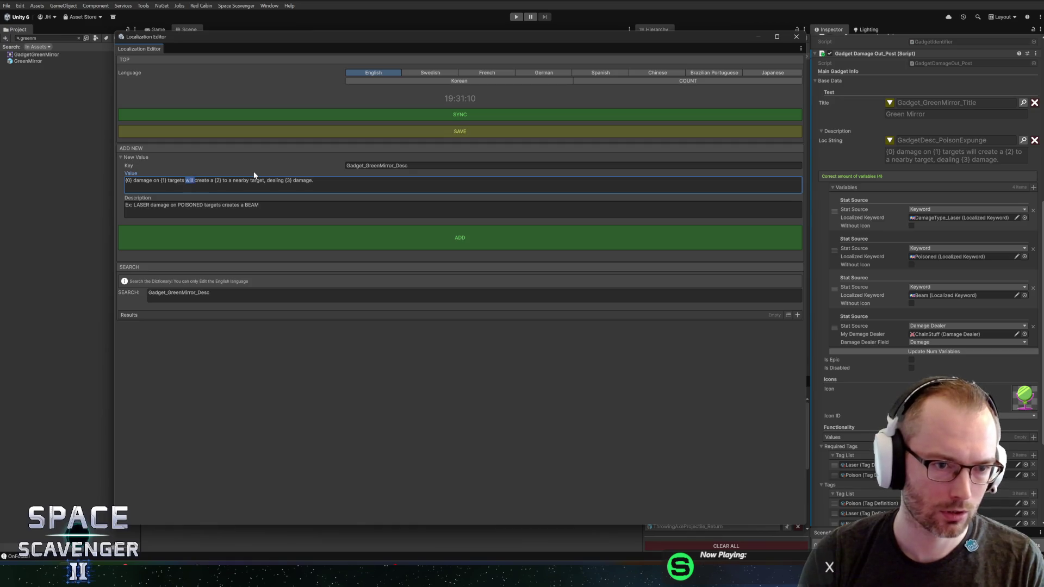
key("BackSpace")
key("Delete")
key("ctrl+Right")
type("s")
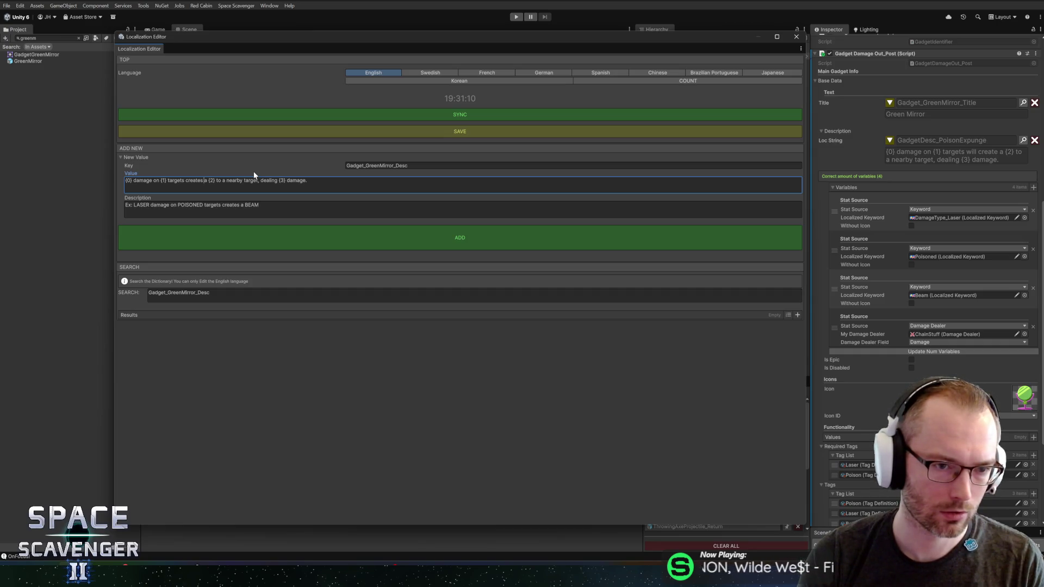
left_click(279, 204)
left_click(279, 203)
left_click(242, 180)
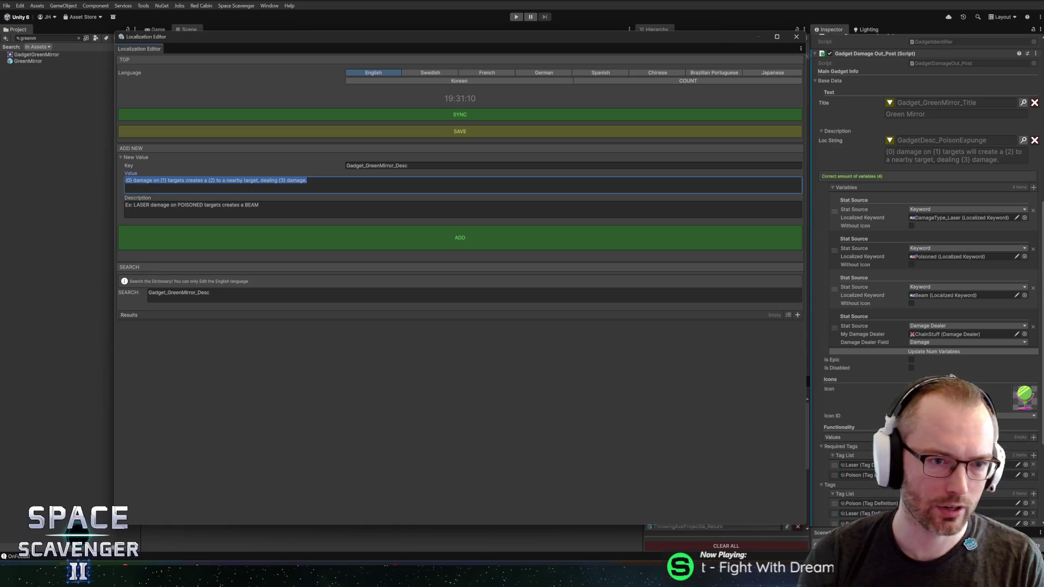
left_click(242, 180)
scroll(849, 296, "down", 5)
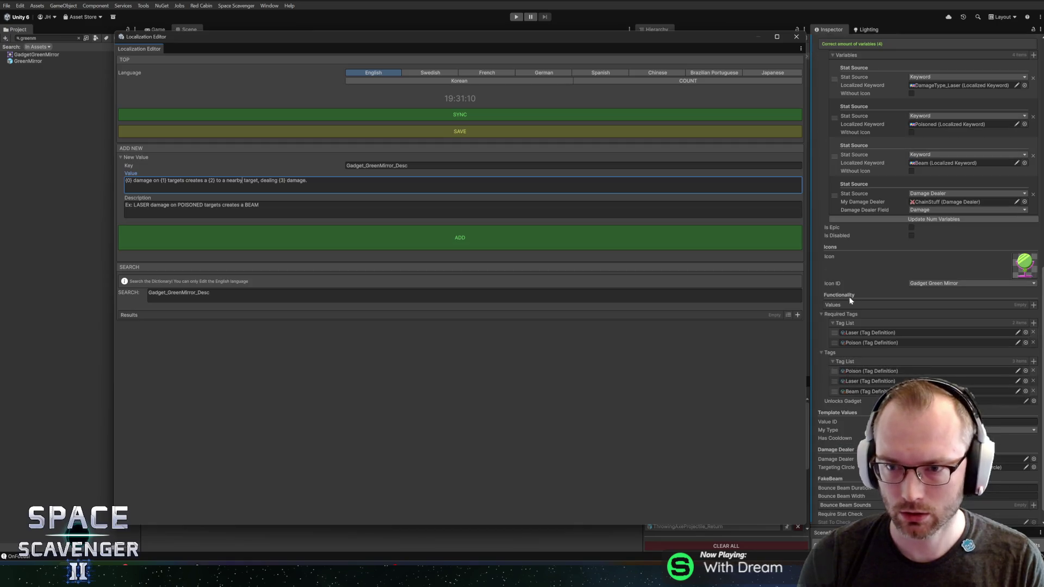
Add '{3}' after 'nearby', extend the example with '(RANGE 30) target, dealing 50 damage', then add the entry.
mouse_move(722, 39)
left_mouse_down()
mouse_move(573, 38)
mouse_move(719, 31)
left_mouse_up()
scroll(984, 298, "down", 1)
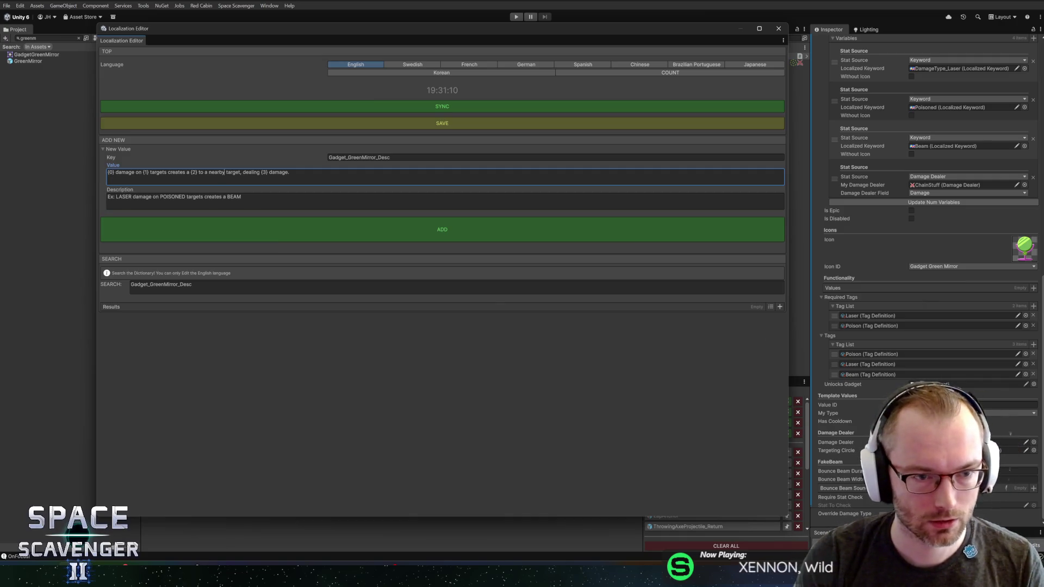
type("{3}")
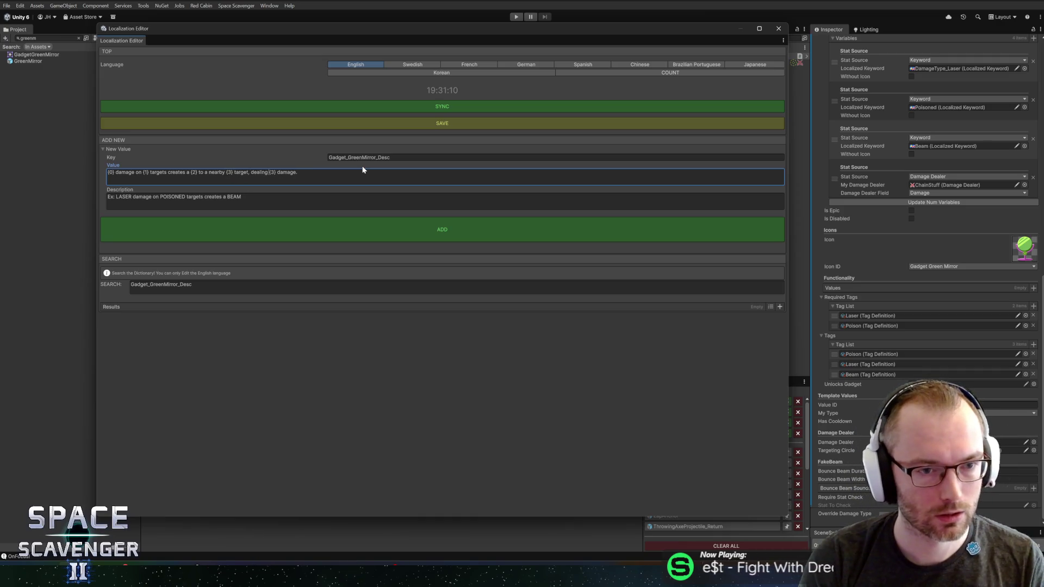
key("Tab")
key("End")
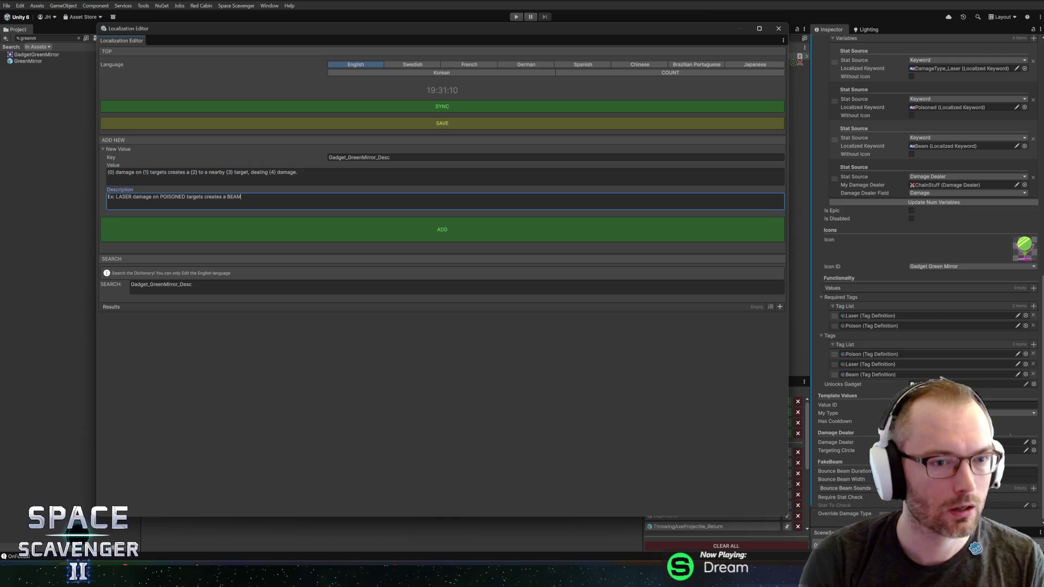
type(" to")
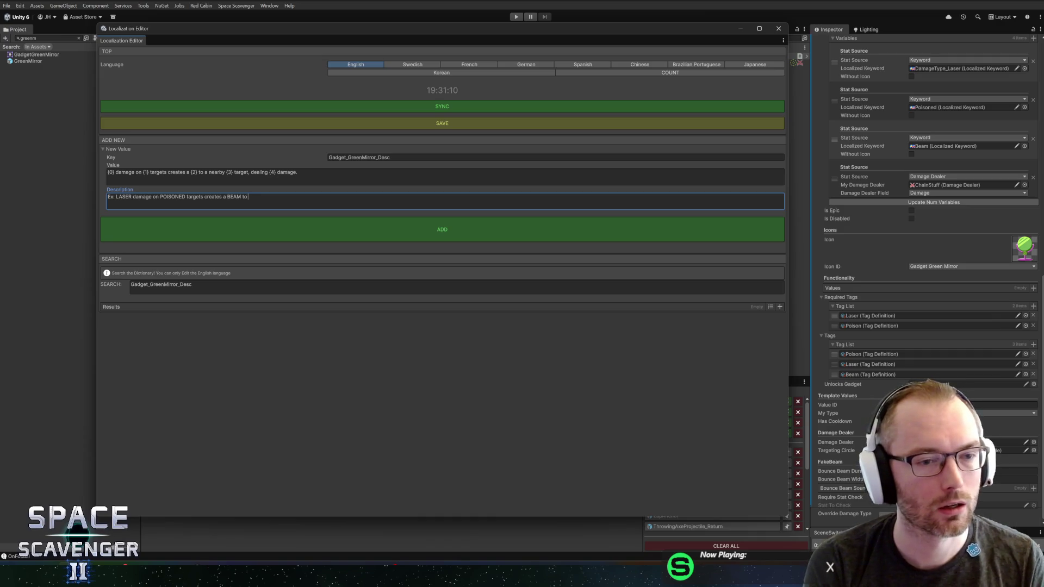
type(" a nearby (")
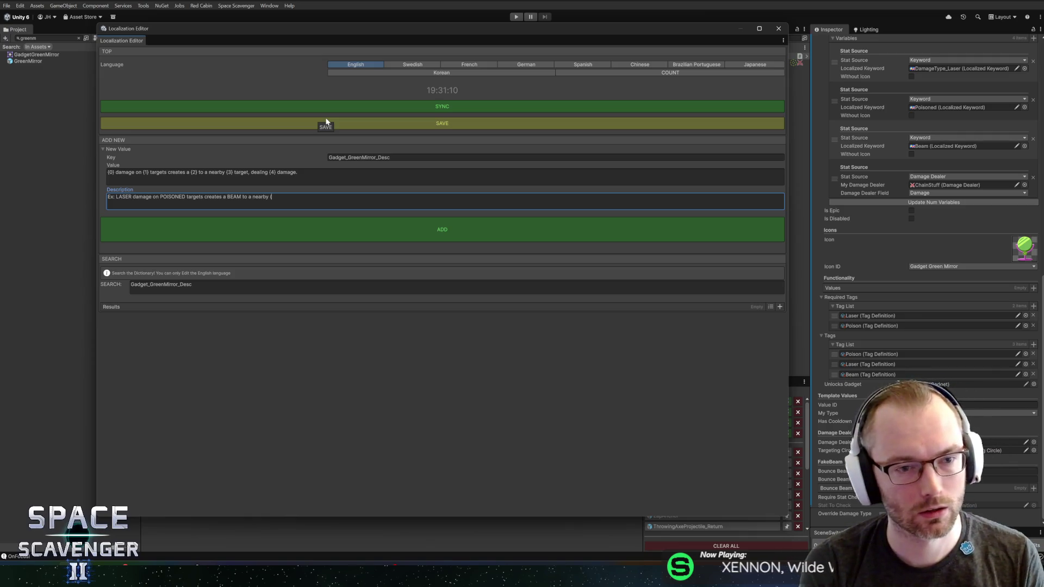
type("RANGE 30) target, dealing")
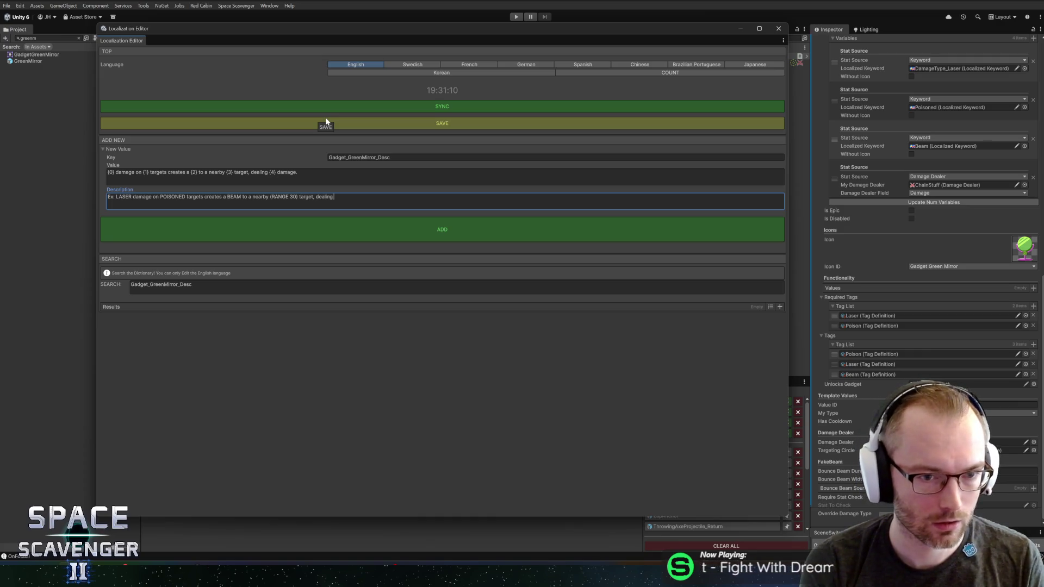
type("50 damage")
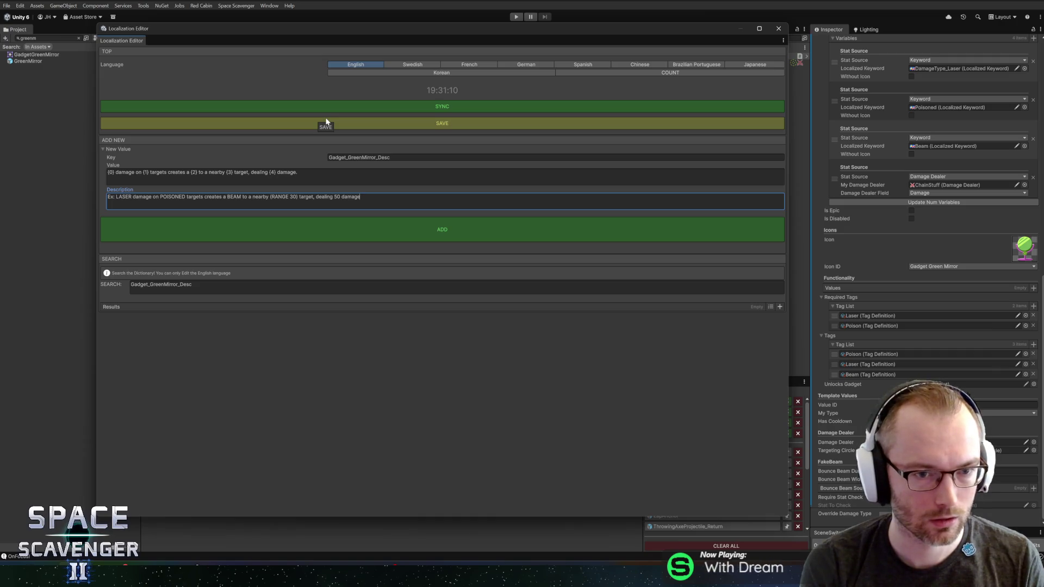
left_click(388, 233)
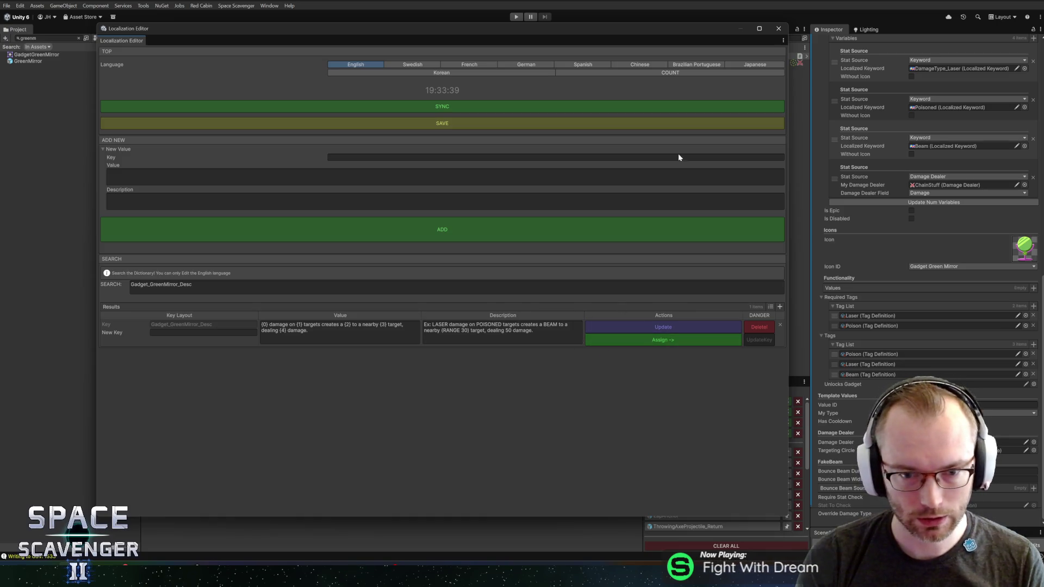
left_click(778, 29)
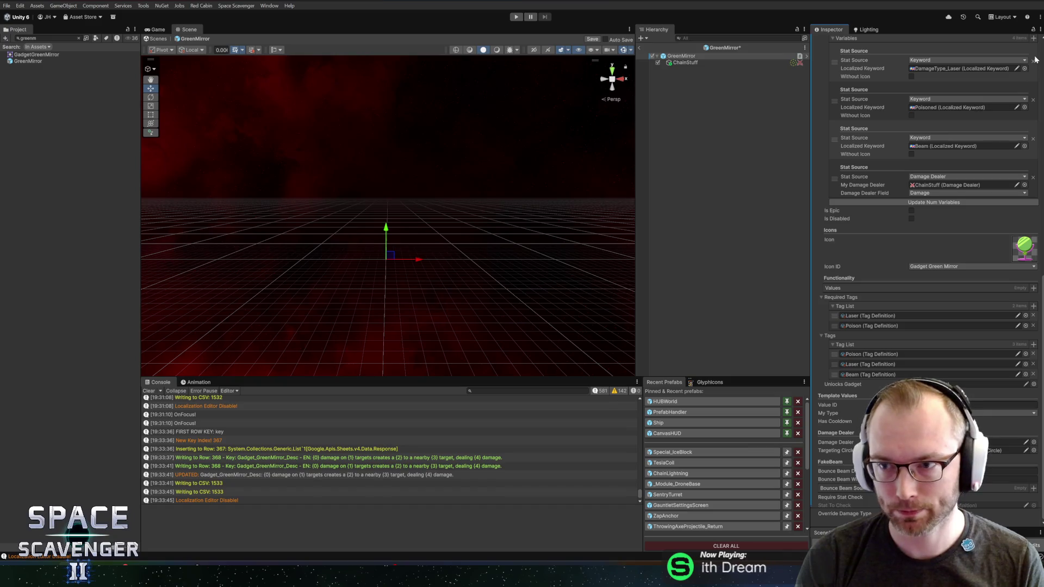
Add a fifth description variable and check ChainStuff's targeting circle settings.
left_click(1034, 39)
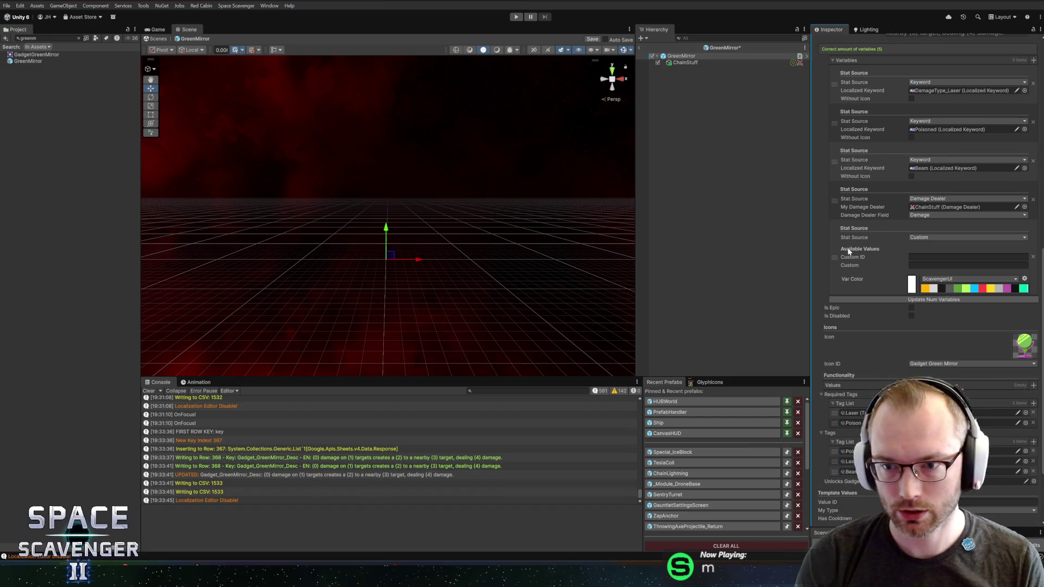
left_click(701, 63)
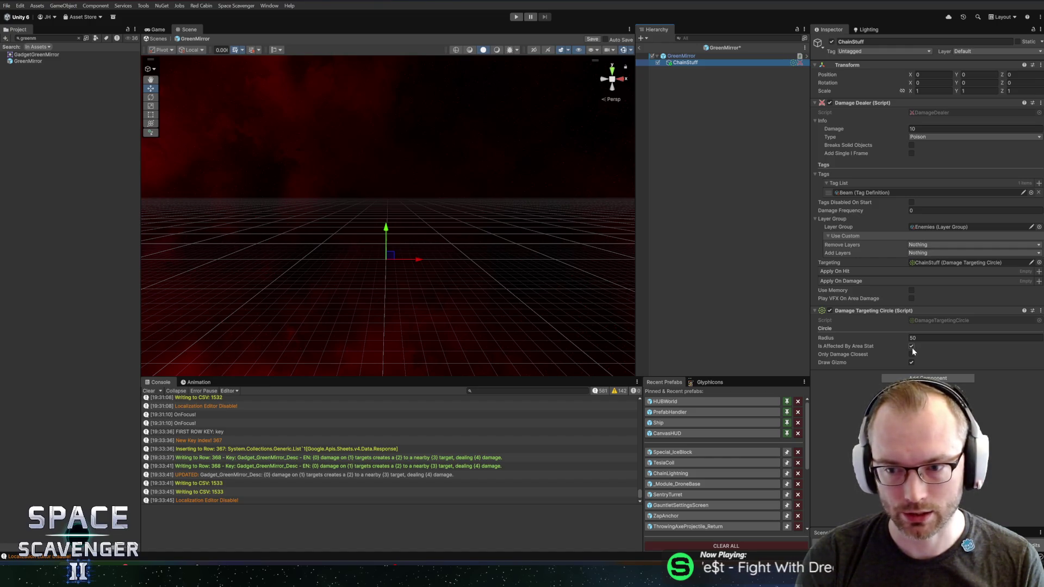
left_click(681, 56)
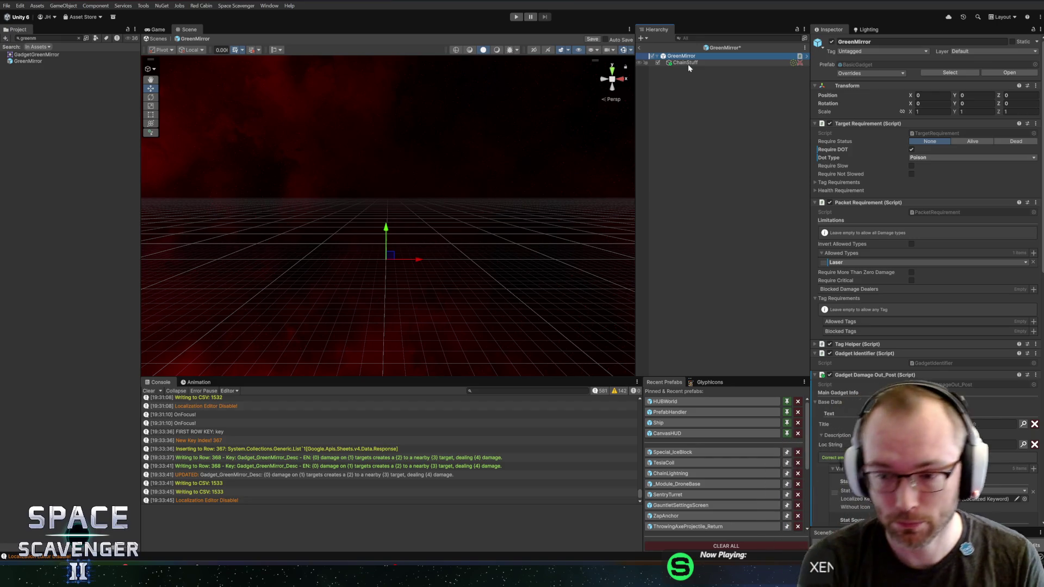
Set the fourth variable to an Area stat using ChainStuff's targeting circle and check the resolved description.
scroll(888, 311, "down", 3)
scroll(889, 311, "down", 10)
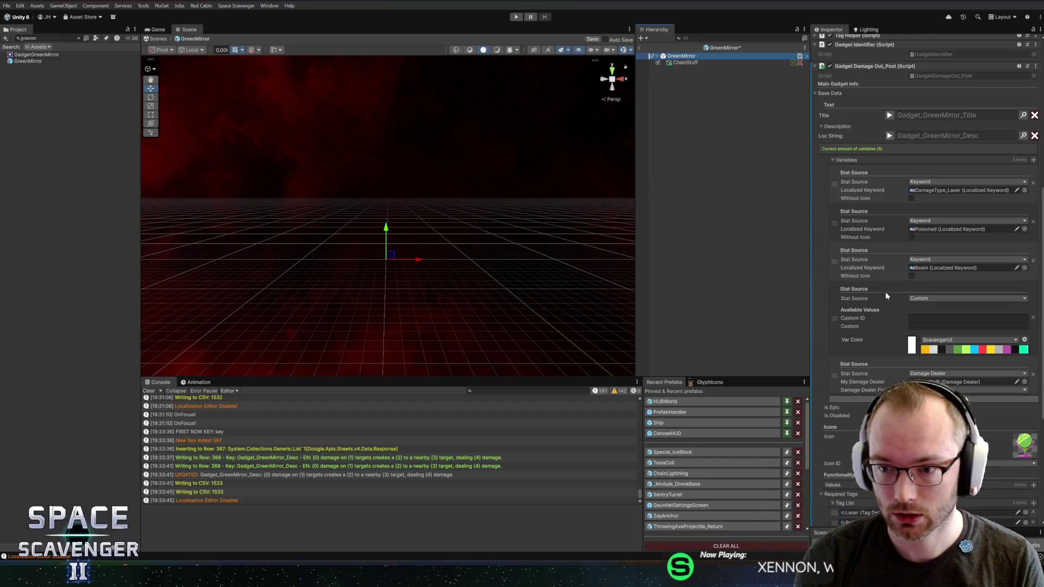
left_click(927, 299)
type("ar")
left_click(923, 315)
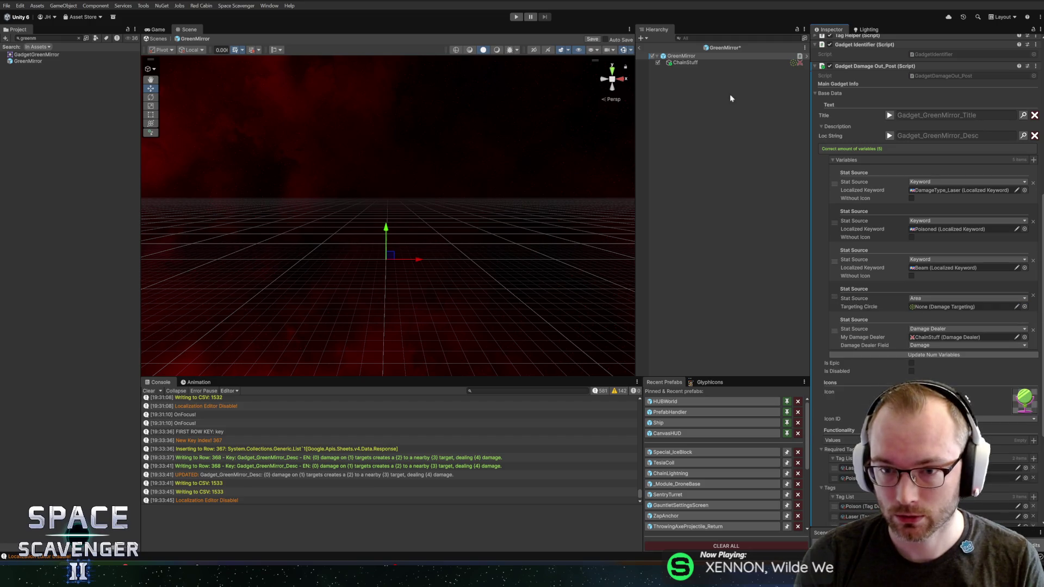
left_click_drag(926, 292, 925, 307)
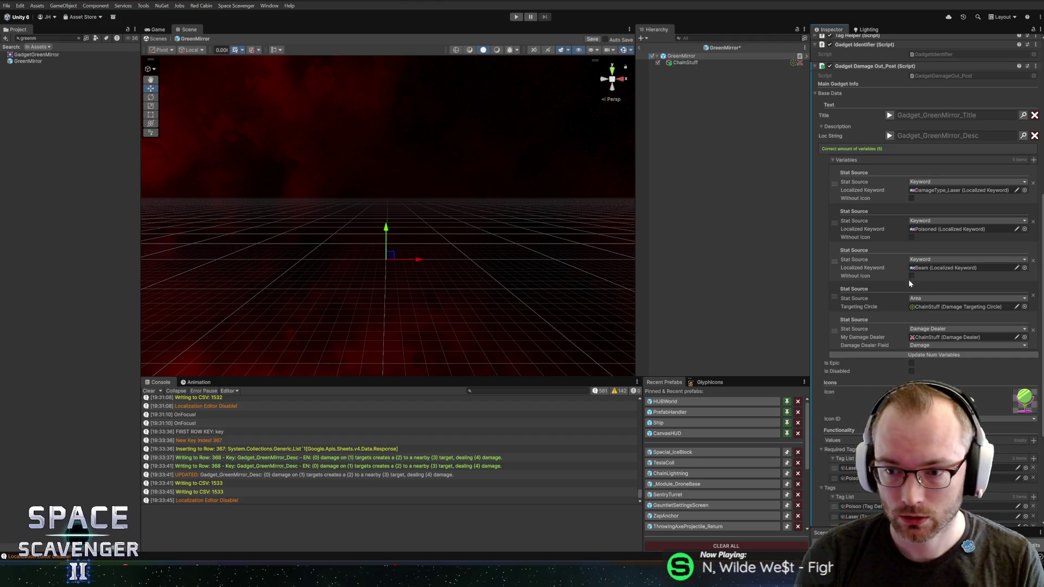
left_click(890, 136)
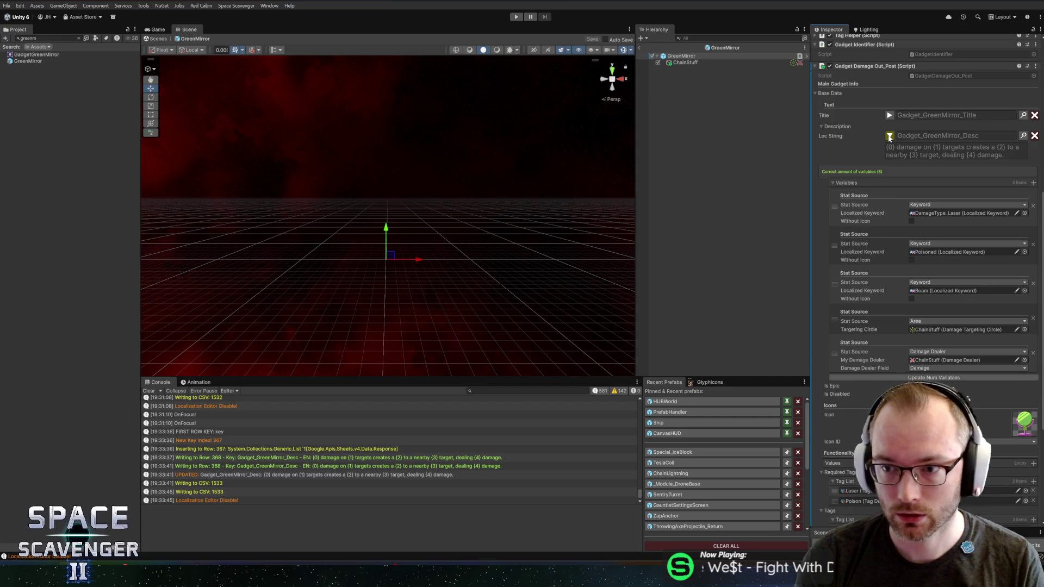
left_click(889, 136)
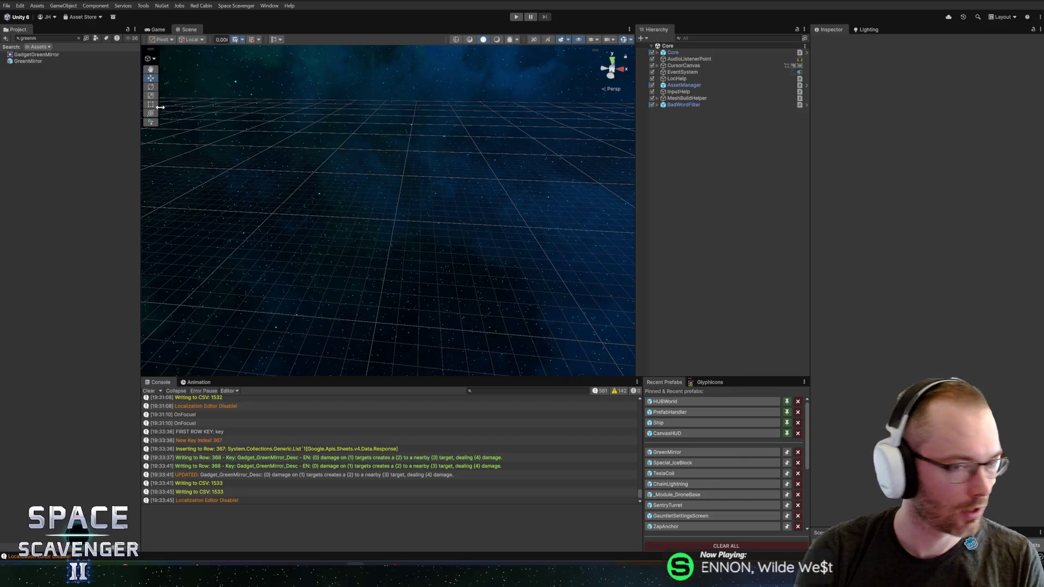
left_click(48, 38)
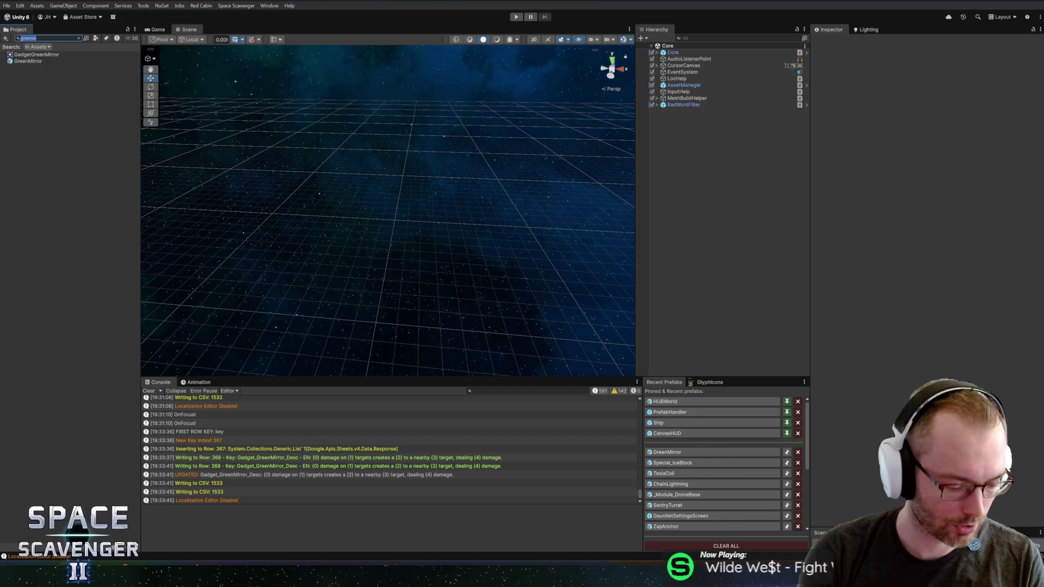
Search the Project panel for 'wrench' and open the Wrench prefab for editing.
type("wrench")
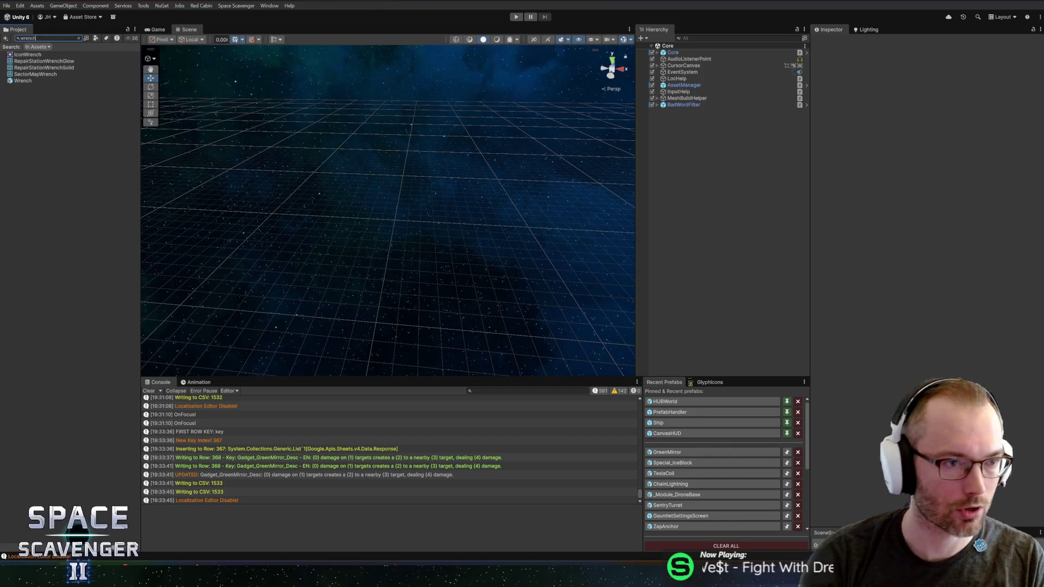
left_click(25, 81)
double_click(24, 81)
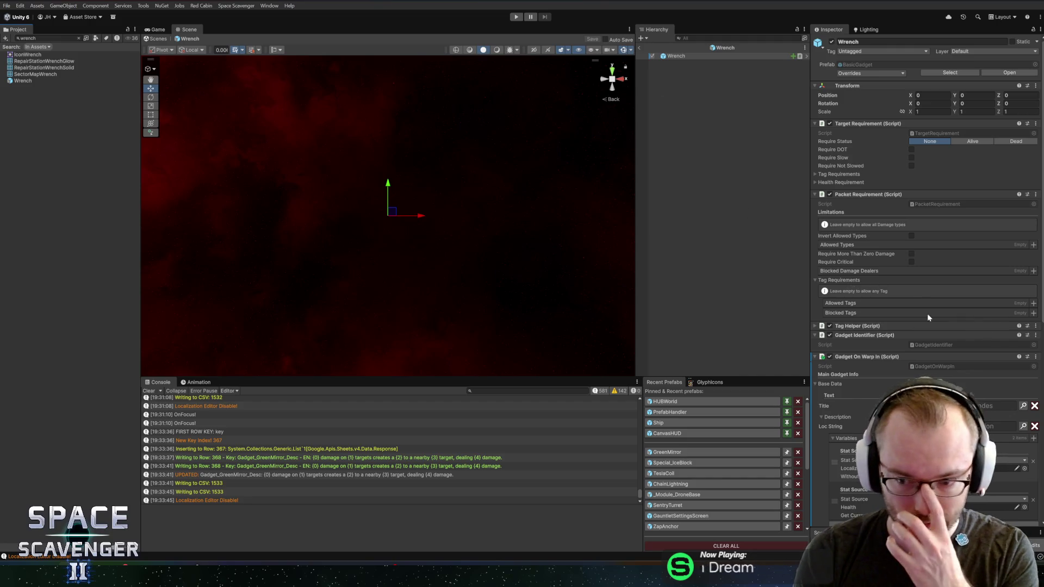
Open the Localization Editor from the gadget Title field and search its entries for wrench.
scroll(892, 299, "down", 8)
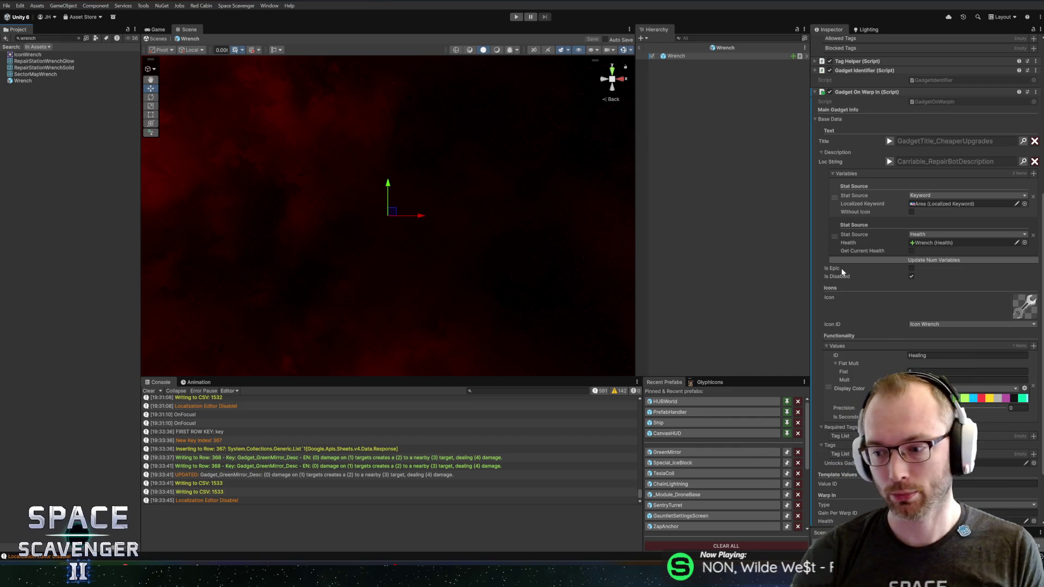
scroll(851, 382, "down", 3)
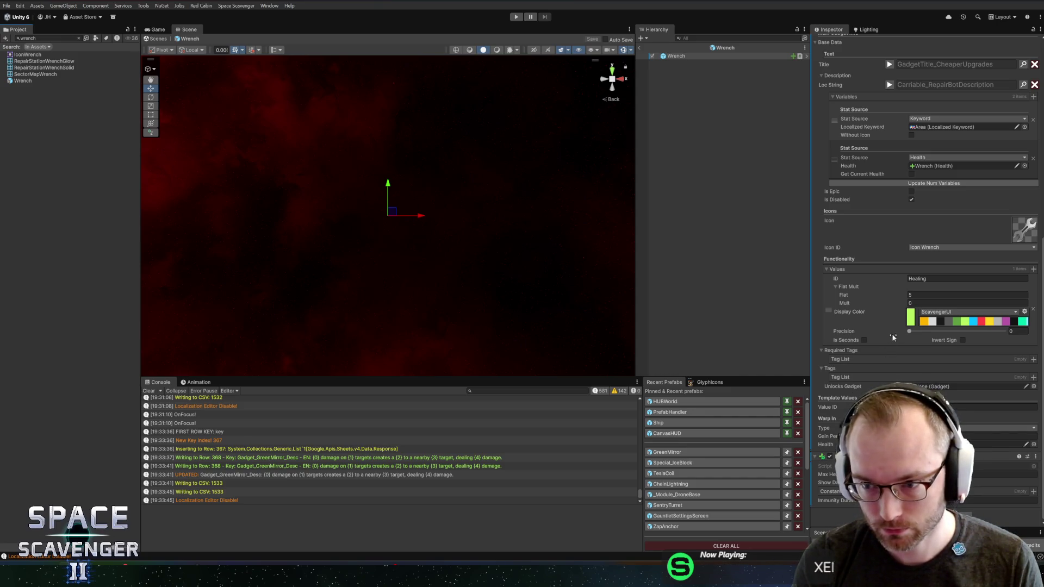
scroll(892, 334, "up", 5)
left_click(1023, 263)
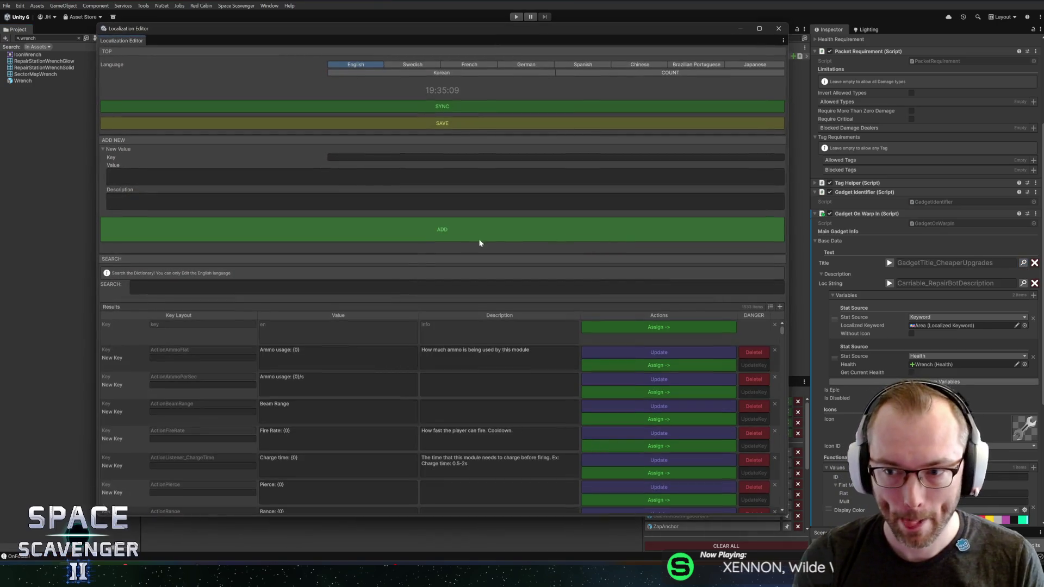
left_click(355, 288)
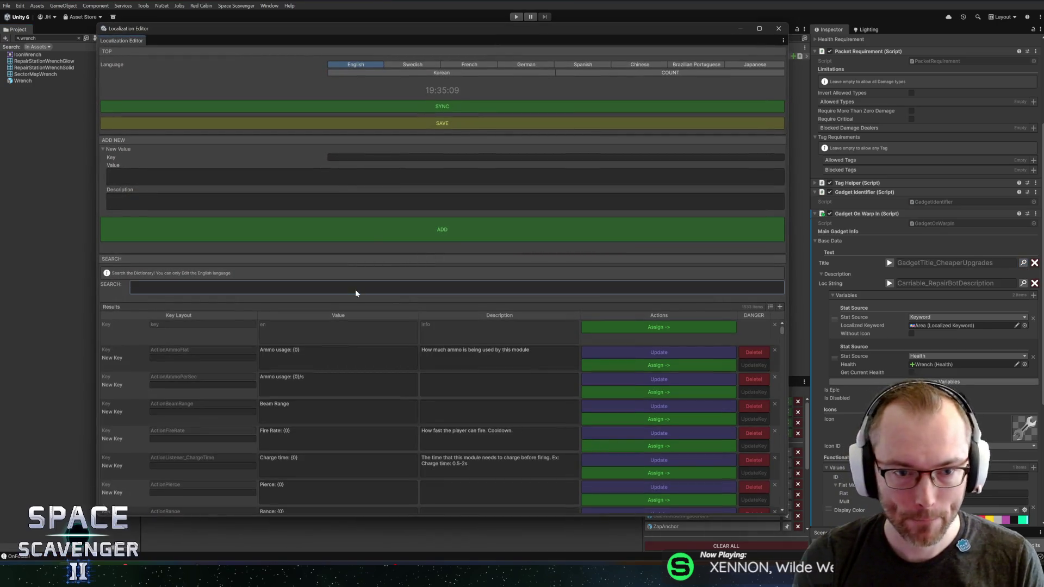
Start a new localization entry with key Gadget_Wrench_Title and value Wrench.
type("wrench")
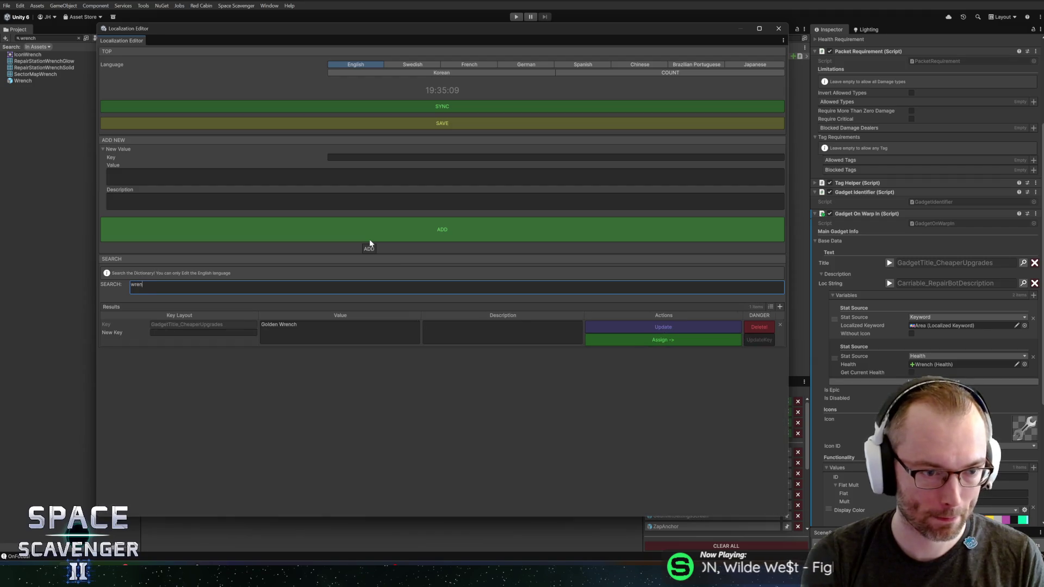
left_click(555, 157)
type("G")
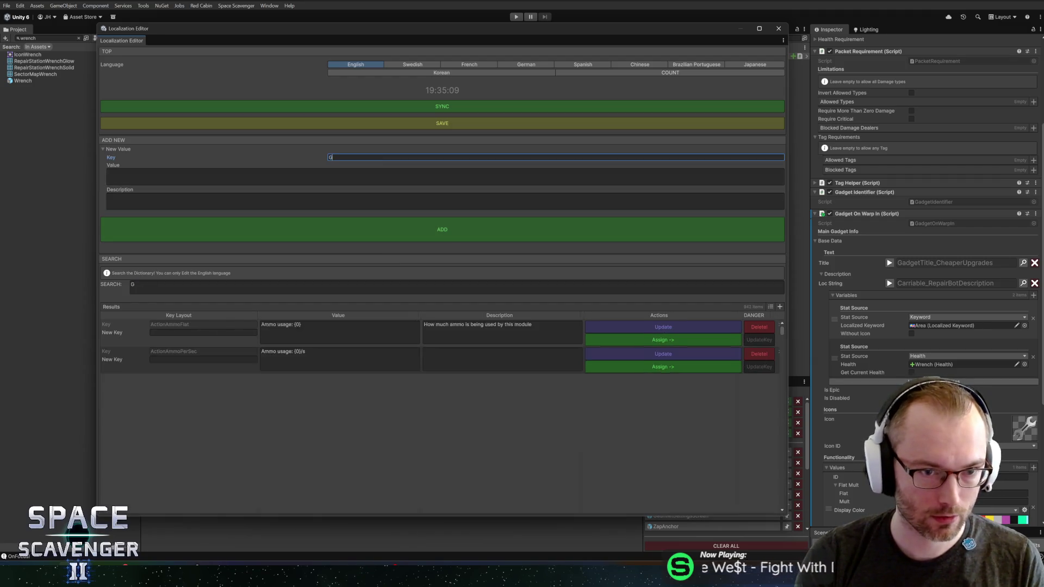
type("adget_W")
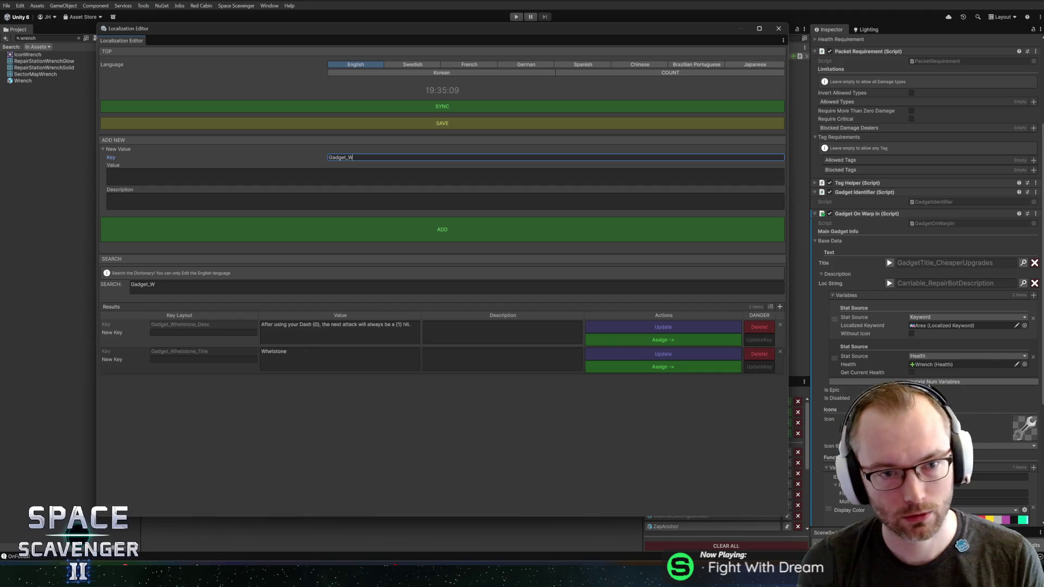
type("rench_Title")
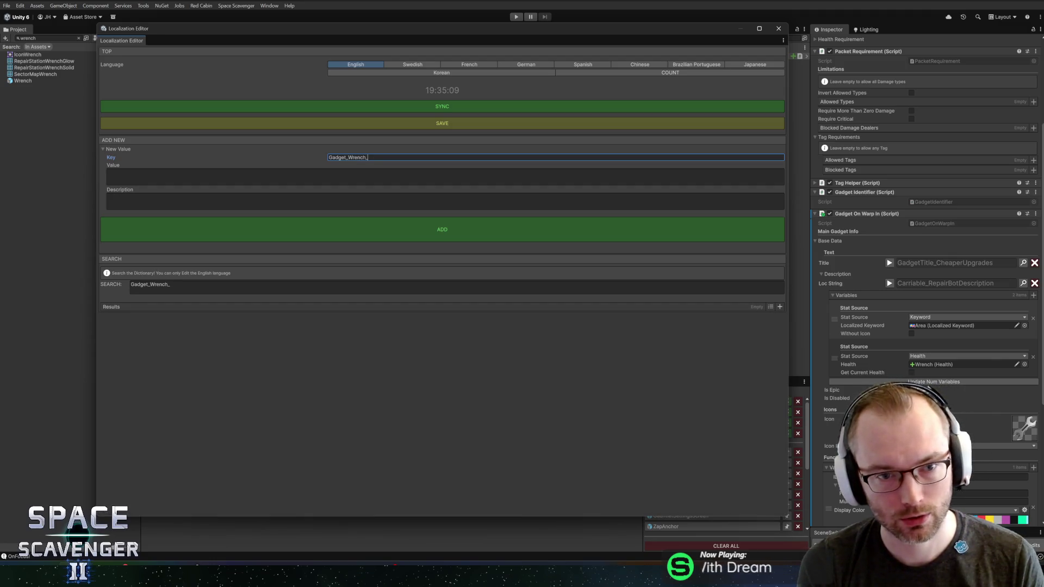
left_click(444, 176)
type("Wrench")
left_click(251, 204)
type("A tool that fastne")
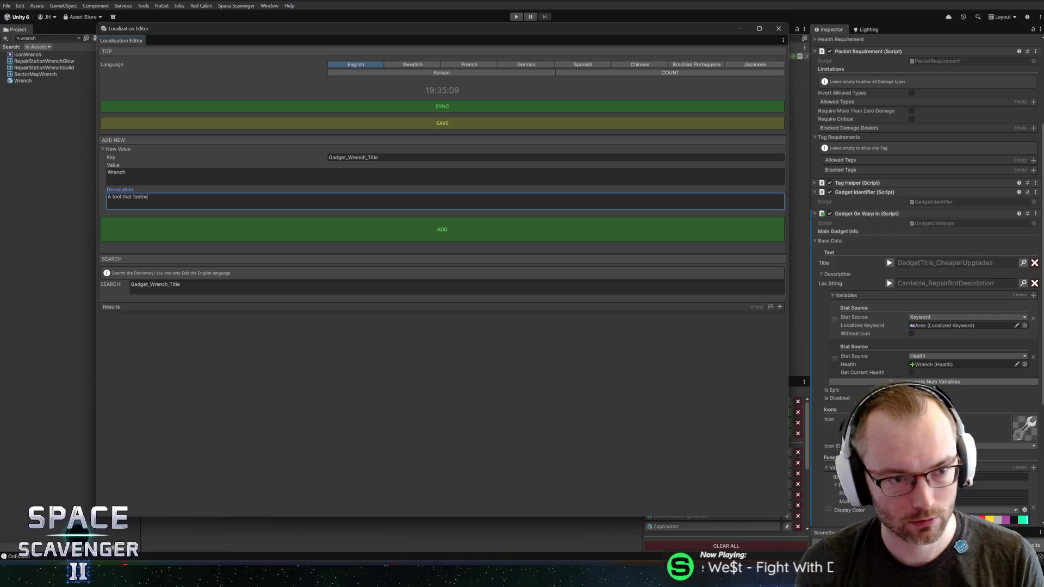
Fix the description to 'A tool that fastens bolts.', add the entry, and open a wrench reference image.
key("BackSpace")
key("BackSpace")
type("ens bolts.")
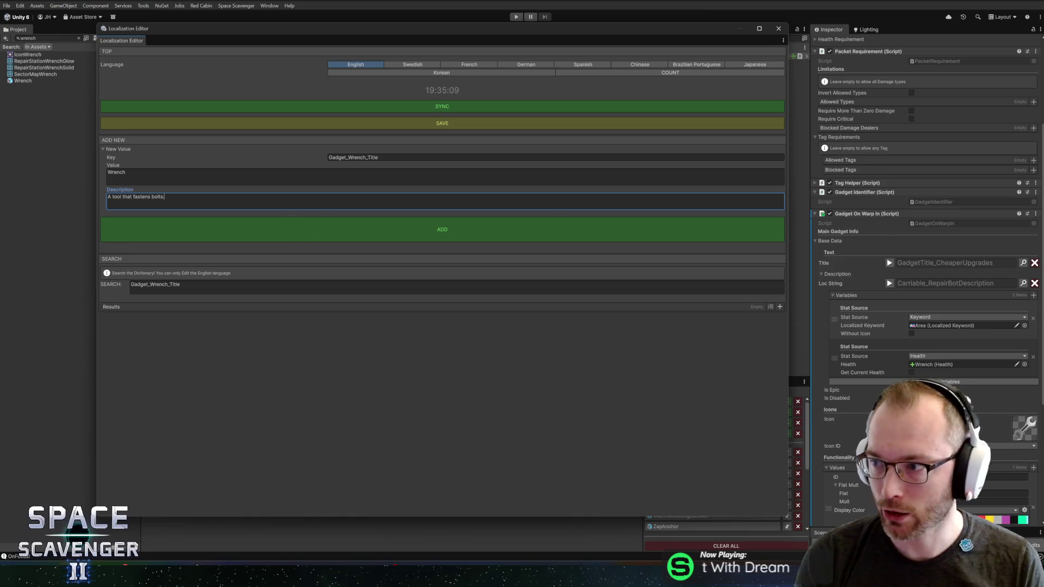
key("Return")
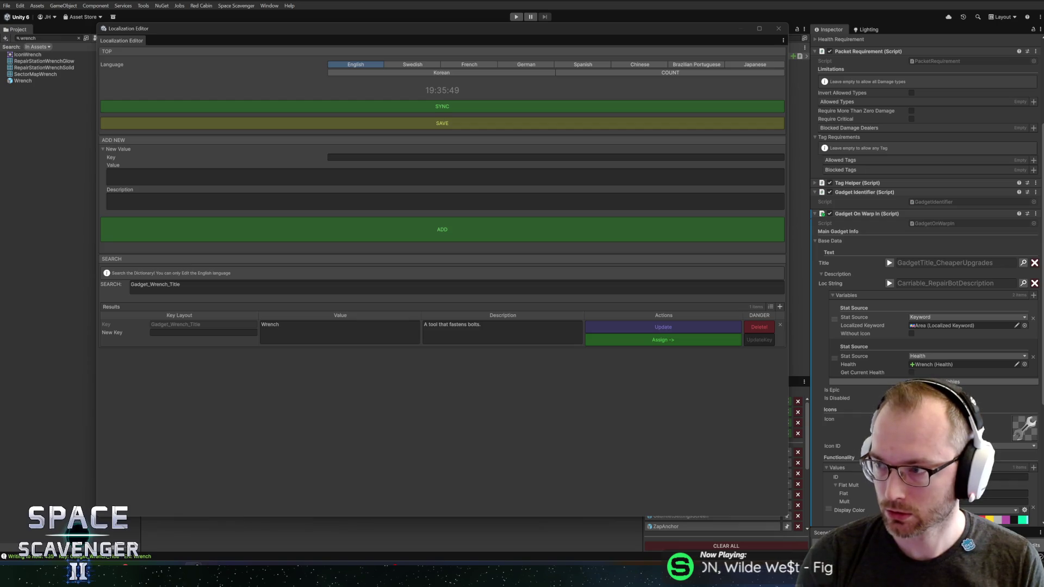
key("alt+Tab")
left_click(157, 226)
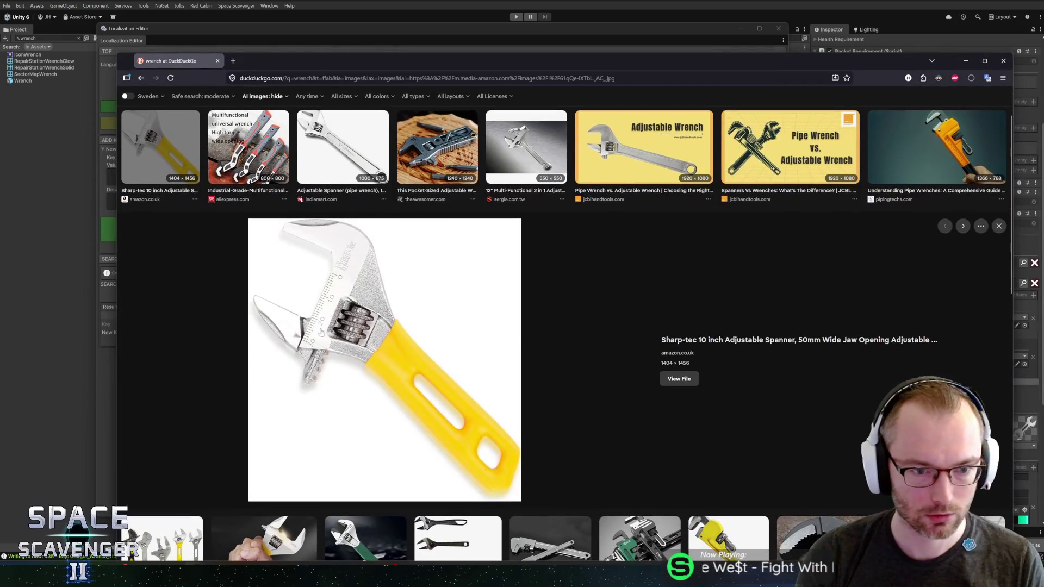
Preview the Adjustable Wrench and ratcheting combo wrench set images.
left_click(593, 175)
left_click(633, 155)
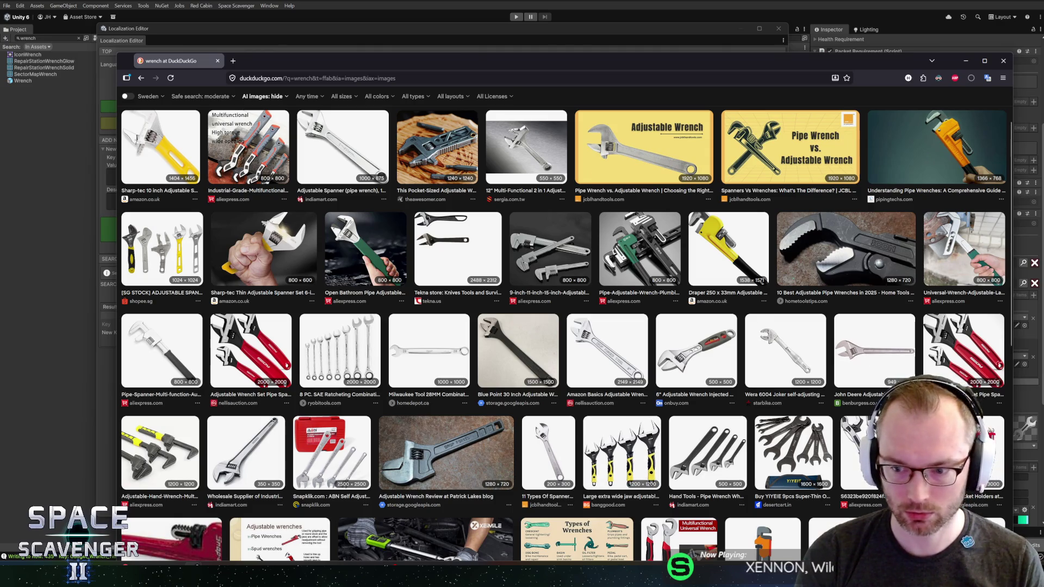
scroll(320, 454, "down", 3)
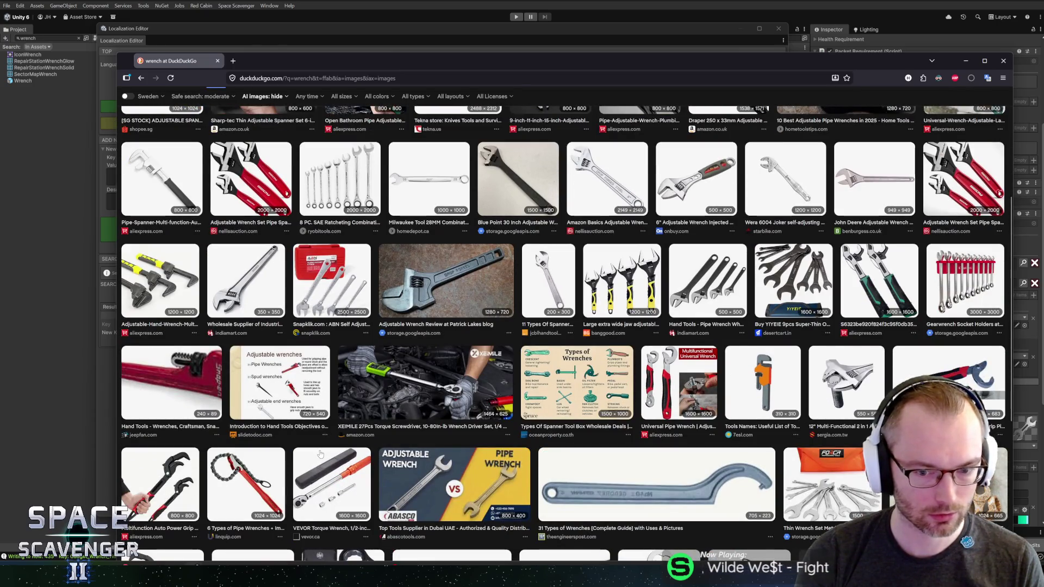
scroll(325, 454, "down", 3)
scroll(329, 457, "down", 1)
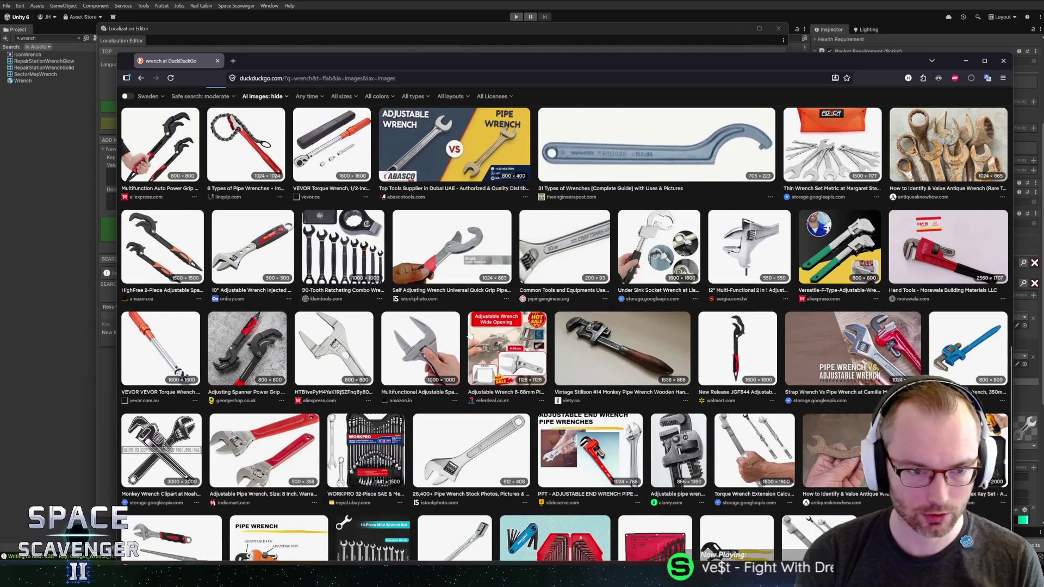
left_click(343, 248)
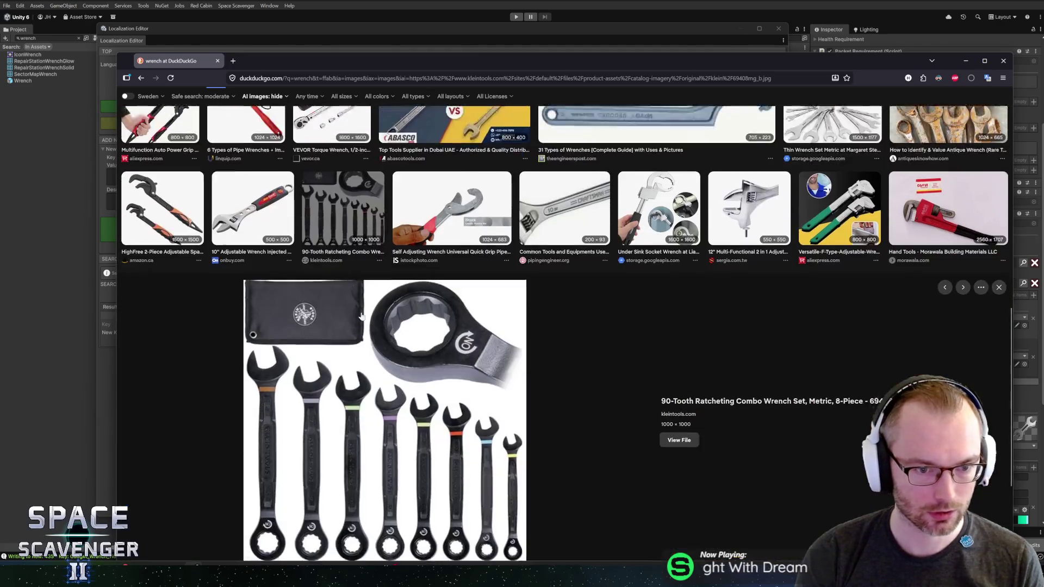
left_click(343, 150)
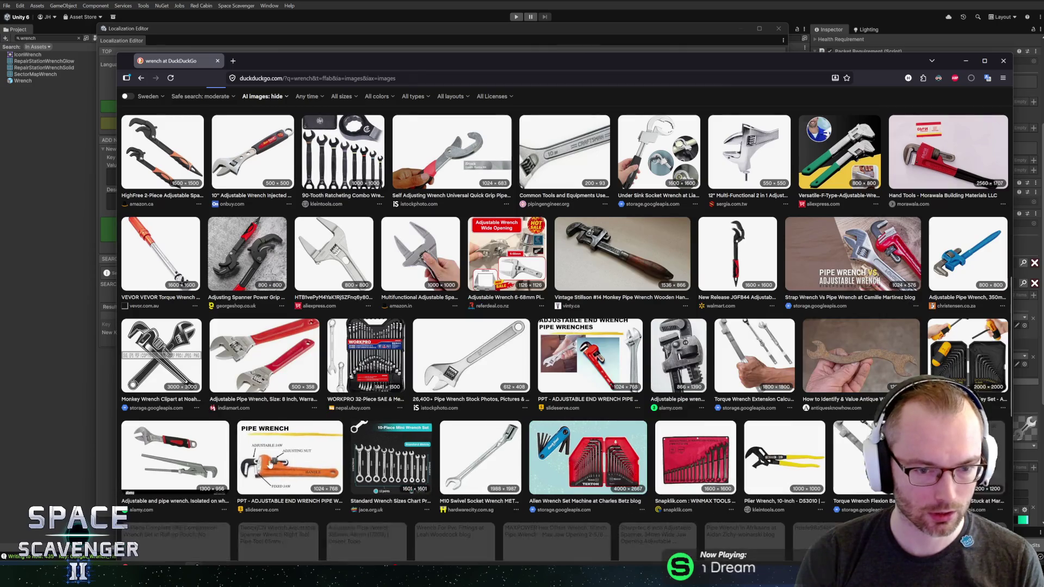
Preview the Adjustable Steel Wrench and 2-in-1 wide mouth wrench, then return to Unity.
scroll(289, 452, "down", 3)
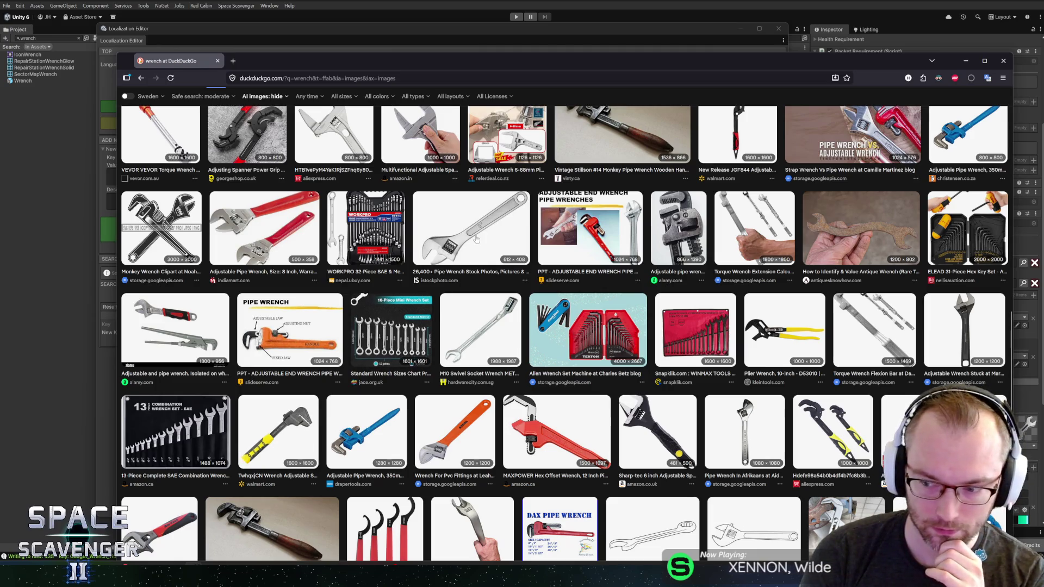
scroll(663, 398, "down", 6)
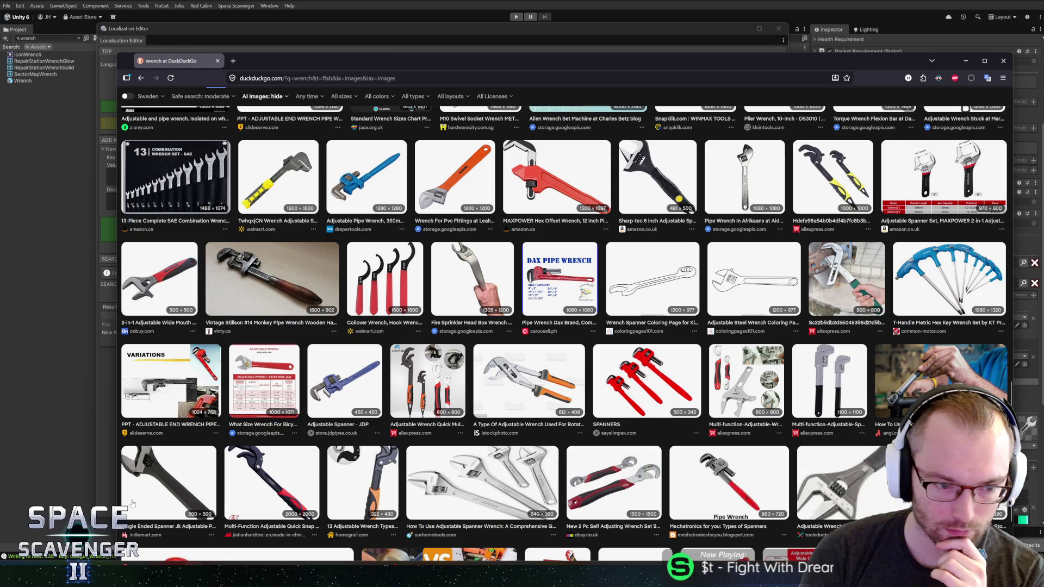
left_click(723, 280)
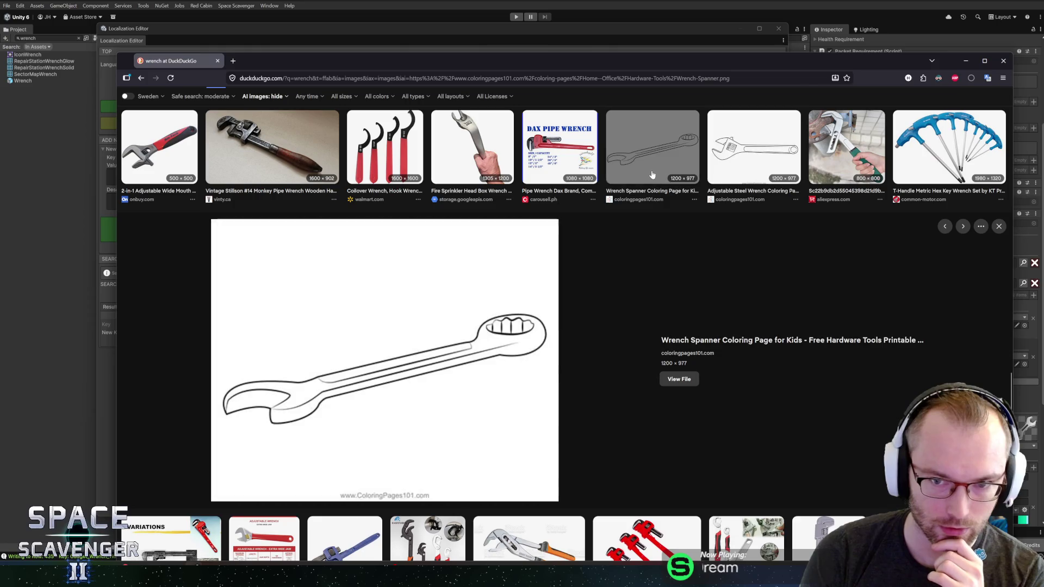
key("Left")
left_click(160, 147)
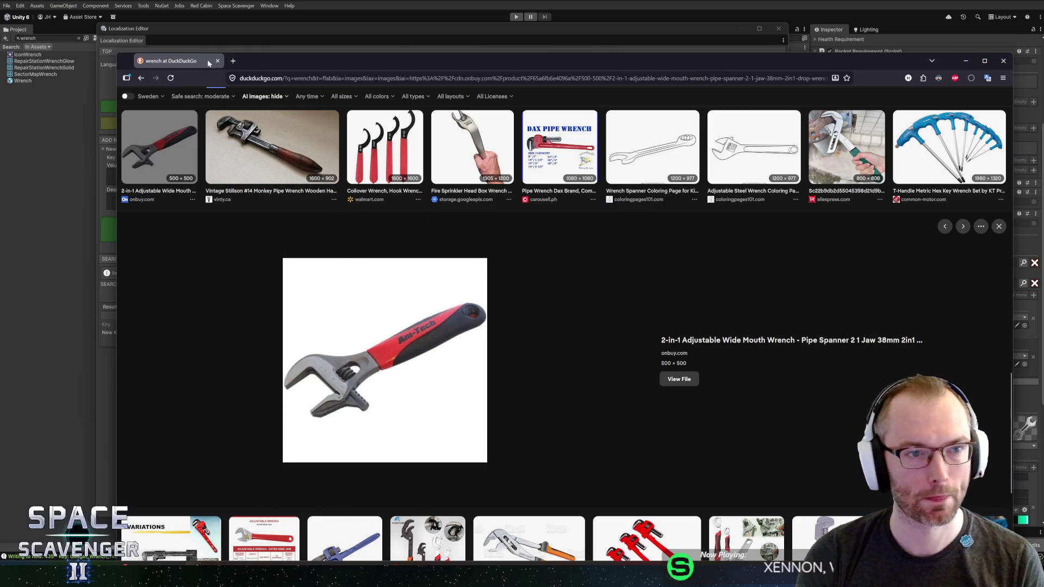
key("alt+Tab")
left_click(411, 323)
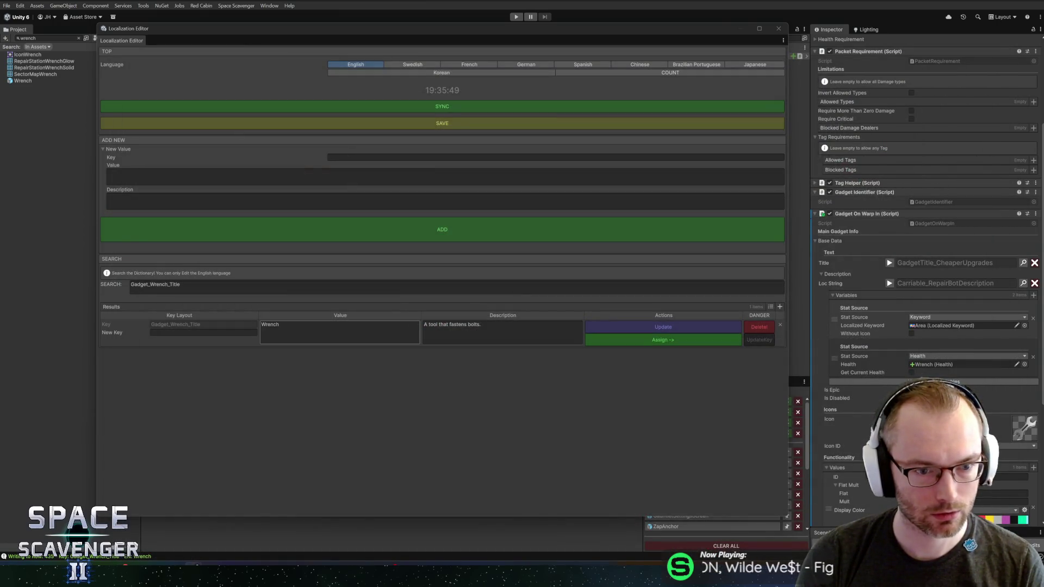
Assign Gadget_Wrench_Title as the Wrench's title.
left_click(636, 341)
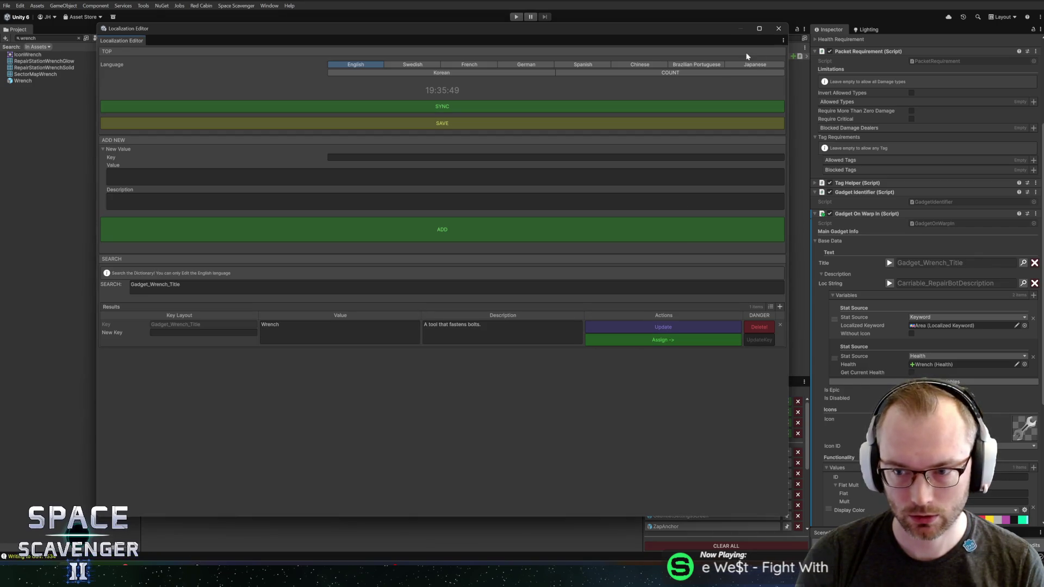
left_click(778, 28)
left_click(1023, 283)
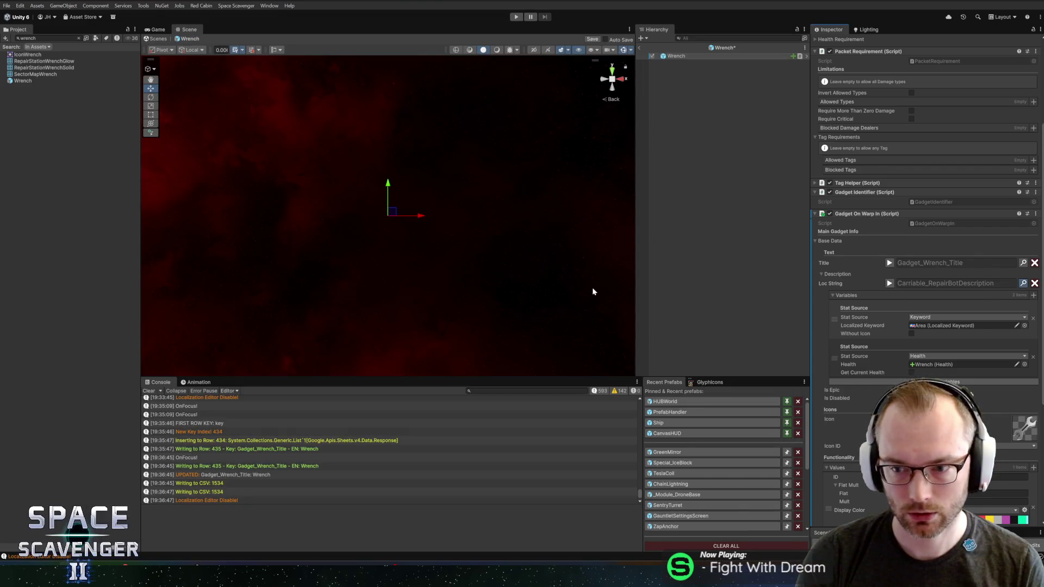
Create key Gadget_Wrench_Desc with value 'At the start of each level heal {0}.'.
left_click(449, 158)
type("Gadget_")
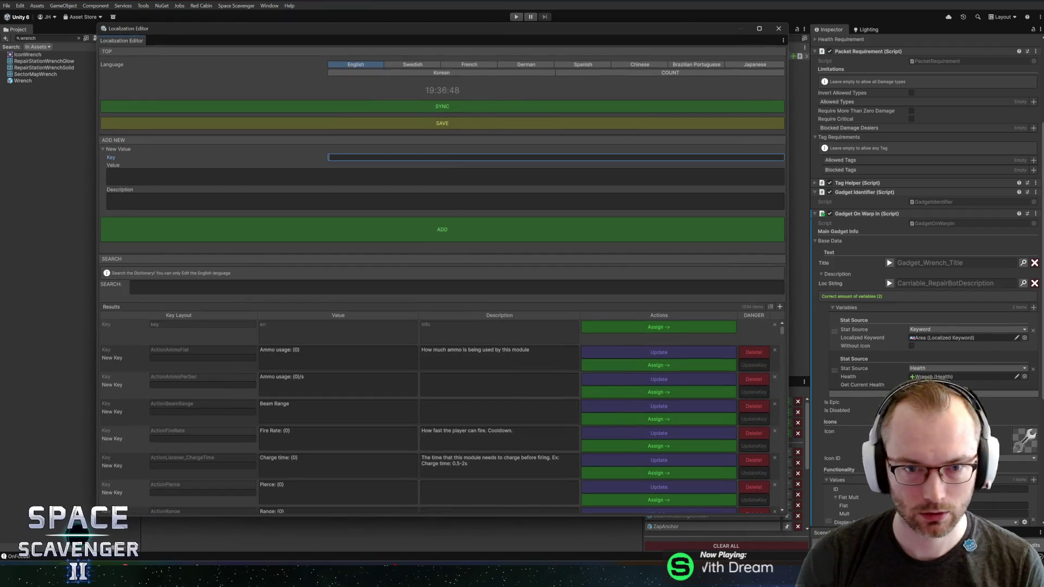
type("Wrench")
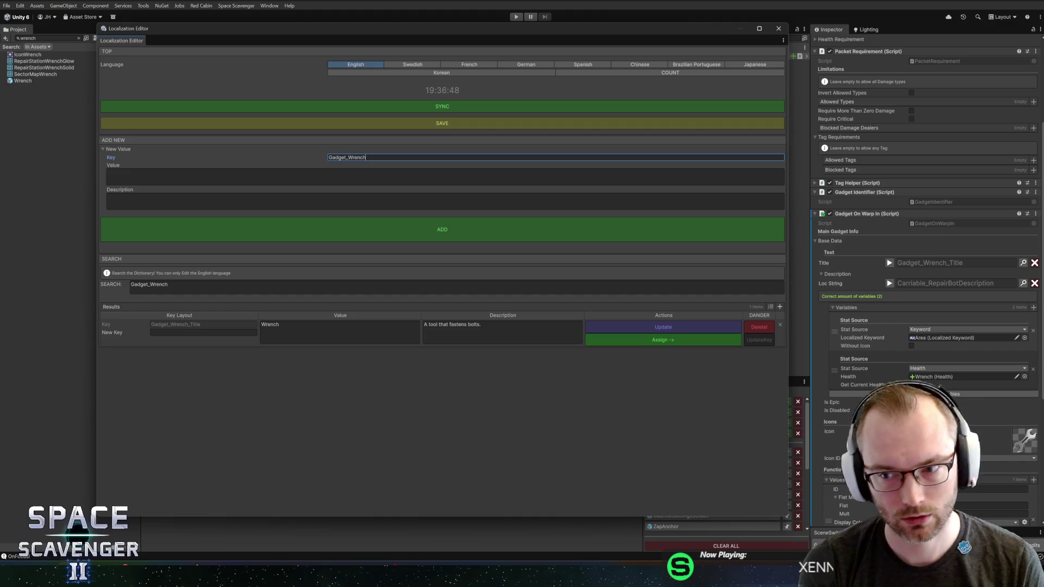
type("_Desc")
left_click(890, 284)
left_click(383, 178)
left_click(383, 177)
type("At th")
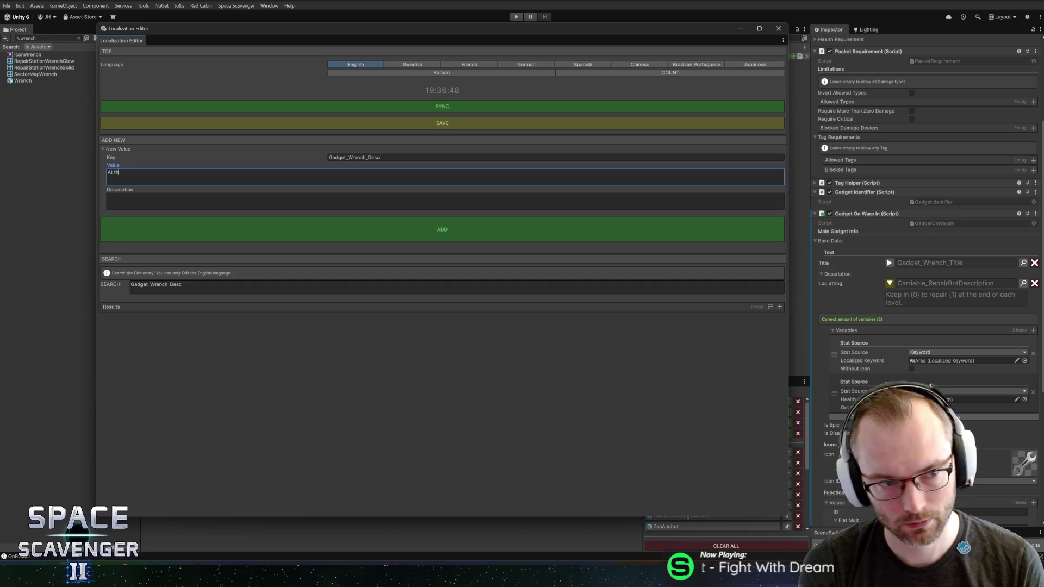
type("e start of ea")
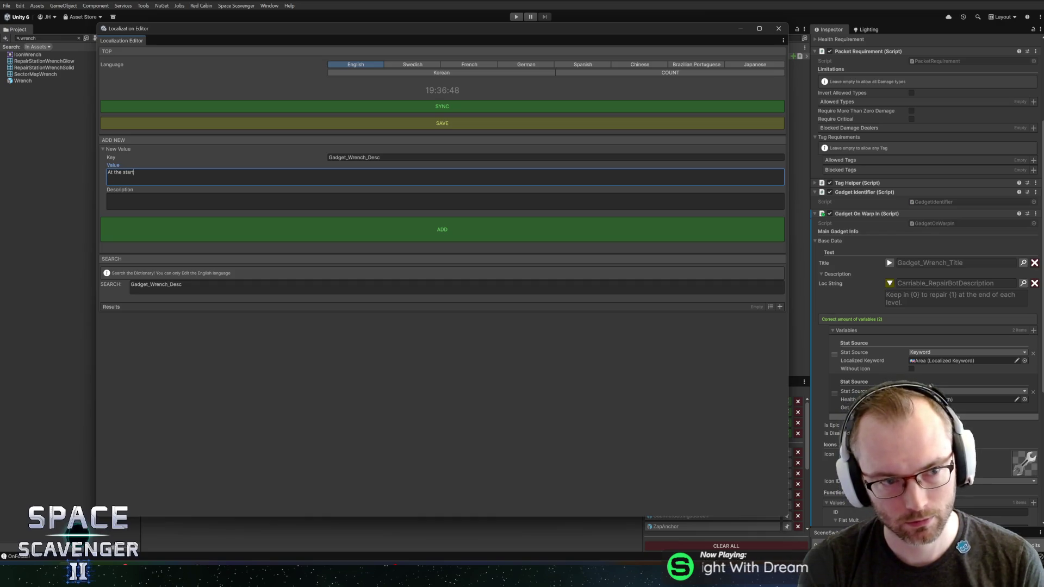
type("ch level heal {0}.")
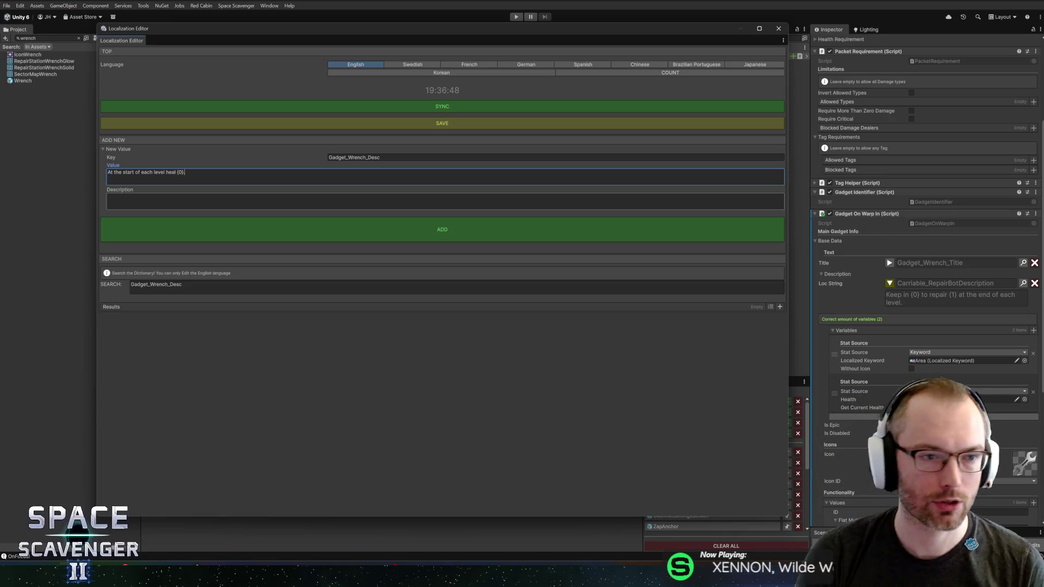
key("ctrl+a")
left_click(193, 176)
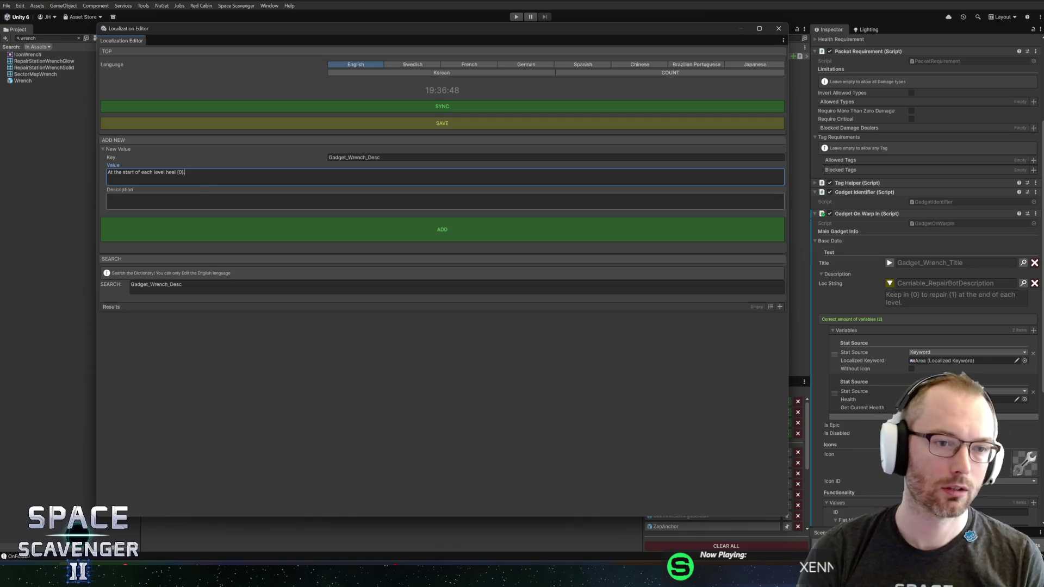
type(".")
left_click(445, 201)
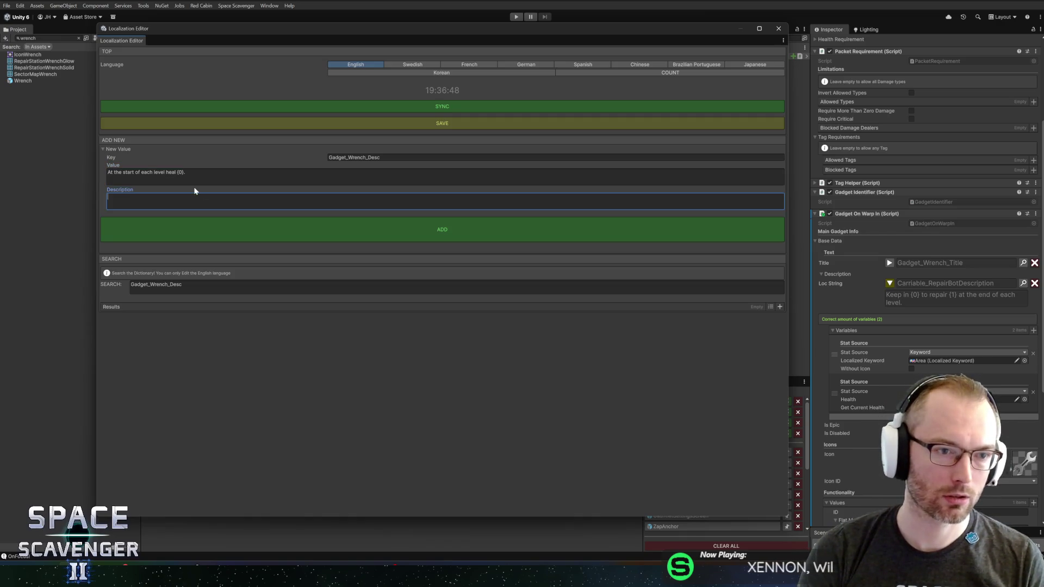
Give Gadget_Wrench_Desc an example description, bind it to the Wrench description, and close the editor.
type("At")
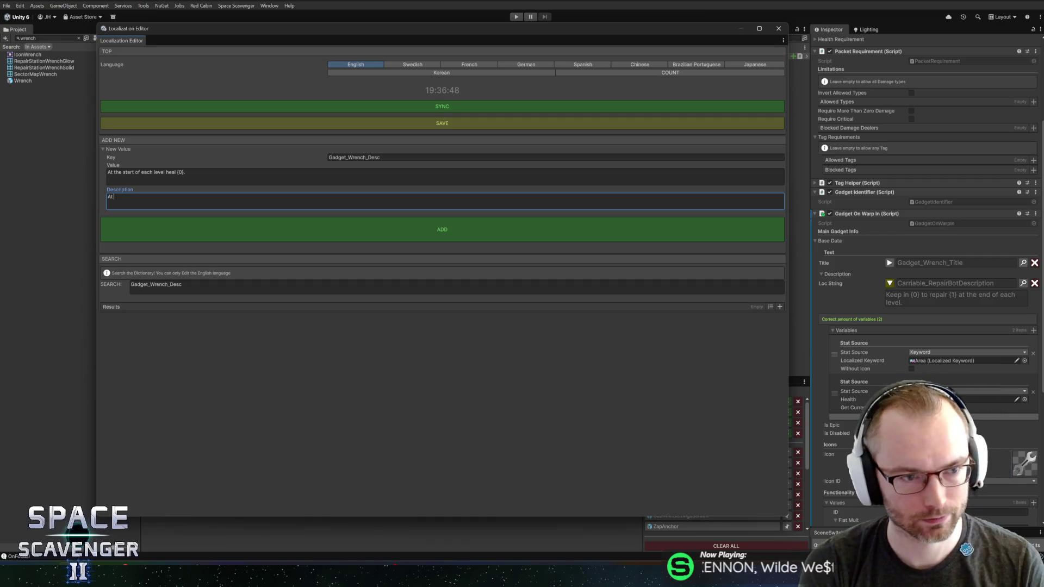
type(" thert of each level heal")
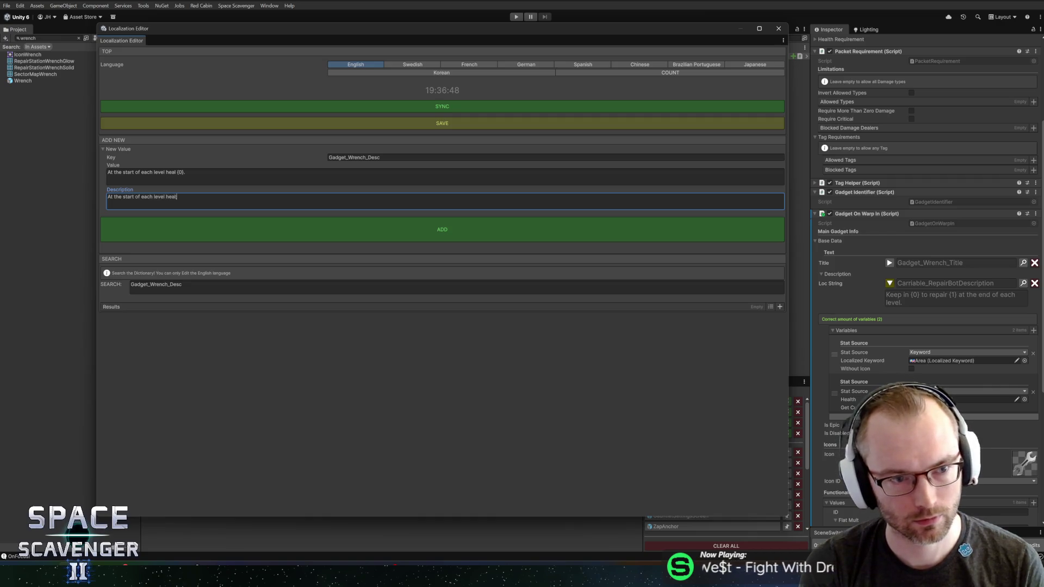
type(" 5.")
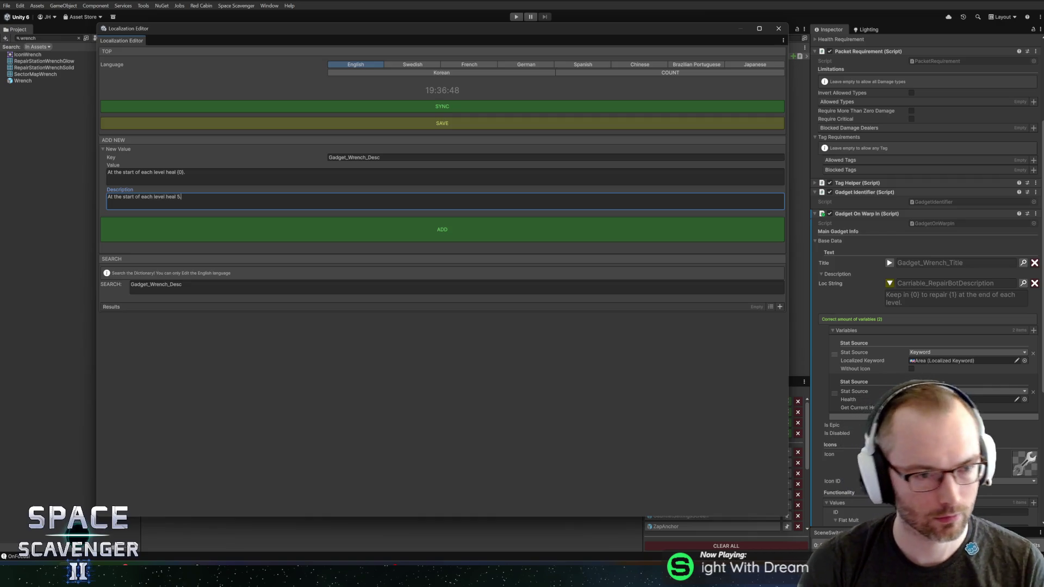
type("Ex:")
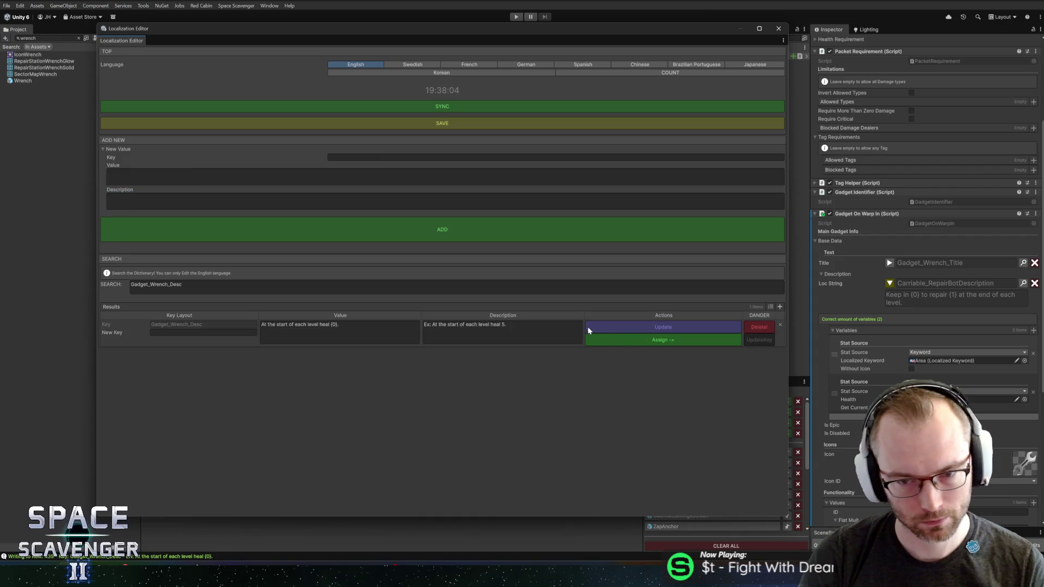
left_click(637, 338)
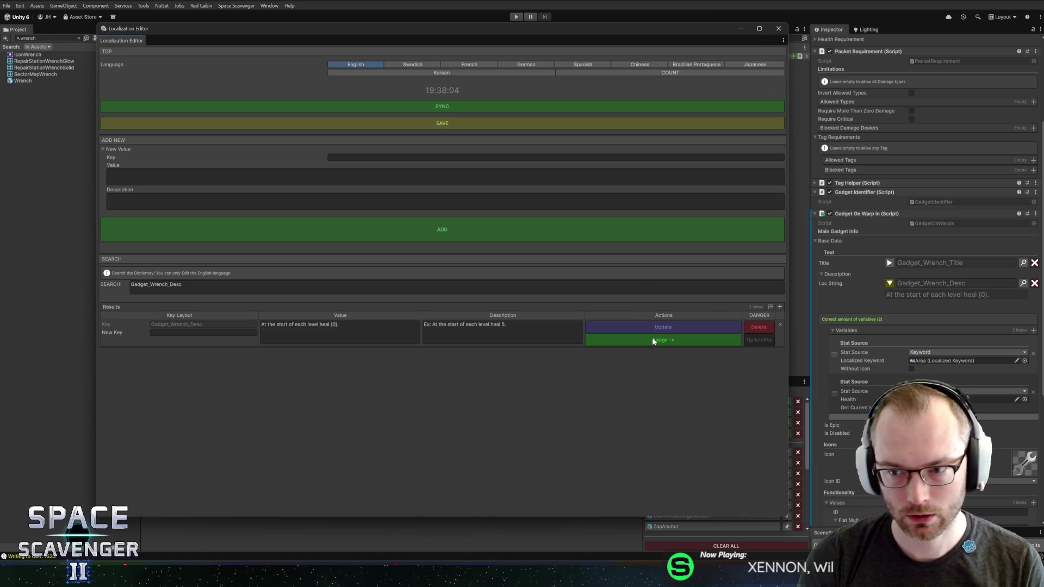
left_click(779, 30)
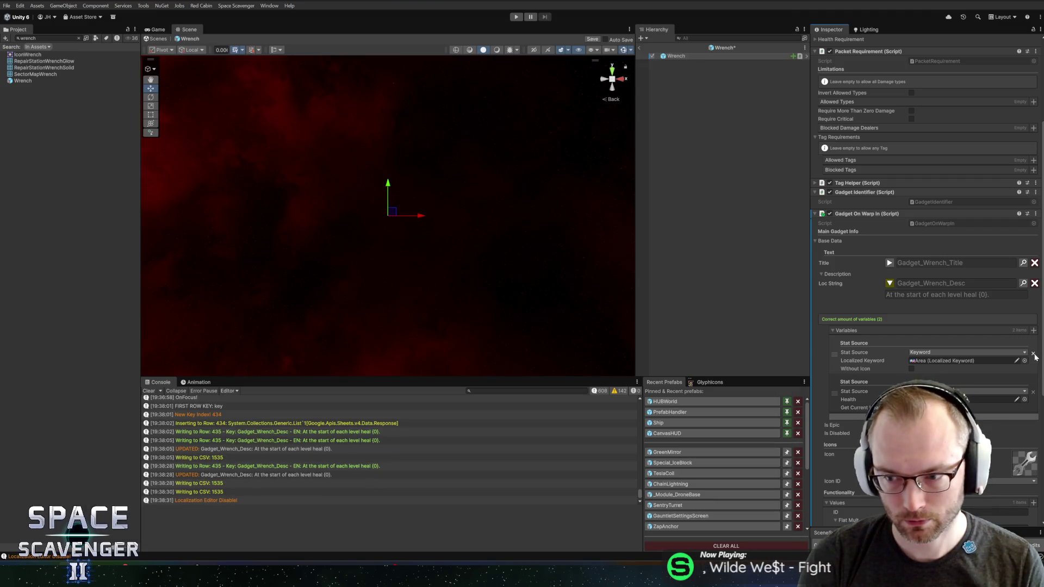
Remove the unused Keyword variable, save the Wrench prefab, and start Play to test.
left_click(1033, 353)
key("ctrl+s")
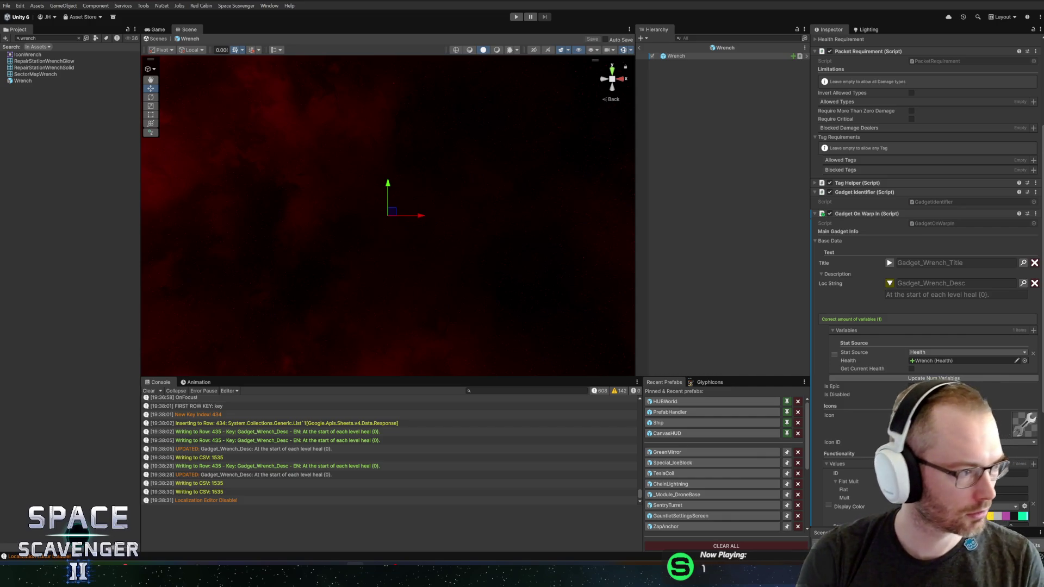
left_click(517, 16)
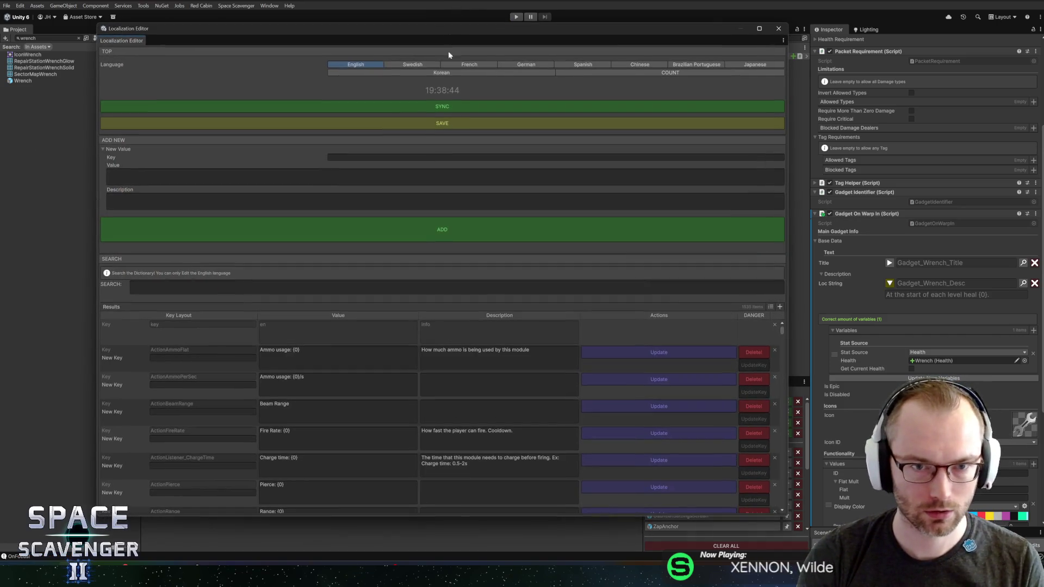
Add localization key Language_BrazilianPortuguese with value Português and close the editor.
left_click(409, 158)
type("Language_Jap")
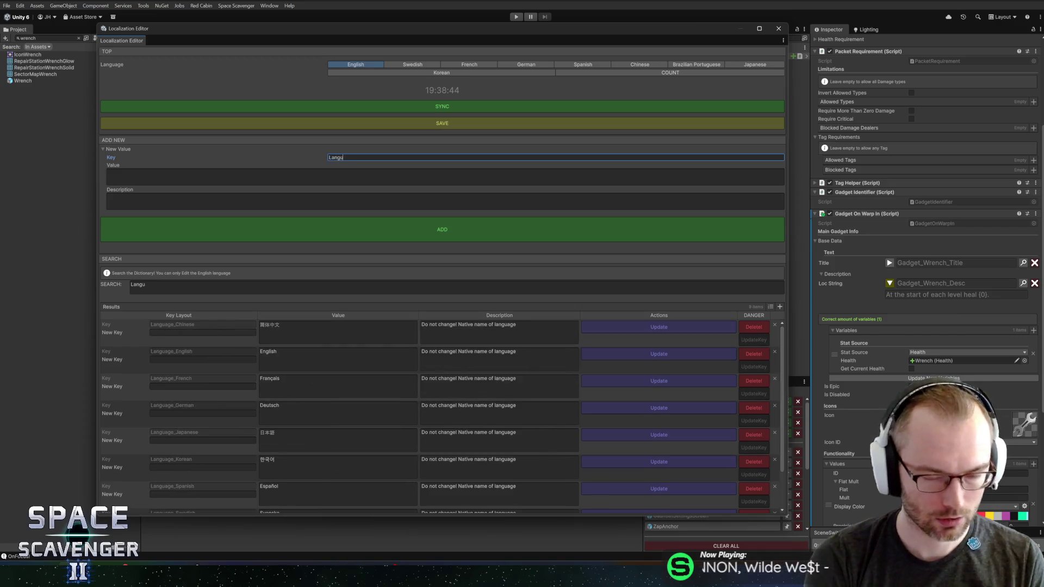
key("BackSpace")
key("BackSpace")
key("BackSpace")
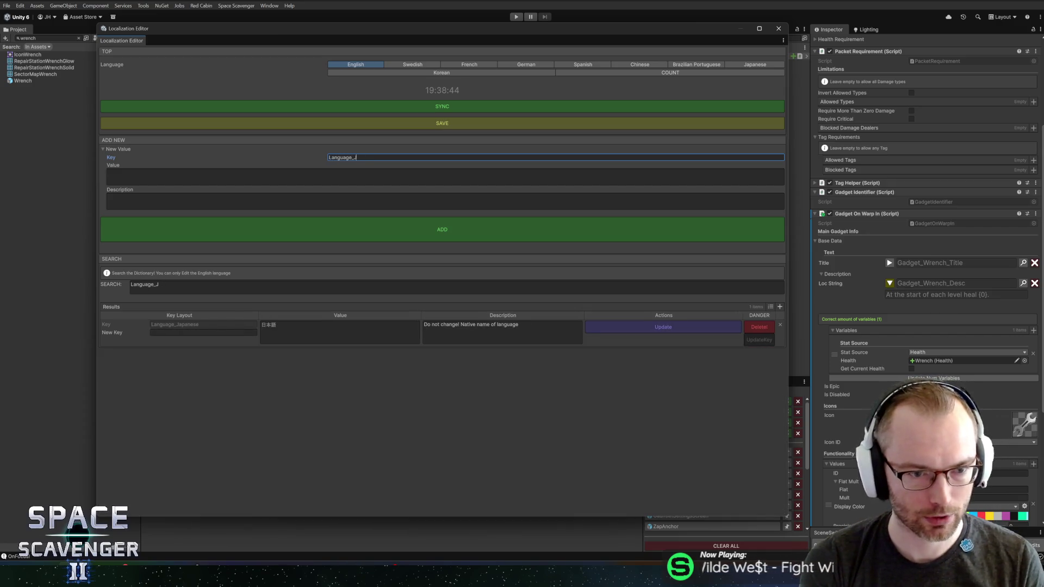
type("Kore")
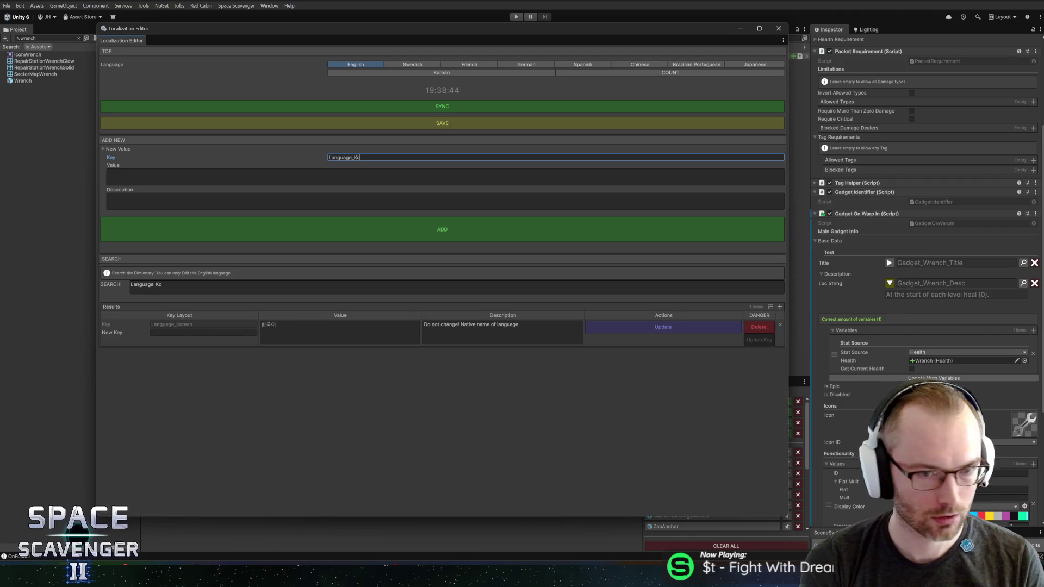
key("BackSpace")
key("BackSpace")
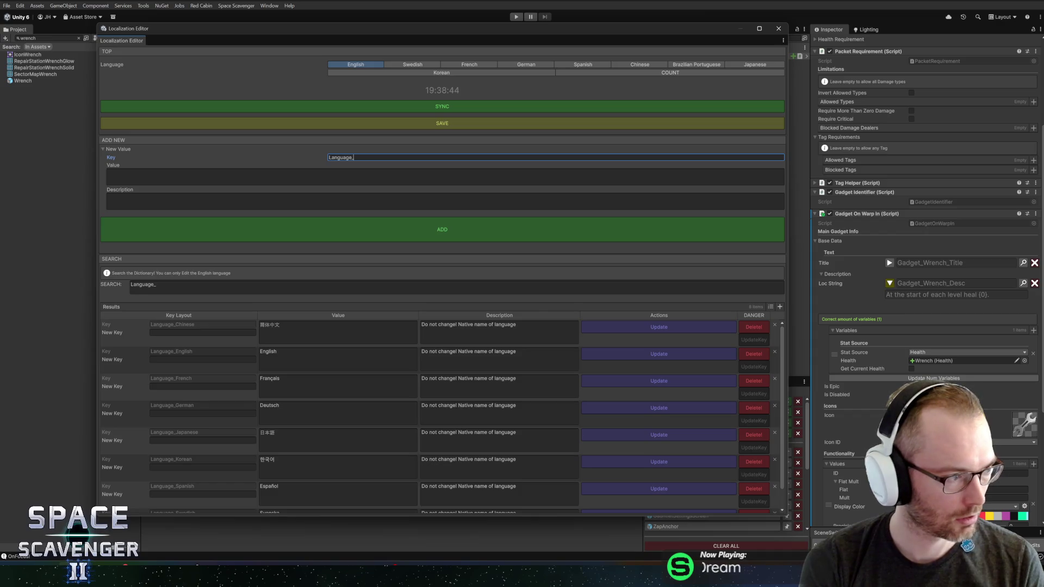
type("Braz")
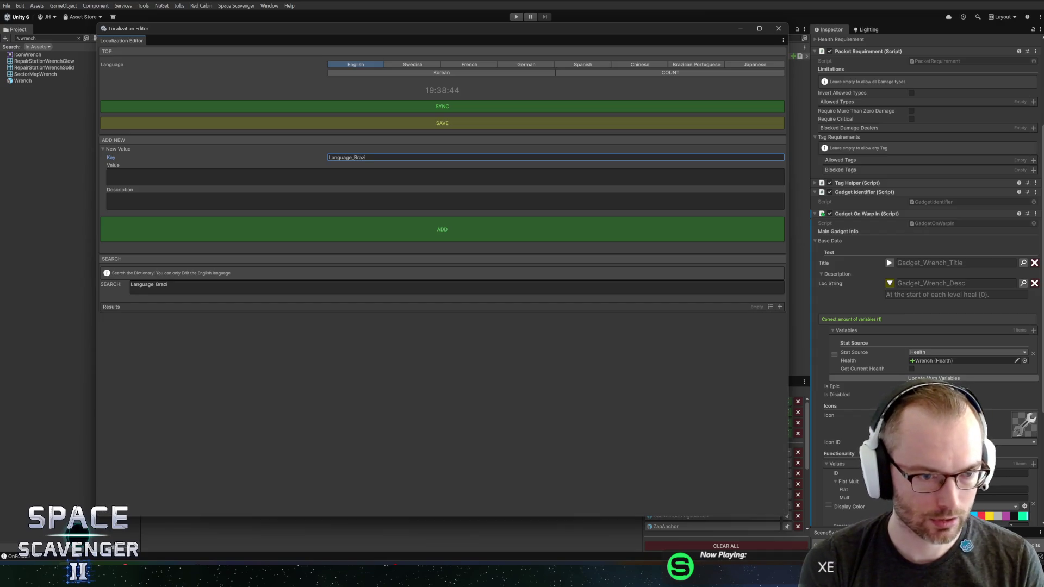
type("ilianPor")
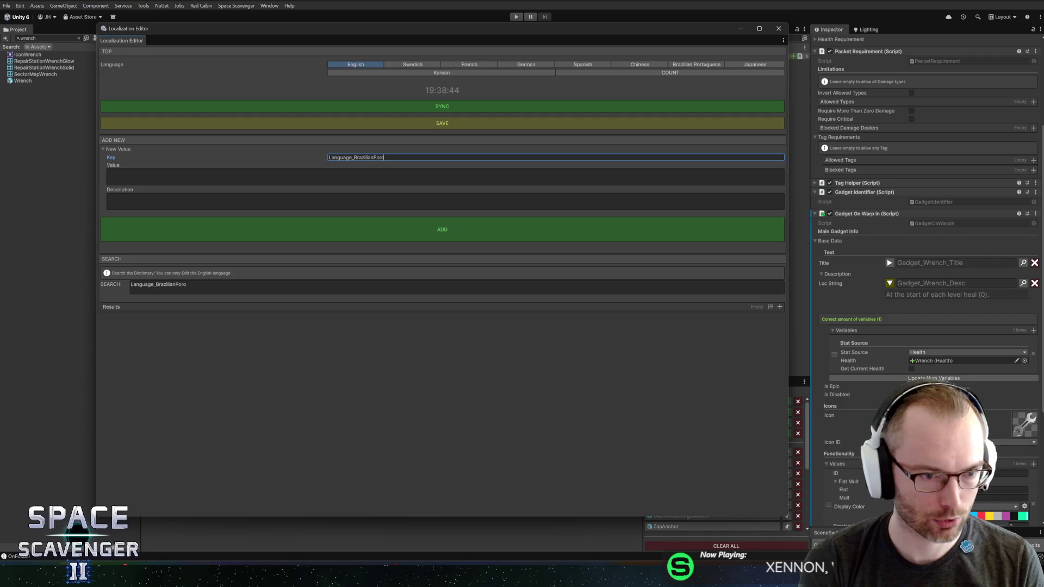
type("tuguese")
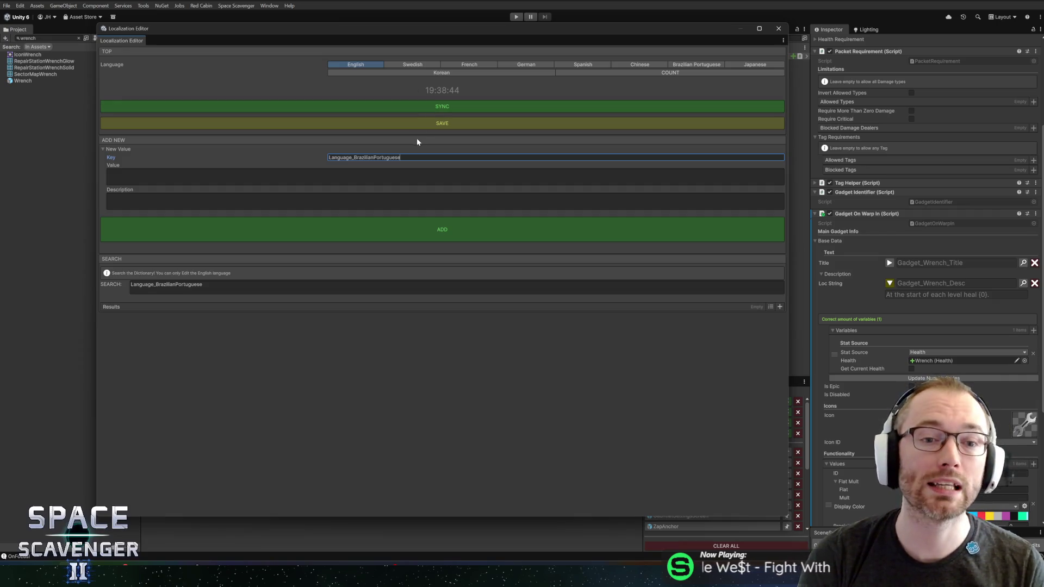
left_click(260, 175)
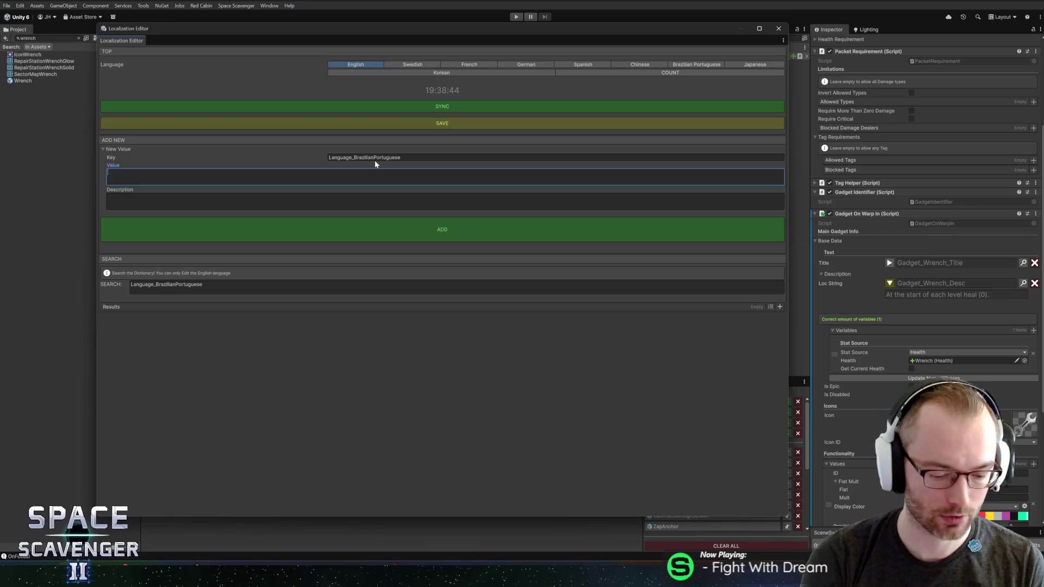
key("alt+Tab")
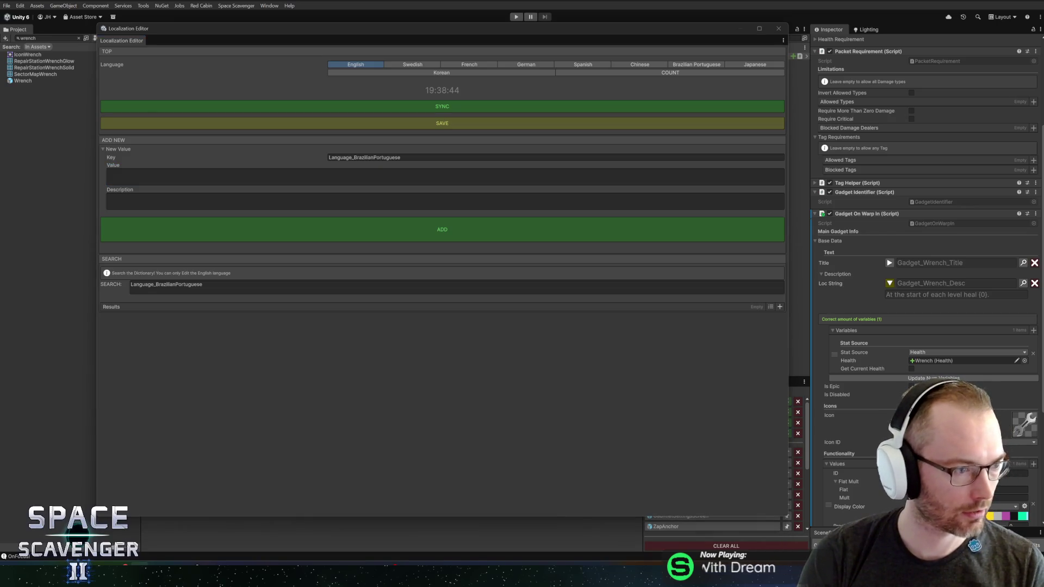
key("alt+Tab")
type("Português")
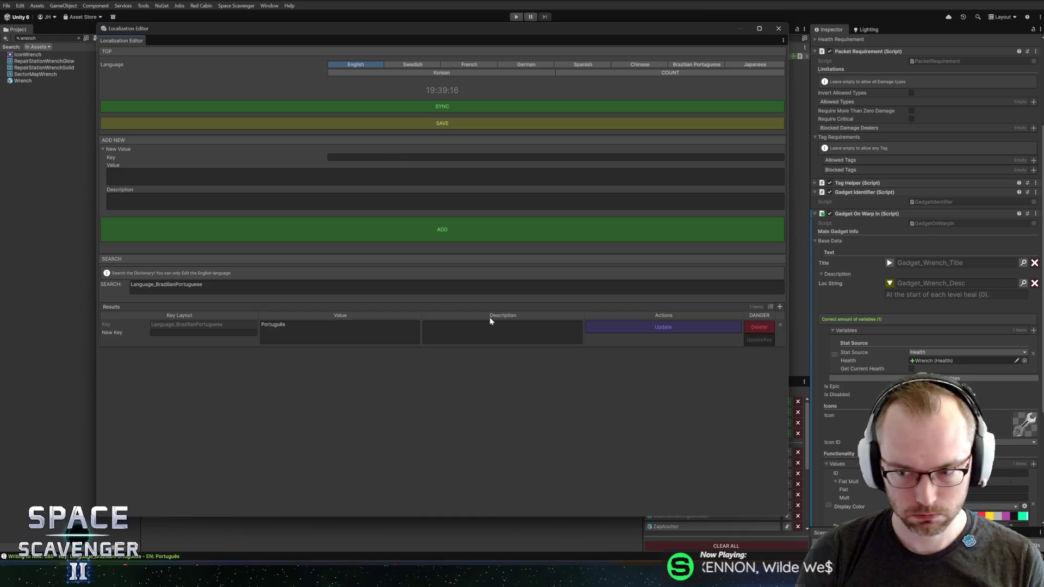
left_click(778, 29)
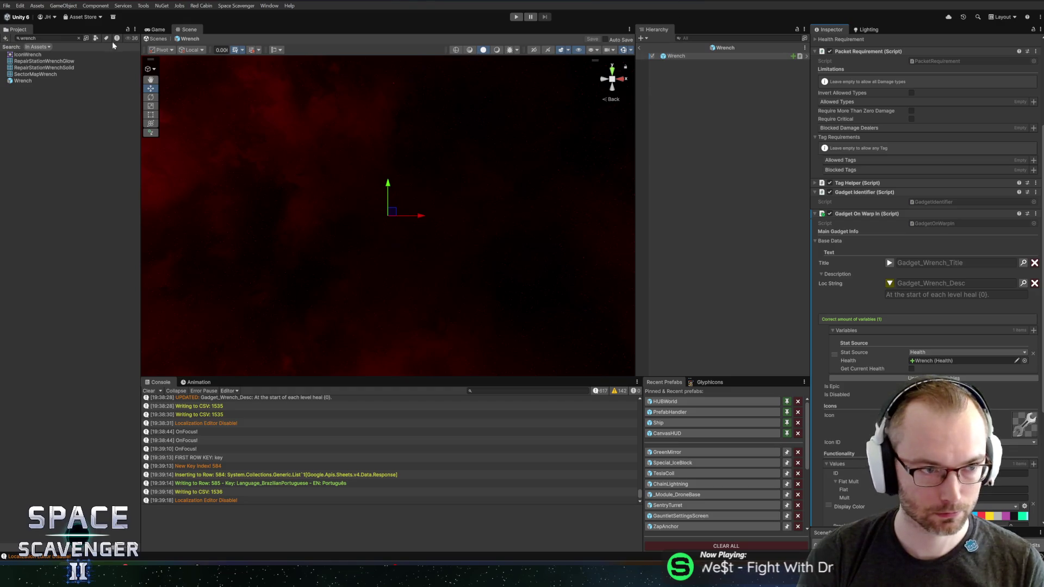
Clear the Project search to show all assets and select the ColorLess gadgets folder.
left_click(78, 38)
scroll(67, 156, "up", 5)
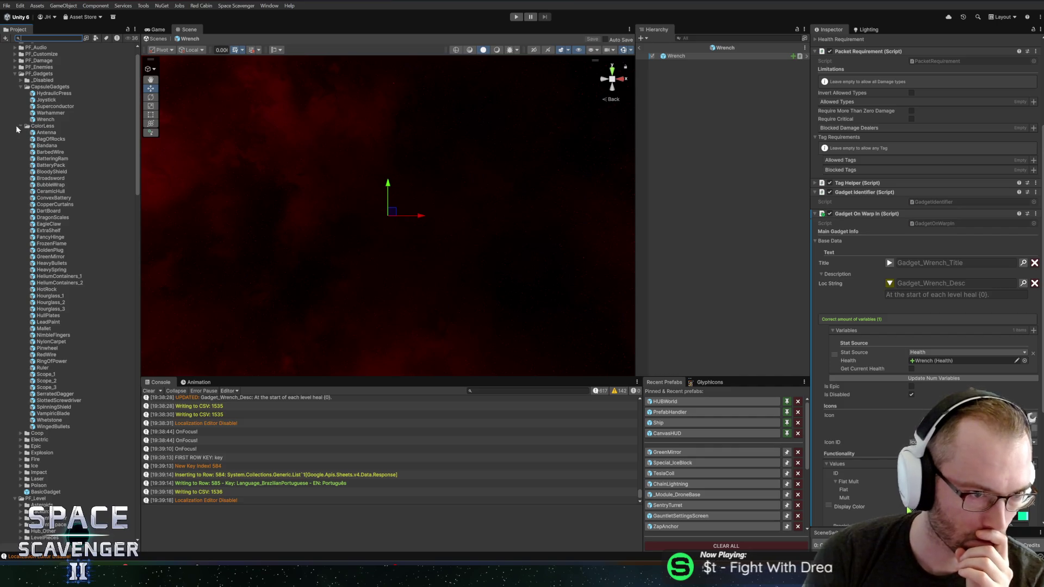
left_click(44, 128)
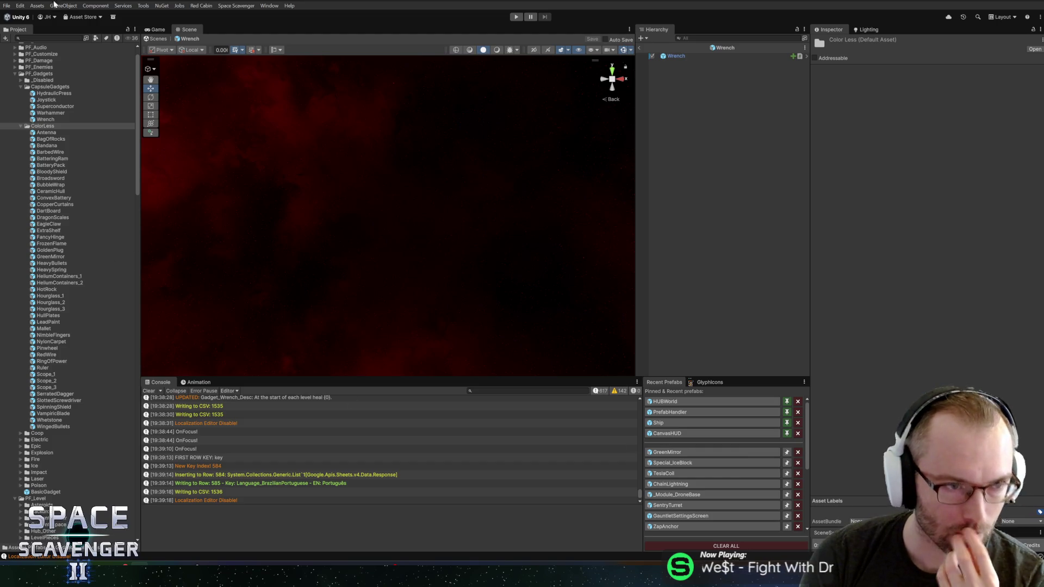
left_click(33, 38)
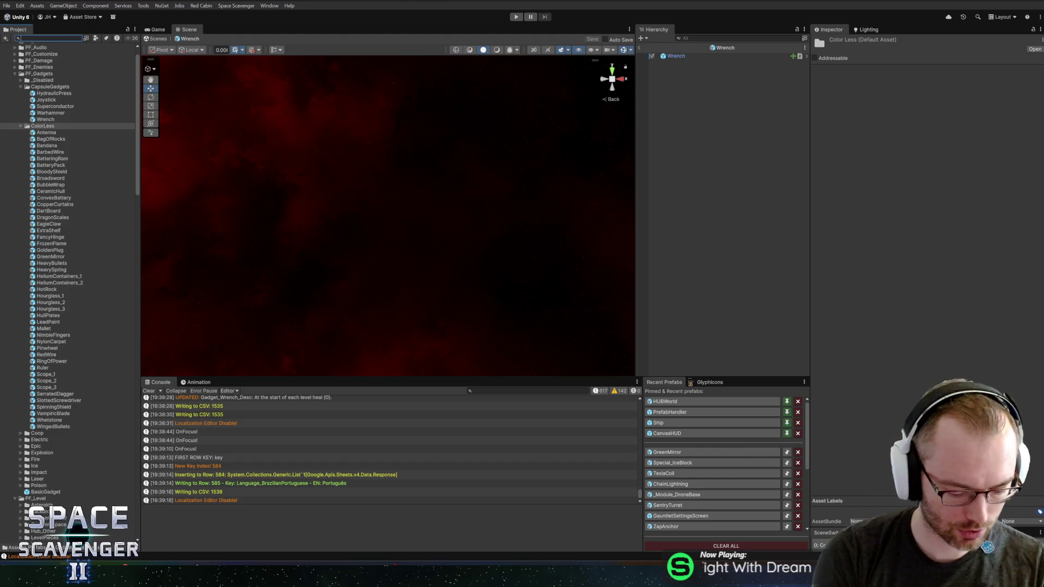
Select the BrazilianPortuguese language asset and bind its name to Language_BrazilianPortuguese.
type("portu")
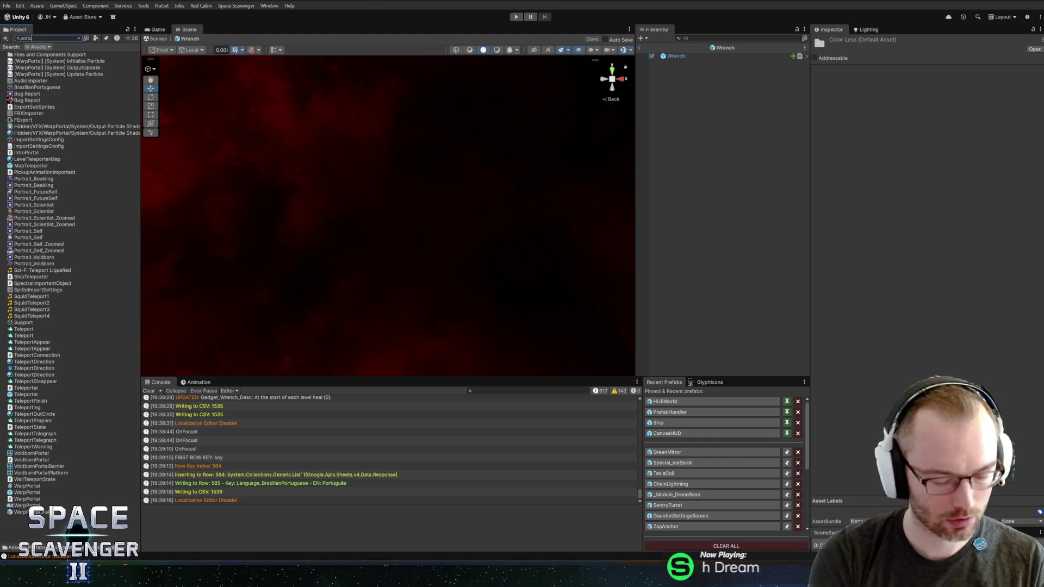
left_click(22, 55)
key("Escape")
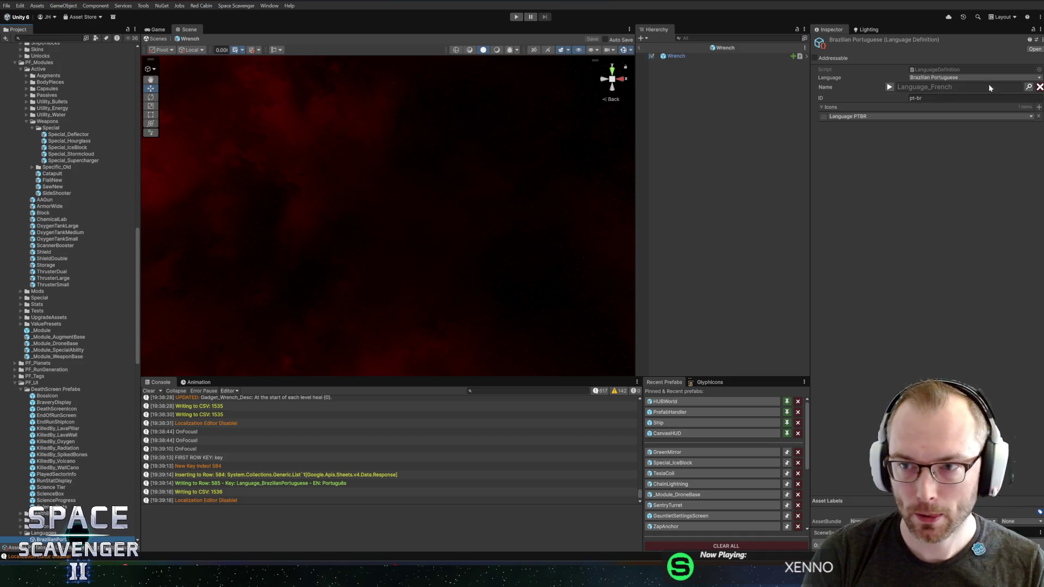
key("ctrl+l")
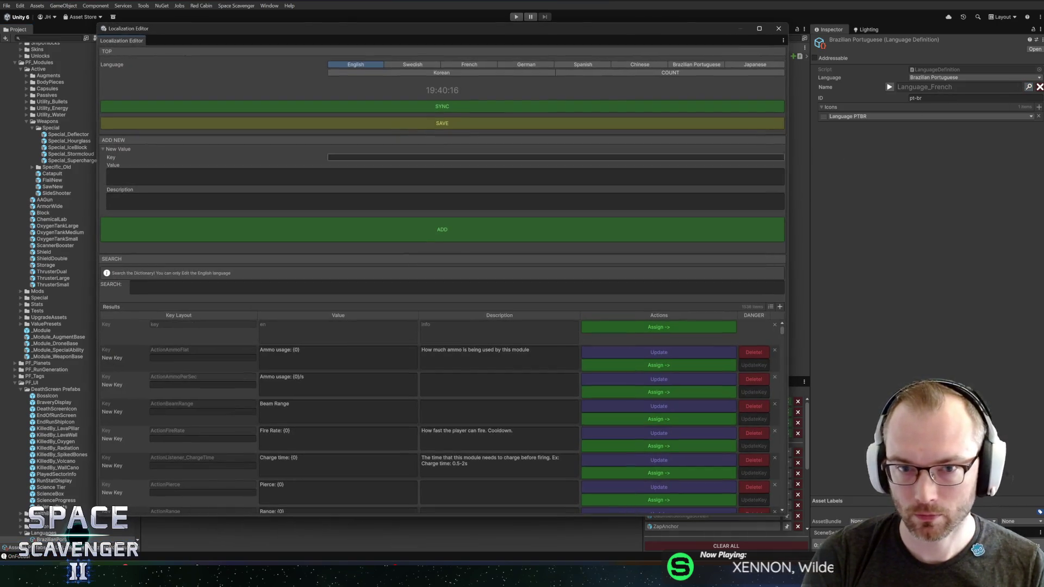
left_click(444, 158)
type("Languag")
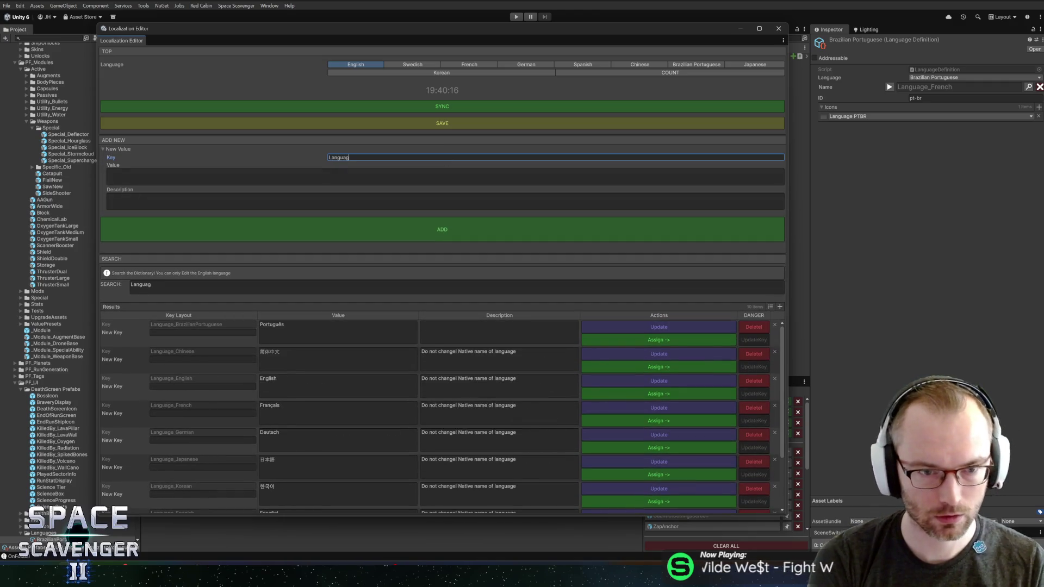
type("e_br")
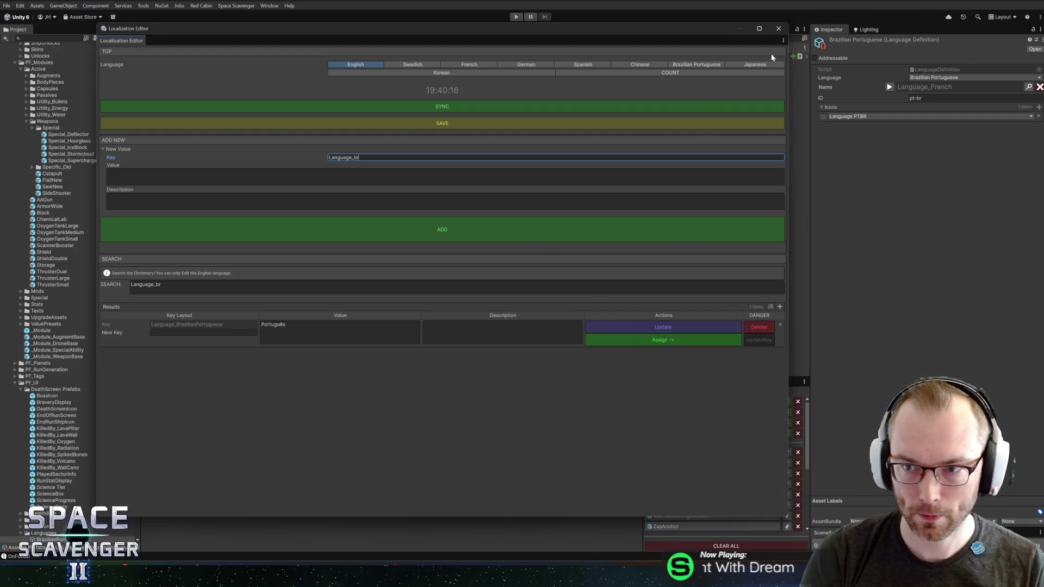
left_click(779, 30)
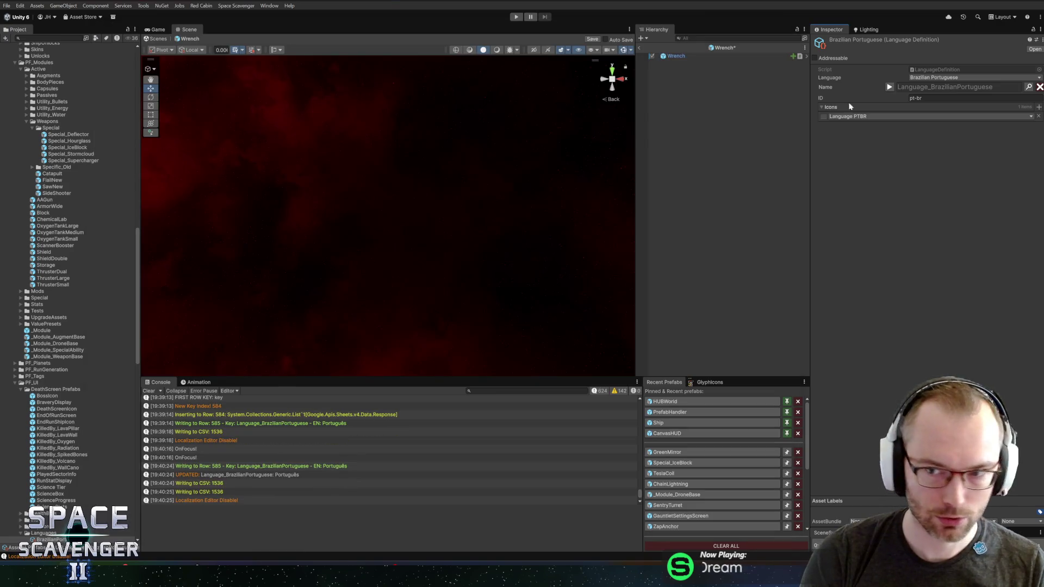
Bind the Japanese definition's name to Language_Japanese, set its language to Japanese, and save.
scroll(98, 437, "down", 5)
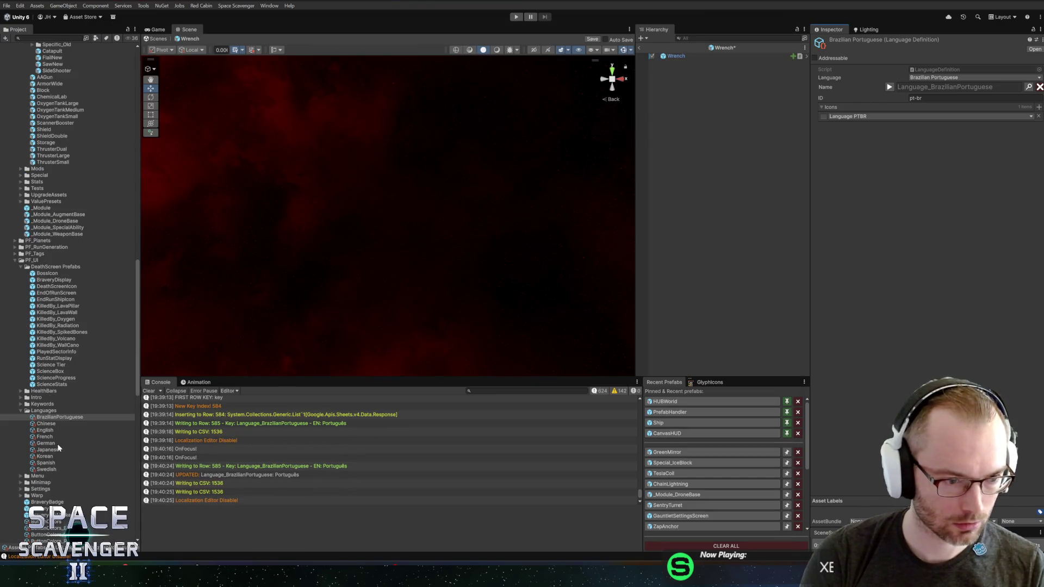
left_click(43, 450)
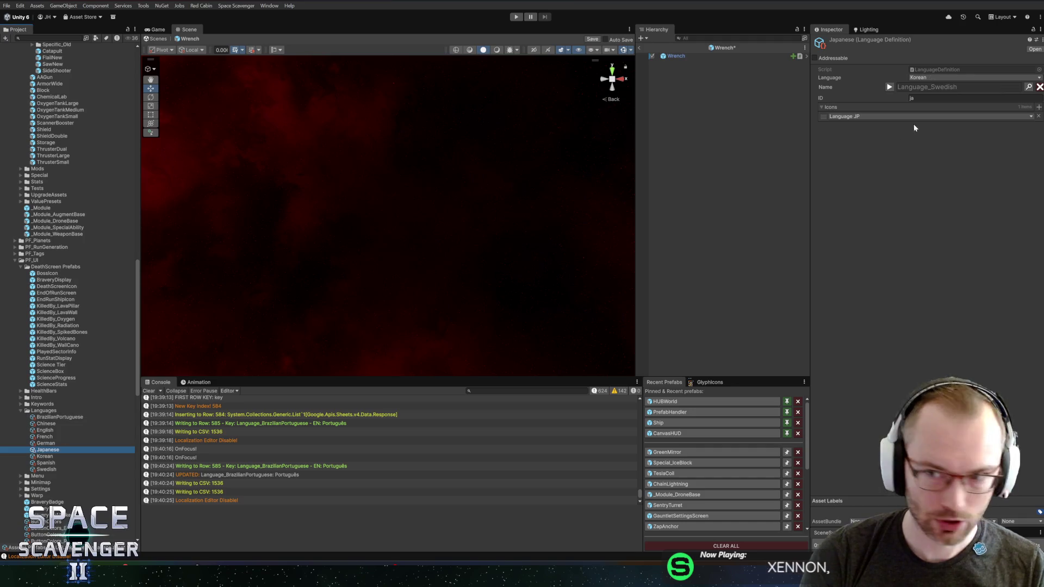
left_click(1028, 89)
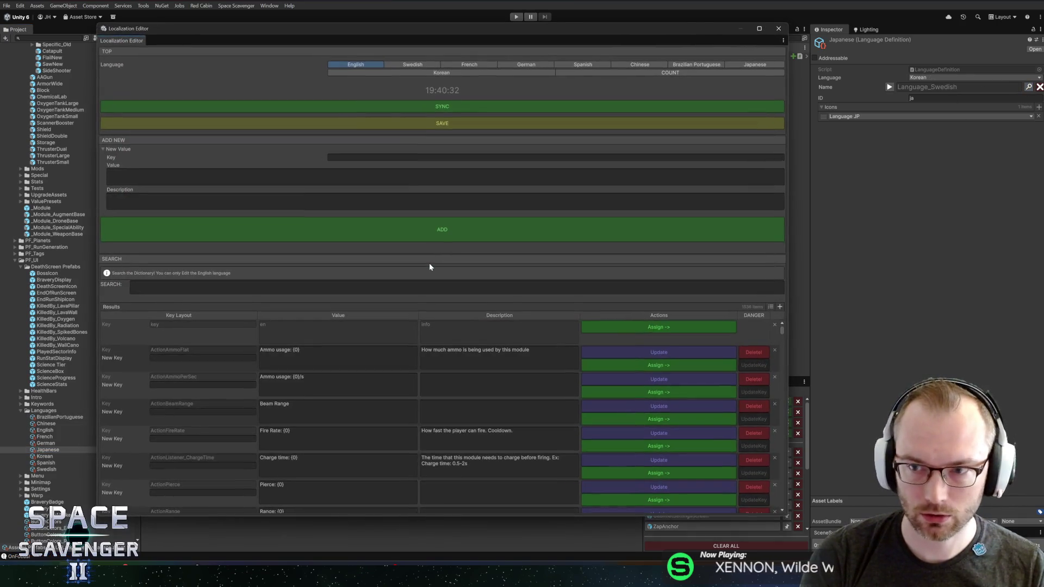
left_click(438, 287)
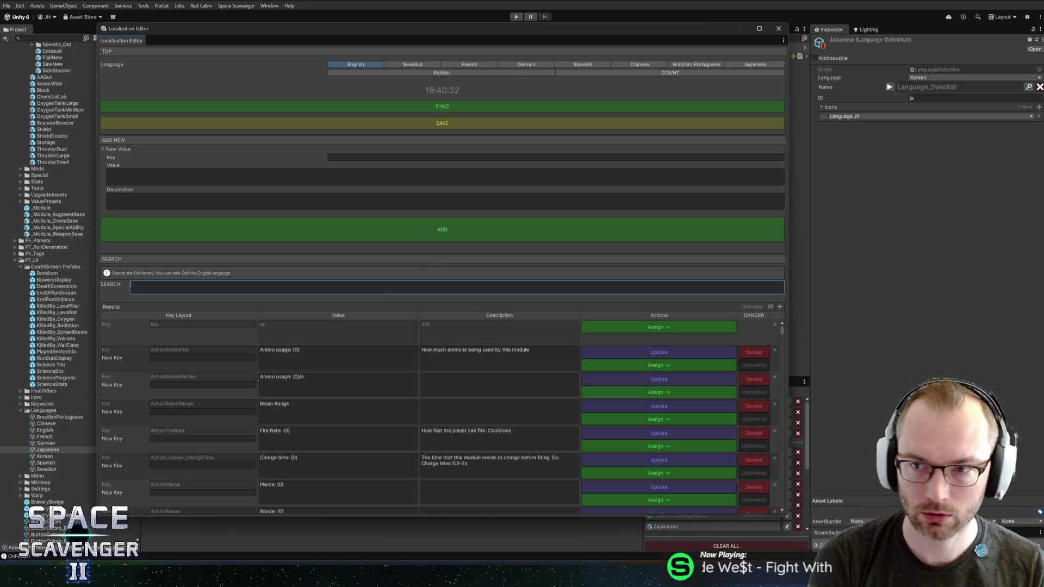
type("japan")
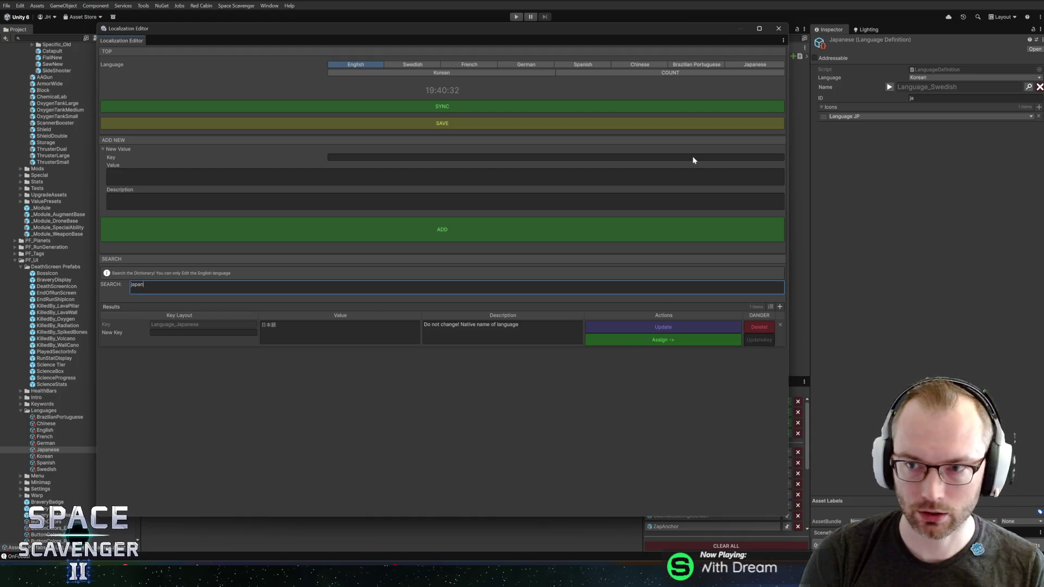
left_click(779, 28)
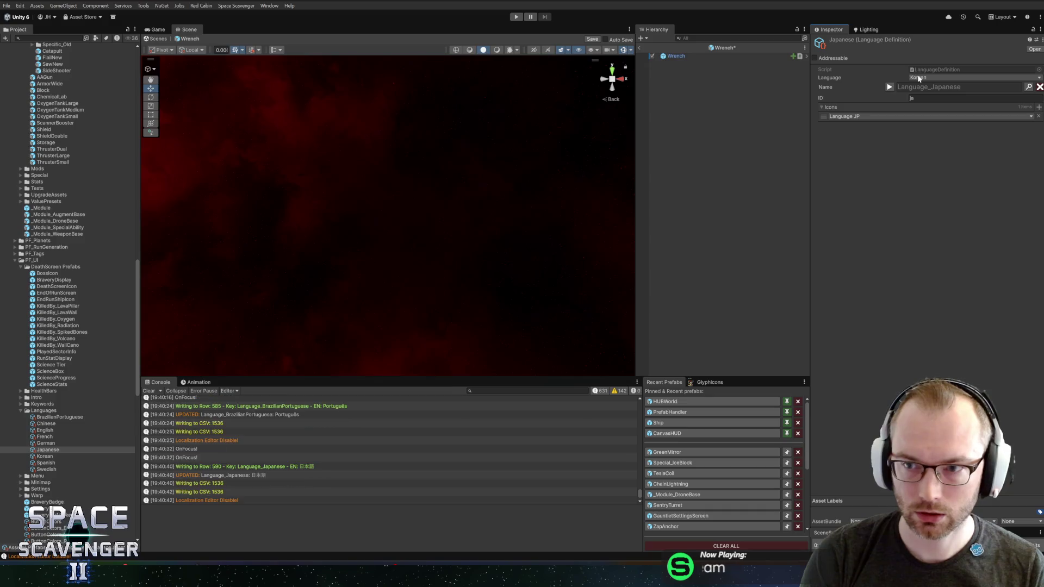
left_click(918, 78)
left_click(923, 158)
key("ctrl+s")
Set the Korean definition's language to Korean, bind its name to Language_Korean, and save.
left_click(46, 456)
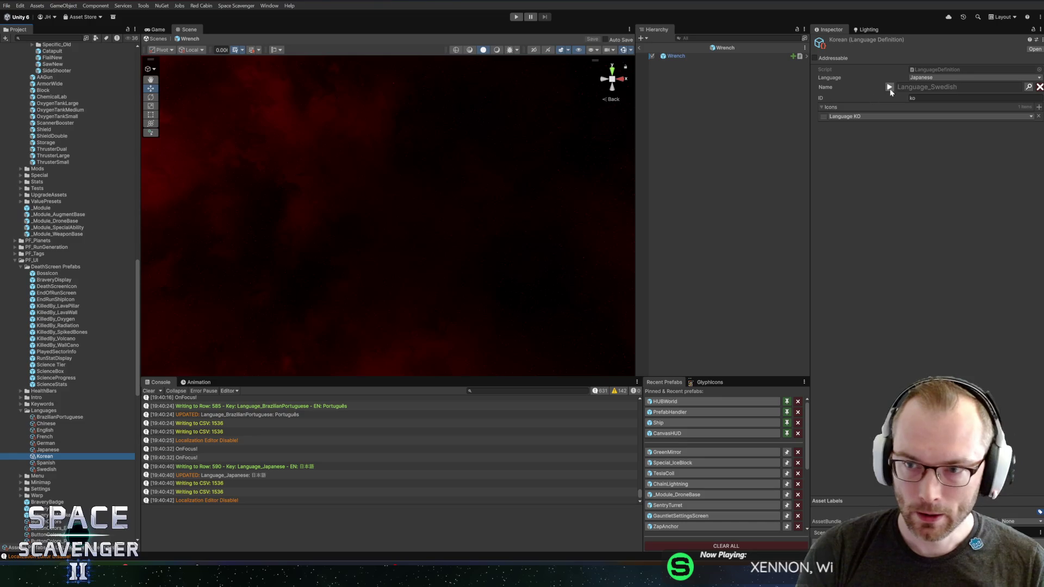
left_click(929, 82)
type("kore")
left_click(948, 95)
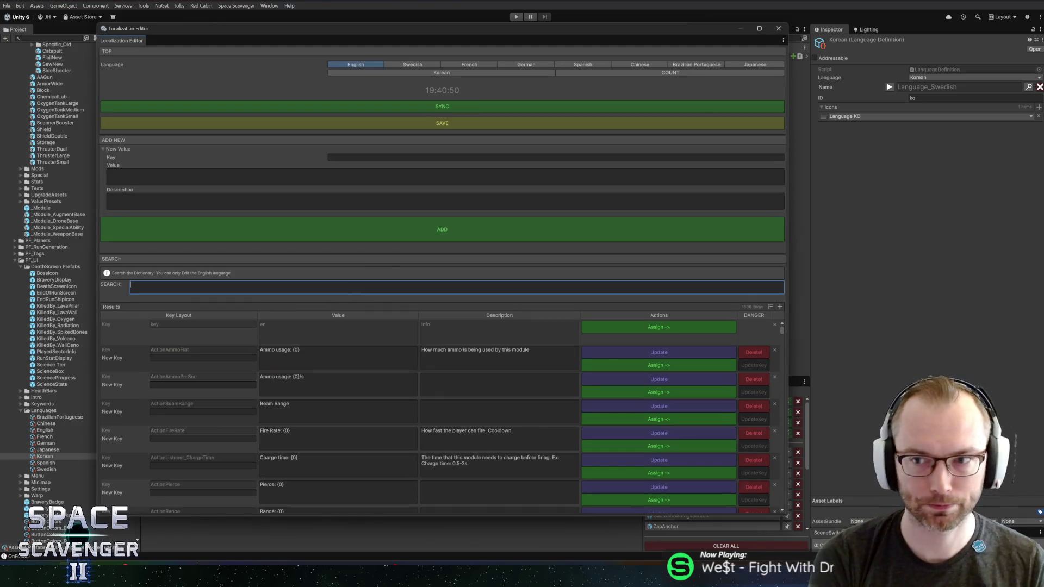
type("korean")
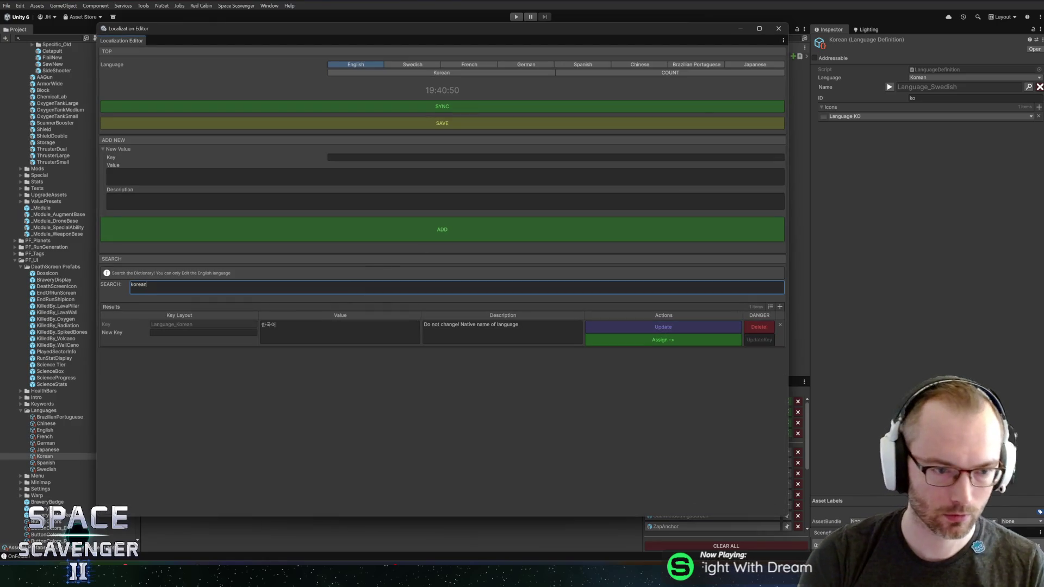
left_click(658, 341)
left_click(778, 30)
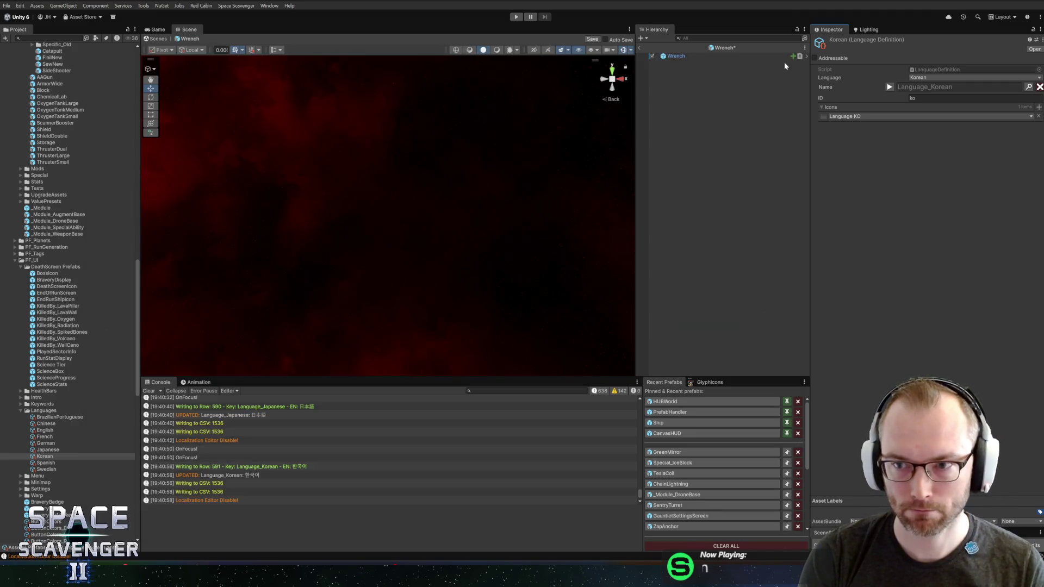
key("ctrl+s")
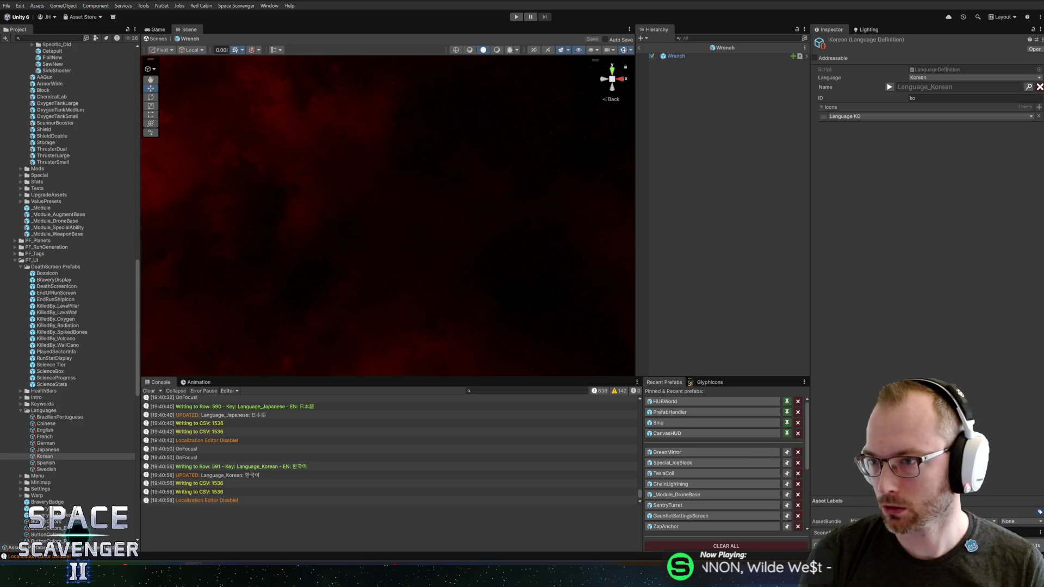
In the localization spreadsheet, search the current sheet for 'portu' and 'braz'.
key("alt+Tab")
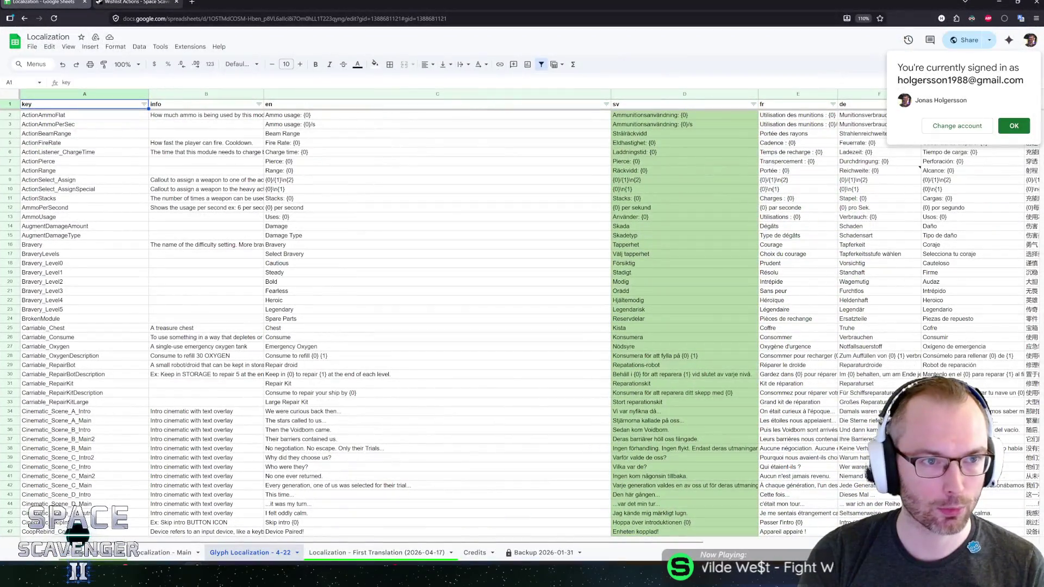
left_click(374, 301)
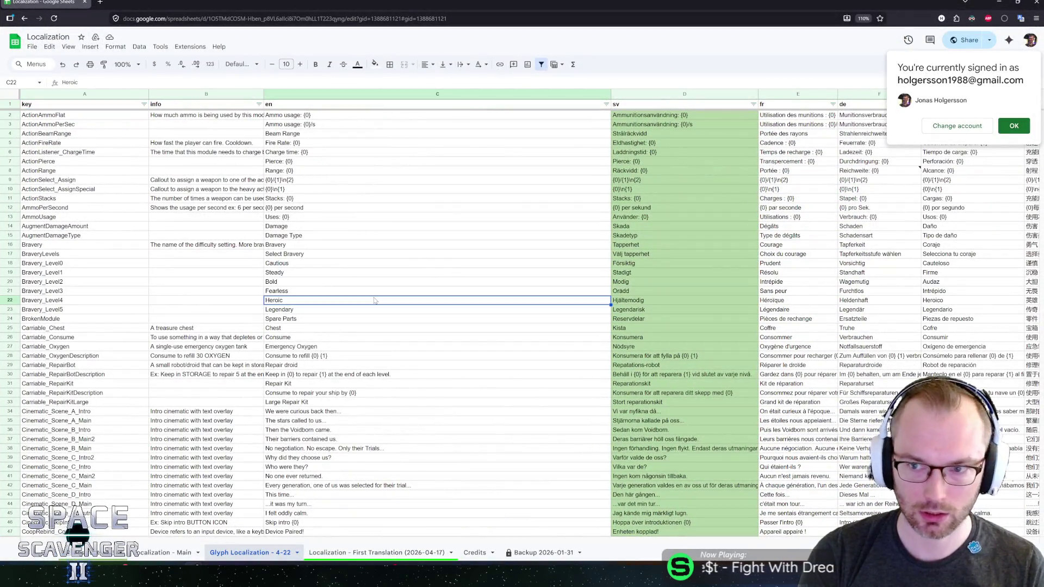
left_click(1007, 128)
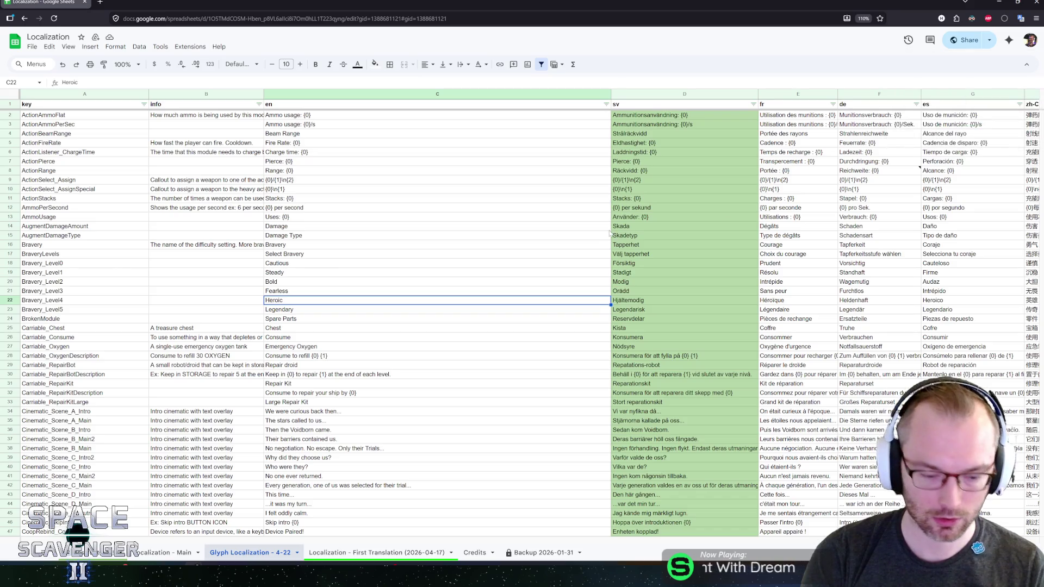
key("ctrl+f")
type("portu")
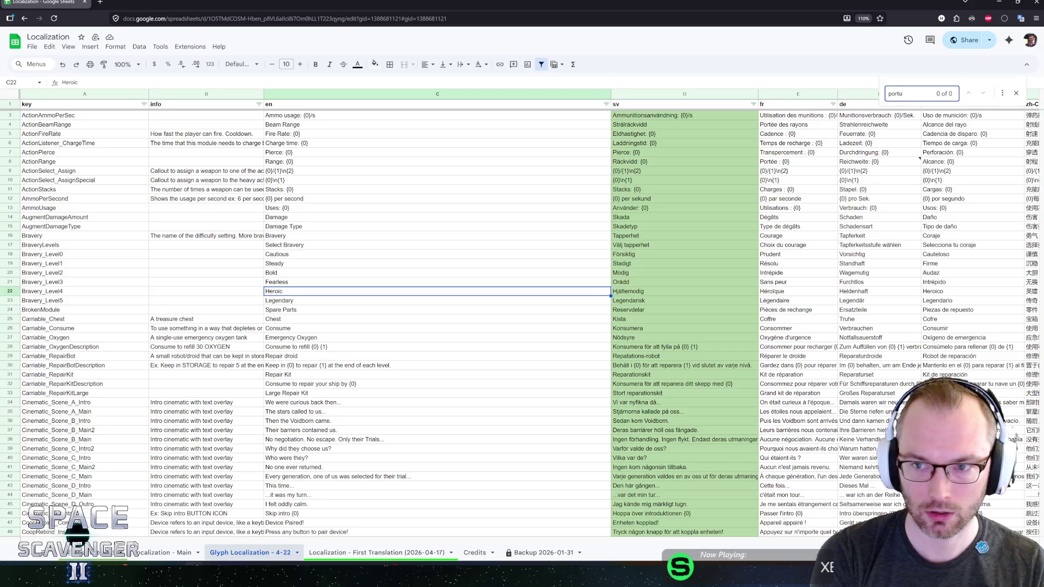
key("BackSpace")
key("BackSpace")
key("BackSpace")
type("braz")
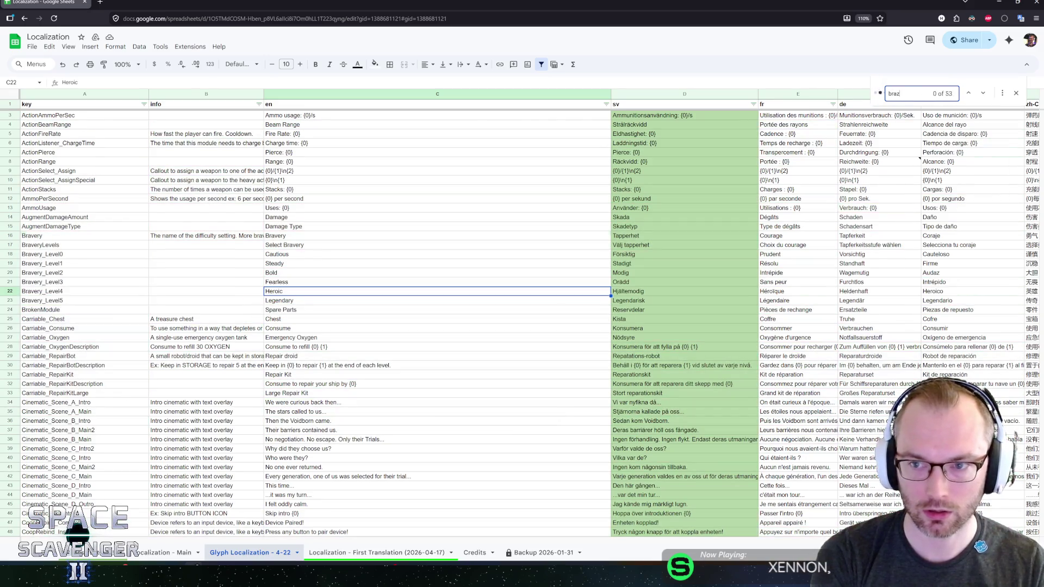
key("Escape")
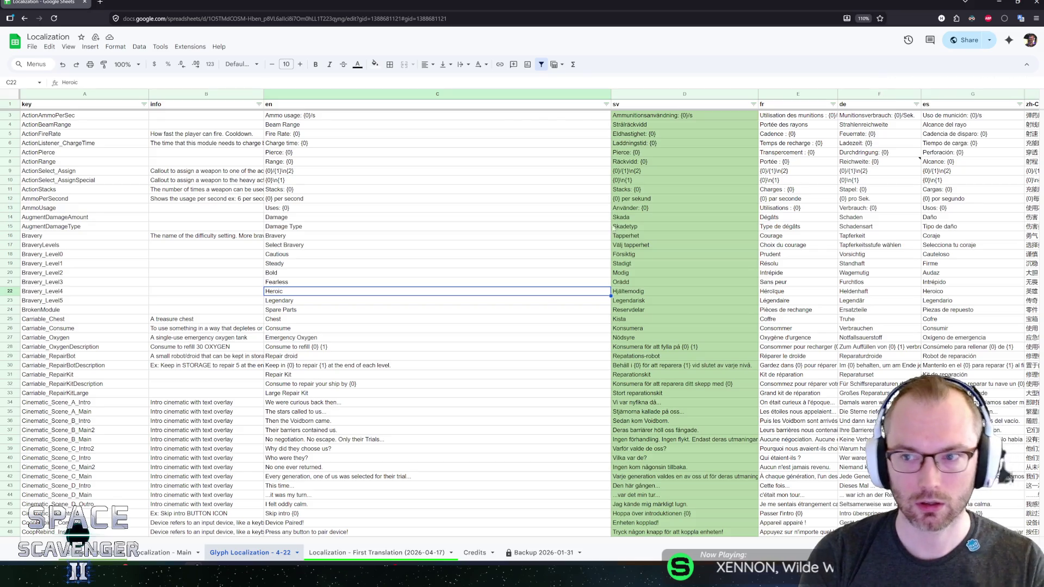
left_click(445, 310)
scroll(410, 313, "down", 8)
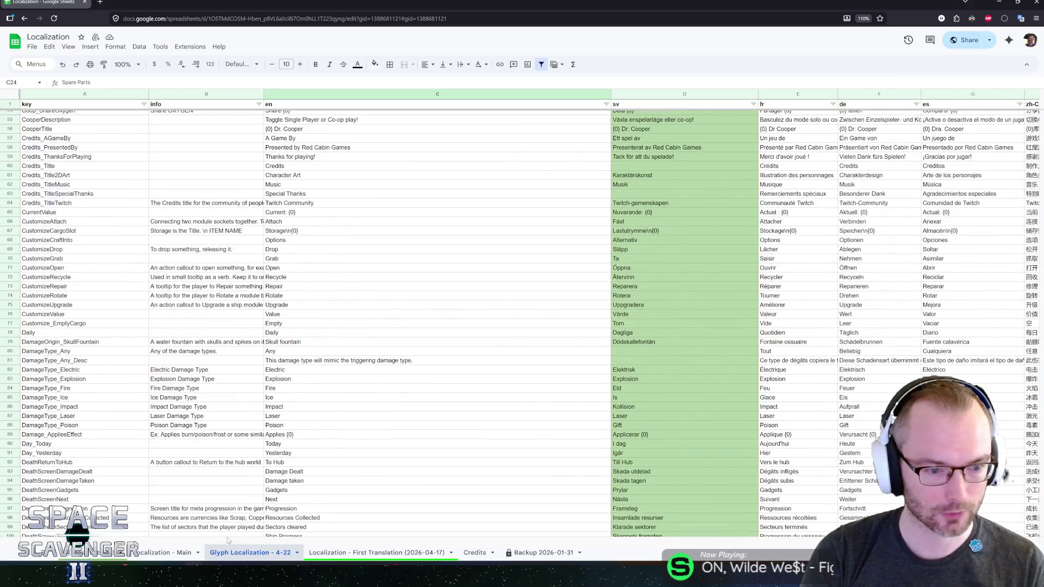
On Localization - Main, fill Português across C585:K585 of the Language_BrazilianPortuguese row.
left_click(168, 552)
key("ctrl+f")
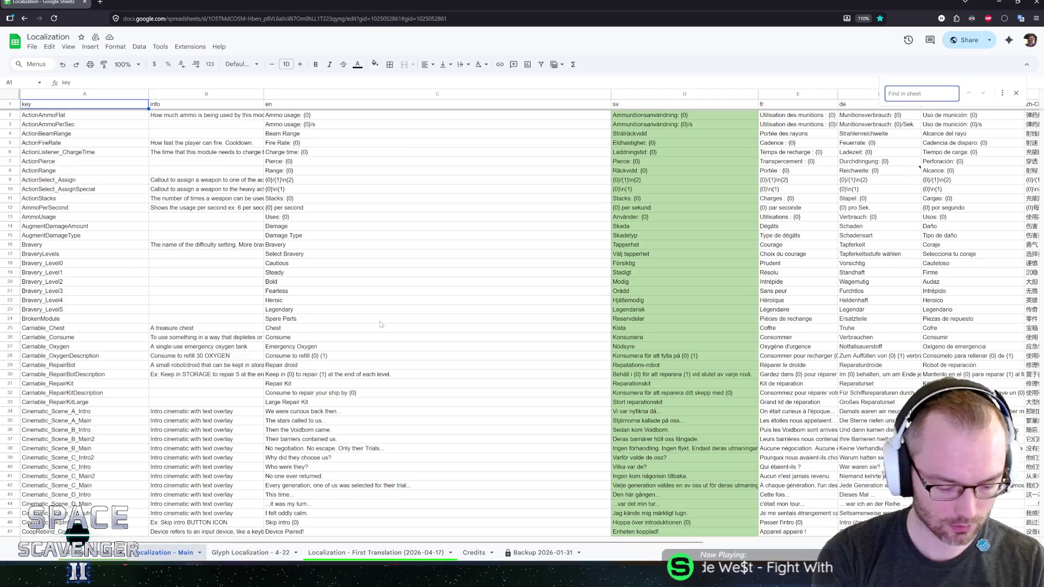
type("brazilia")
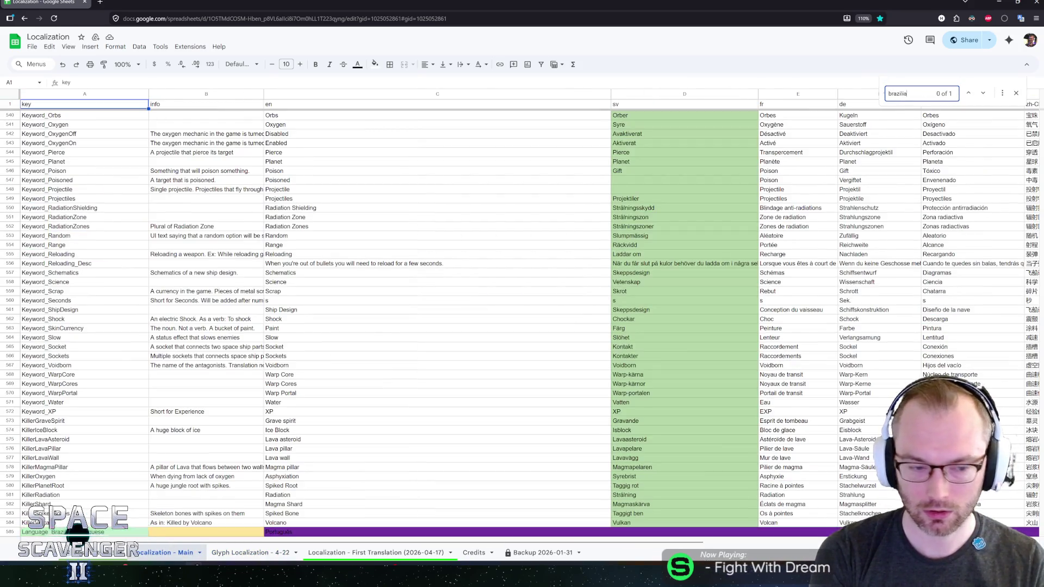
type("n")
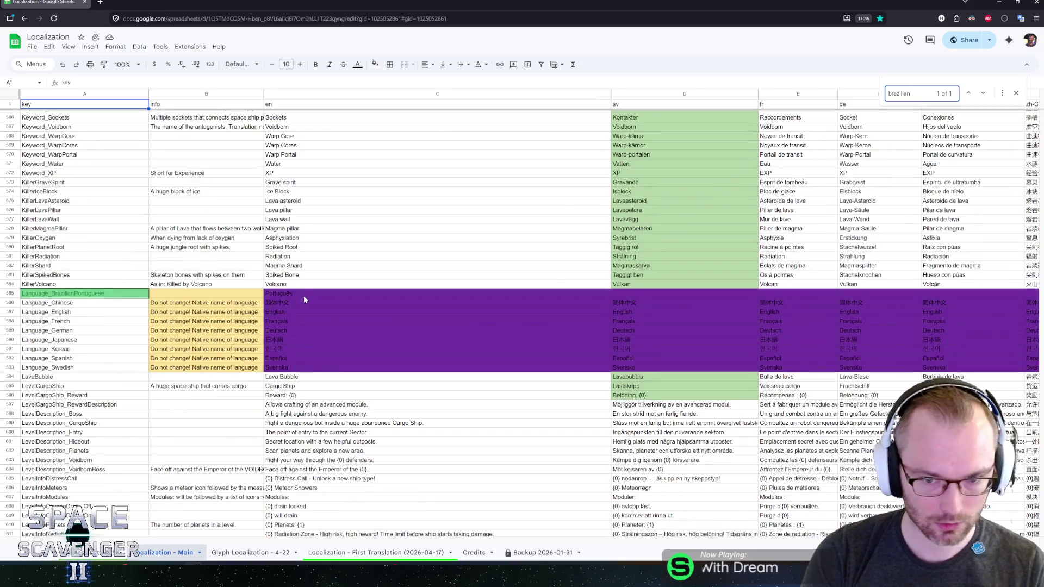
left_click(304, 295)
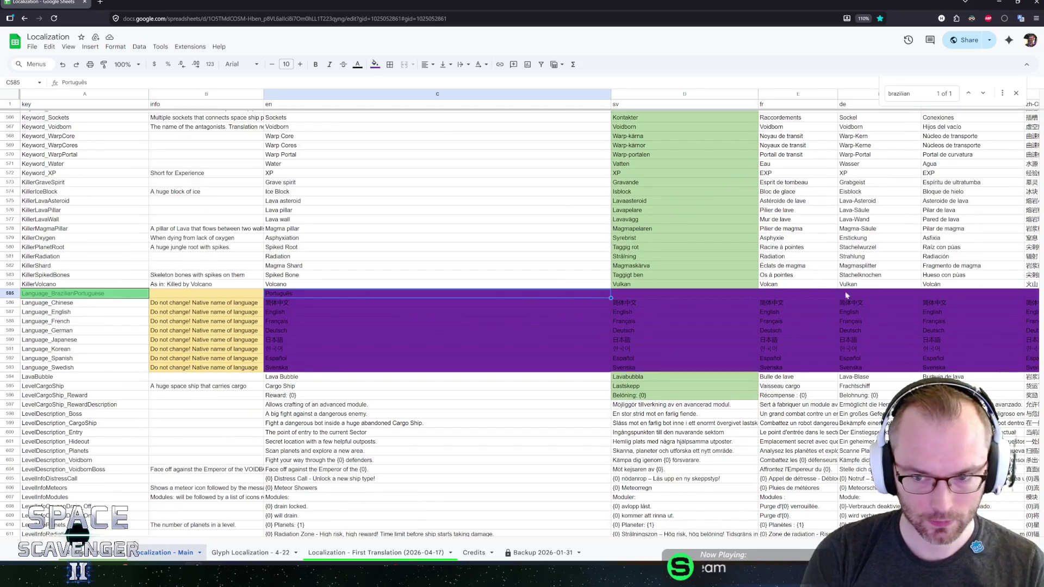
scroll(952, 296, "right", 5)
left_click(1009, 295, "shift")
key("ctrl+r")
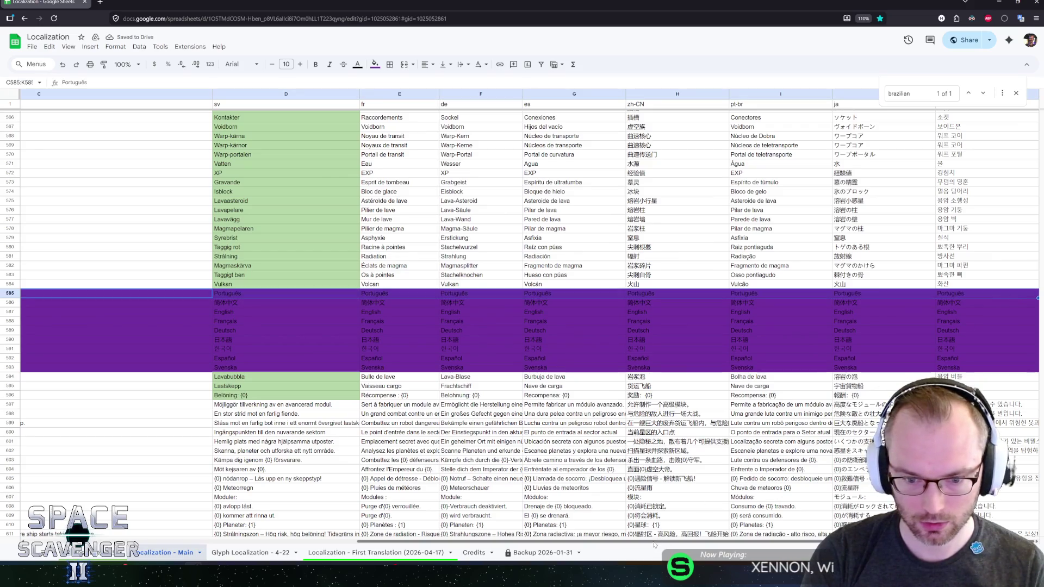
scroll(405, 552, "left", 5)
scroll(405, 552, "left", 3)
key("alt+Tab")
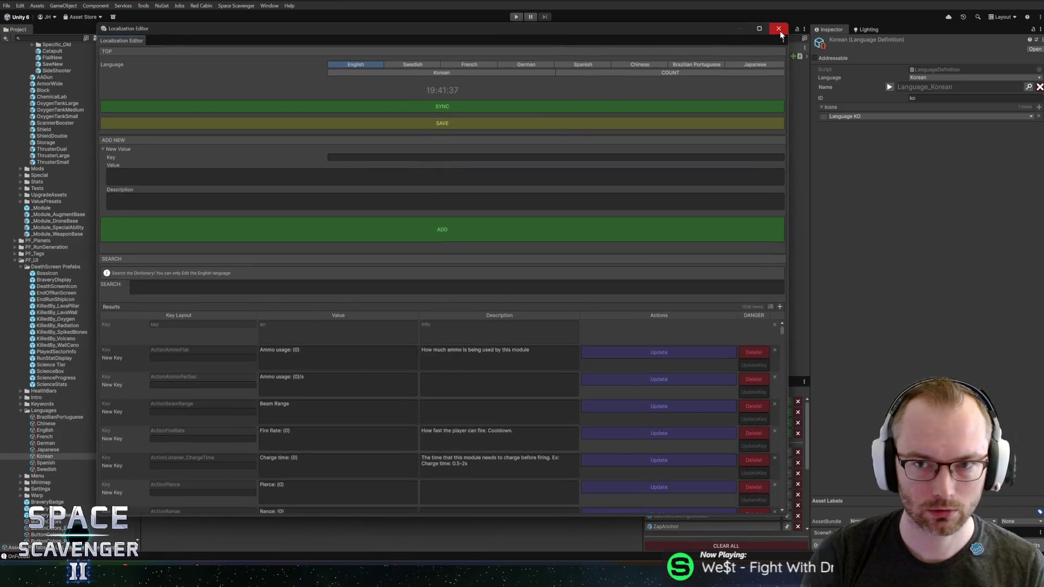
Close the Localization Editor, start Play mode and maximize the Game view.
left_click(779, 29)
left_click(516, 17)
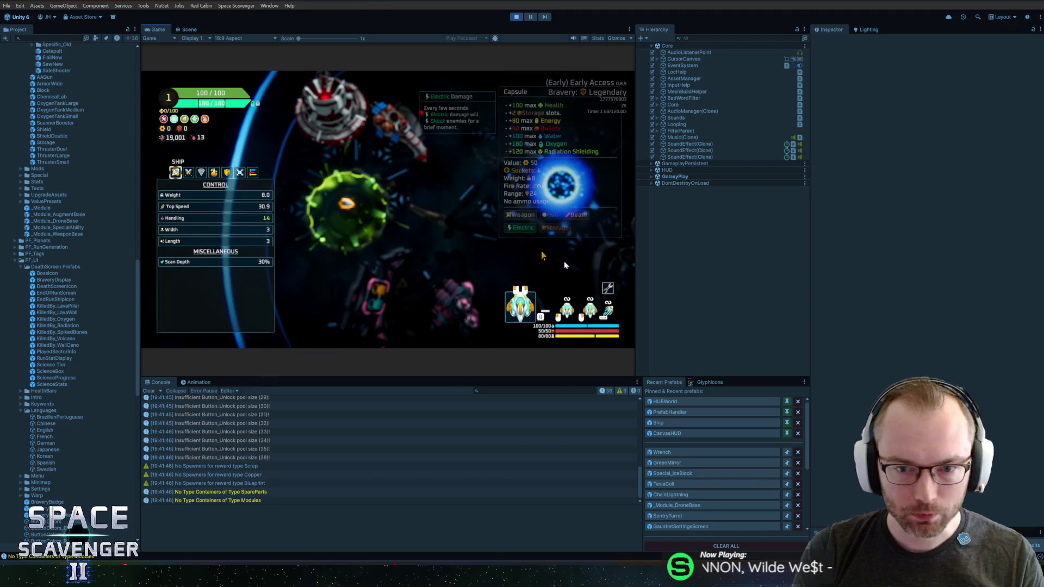
mouse_move(605, 291)
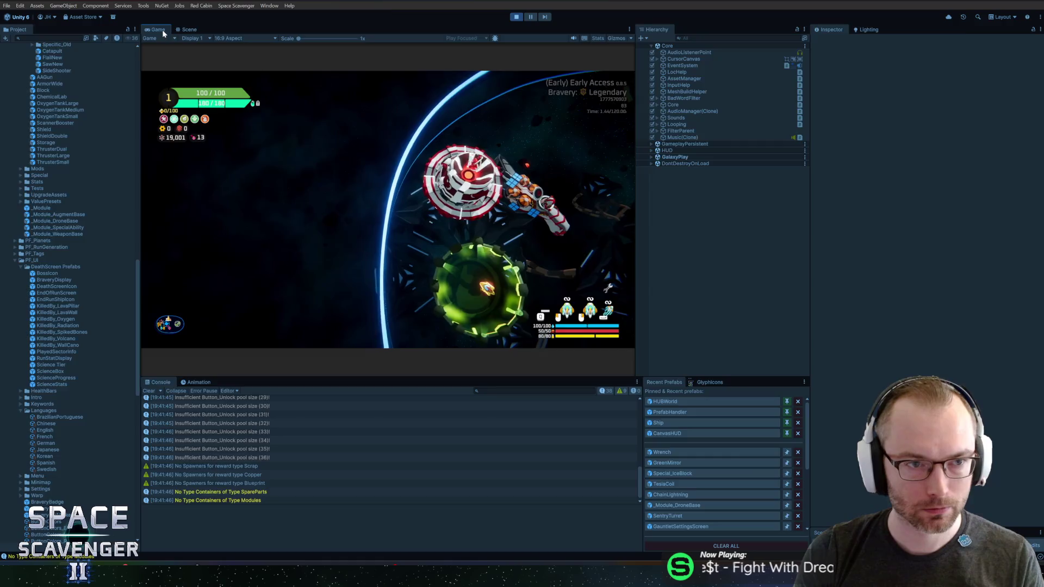
key("shift+space")
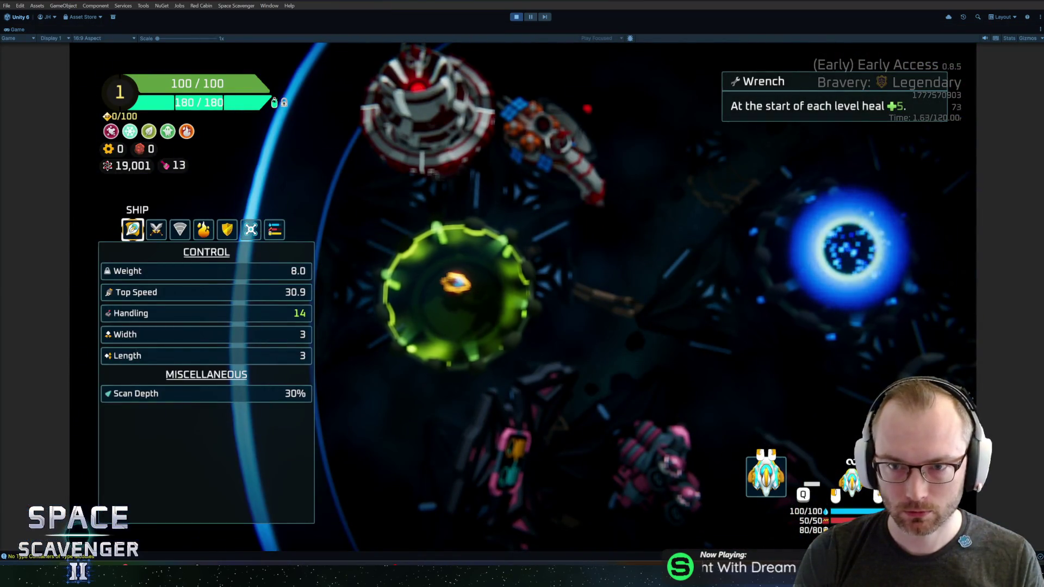
Close the ship stats panel and begin a spawn command in the in-game console.
key("Tab")
key("grave")
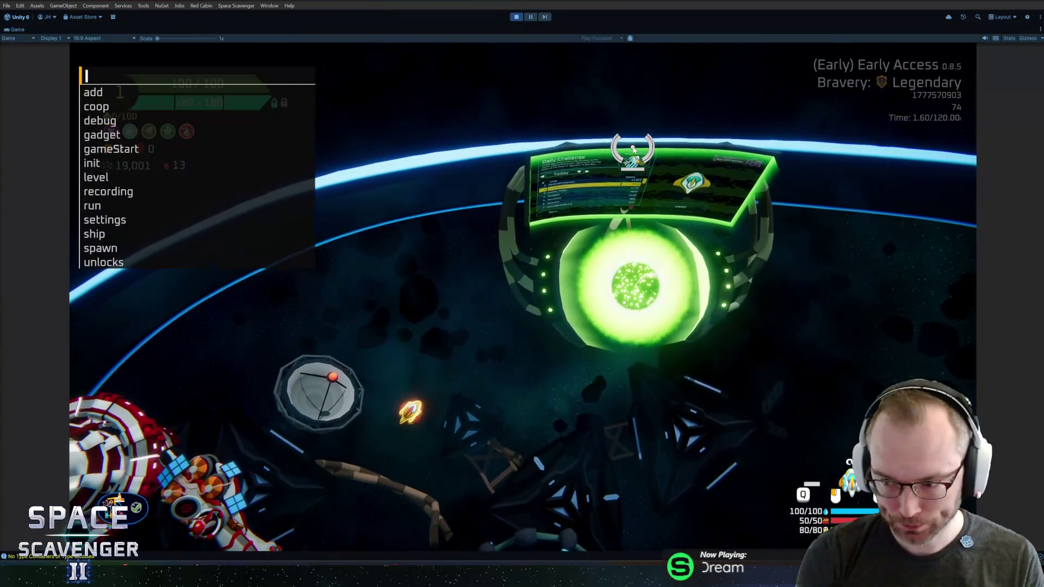
type("spawn")
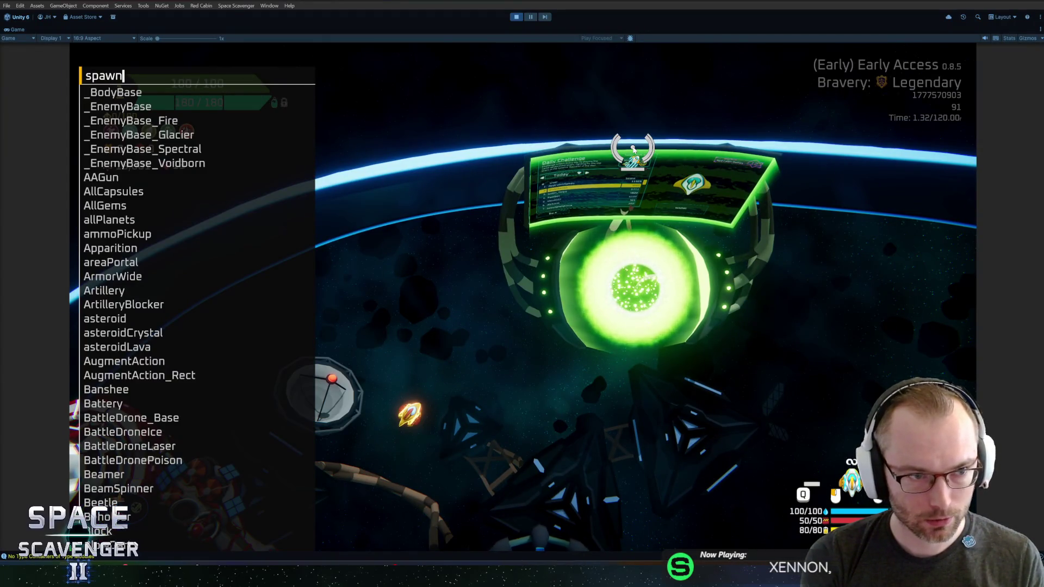
Spawn a Special_IceBlock from the console suggestions.
key("BackSpace")
key("BackSpace")
type("n speci")
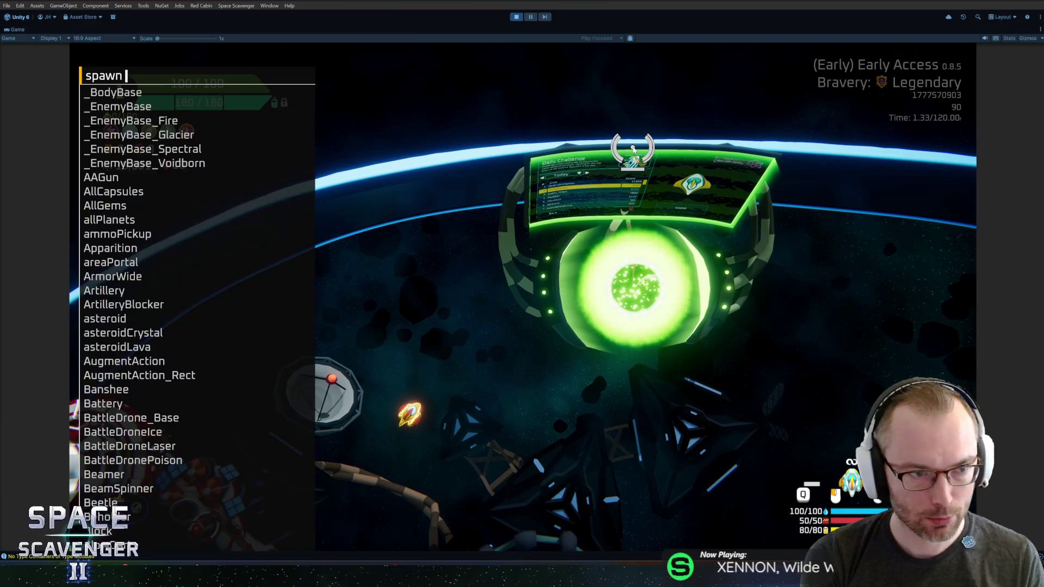
key("Down")
key("Down")
key("Down")
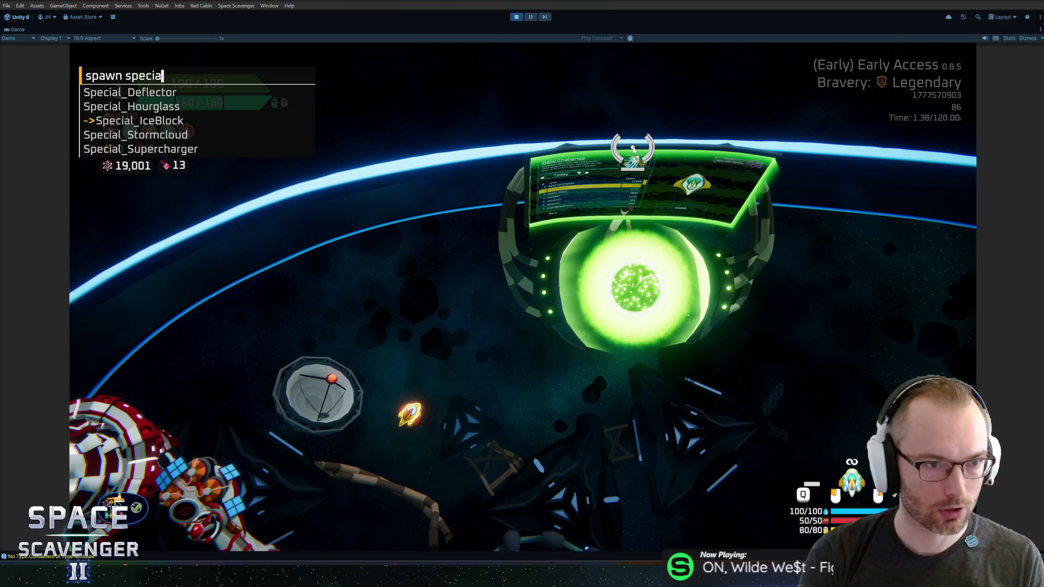
key("Return")
key("Return")
In ship-building mode, attach the Ice Block below the ship and resume play.
key("Tab")
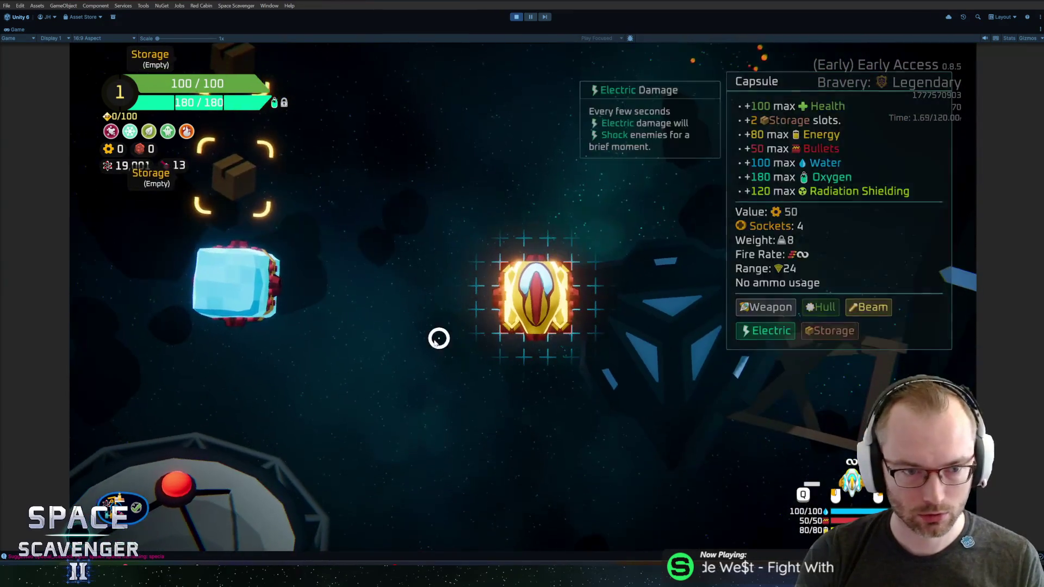
mouse_move(261, 264)
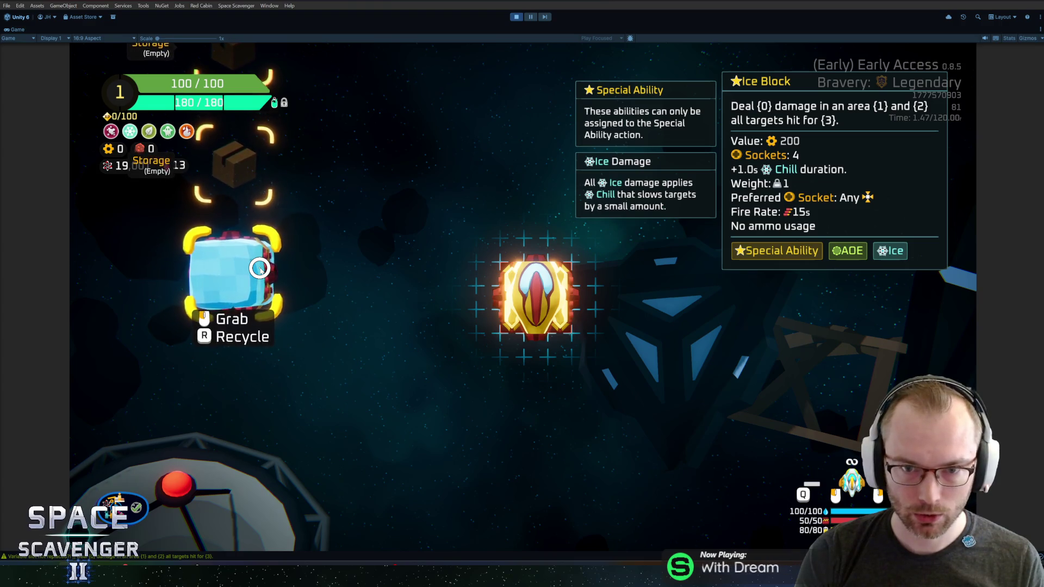
left_click(258, 267)
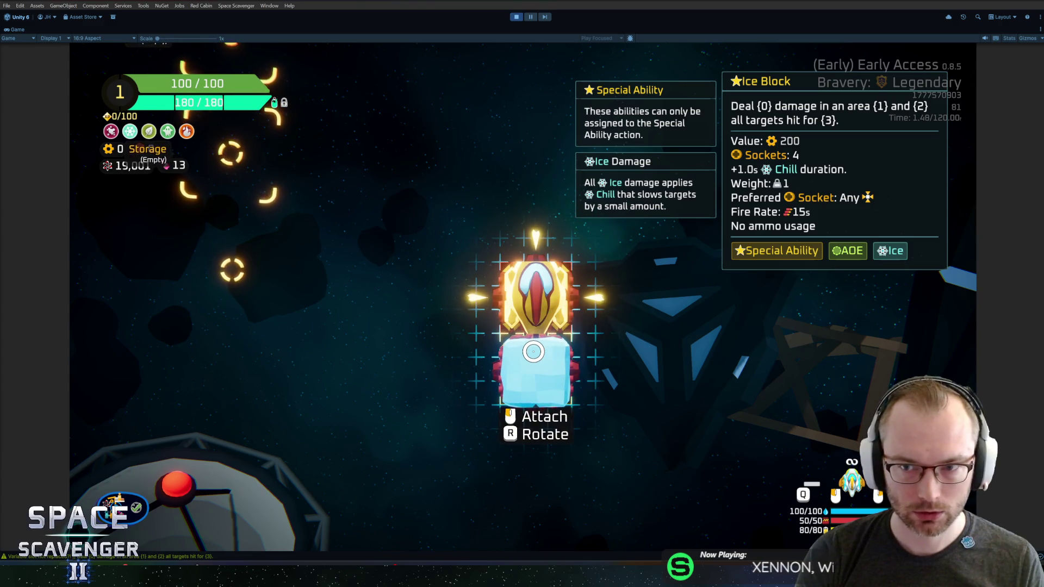
left_click(533, 352)
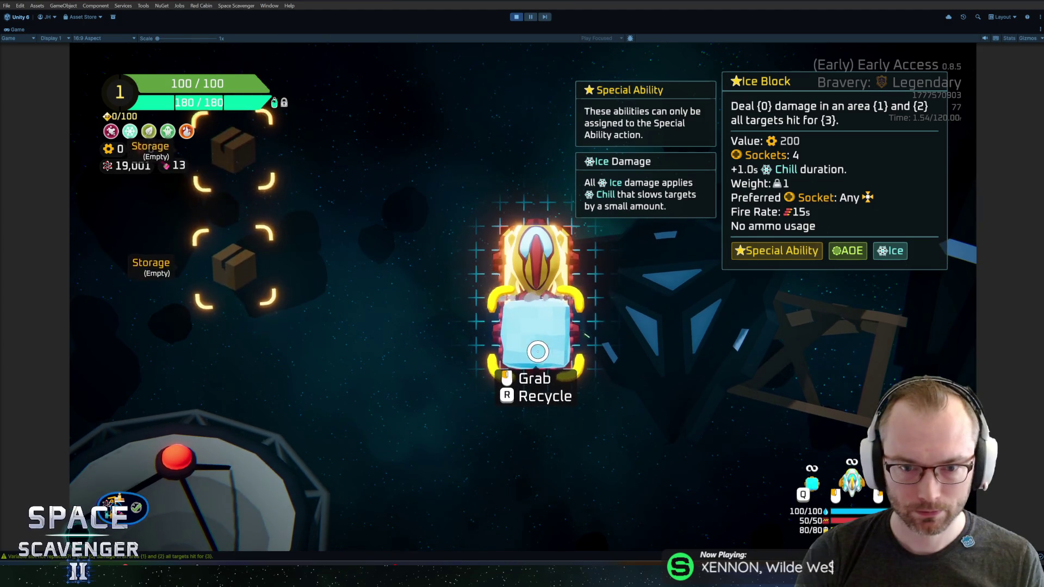
key("Escape")
Save the ship with the console's 'ship save' command.
key("grave")
type("sihp sav")
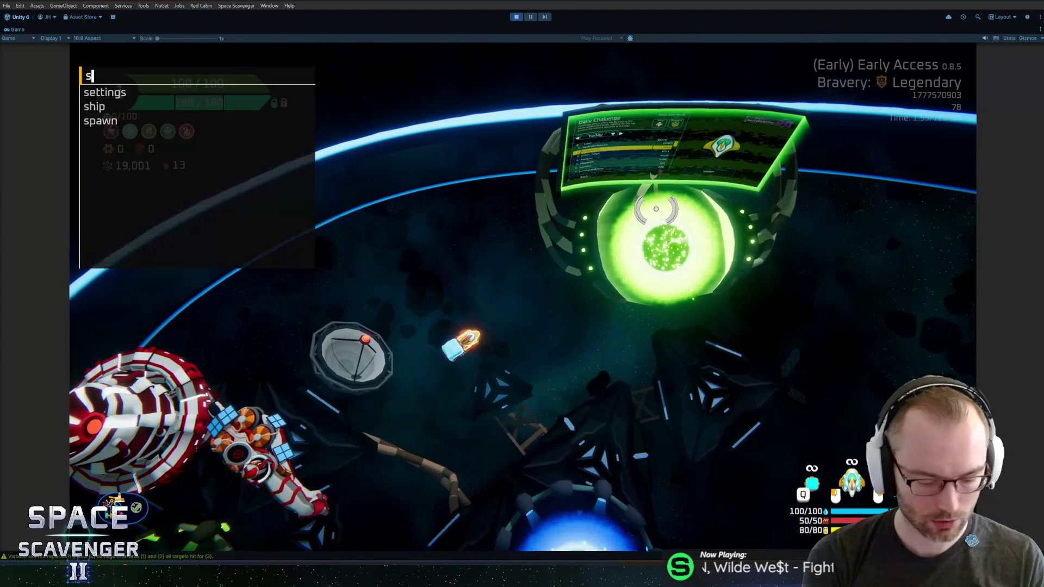
key("BackSpace")
key("BackSpace")
key("BackSpace")
type("ship save te")
key("Return")
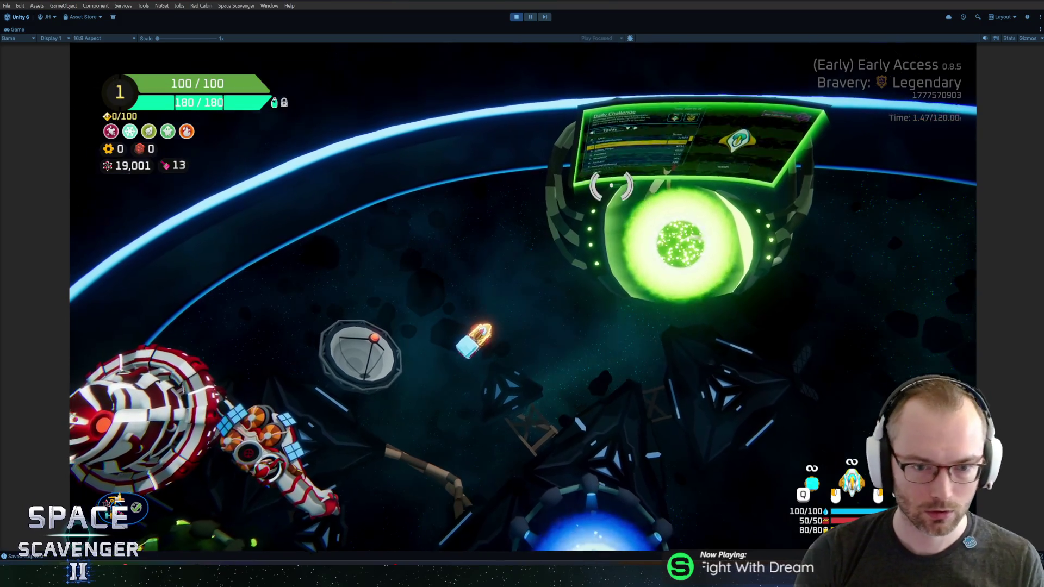
Re-enter and leave ship building, then reopen the command console.
key("Tab")
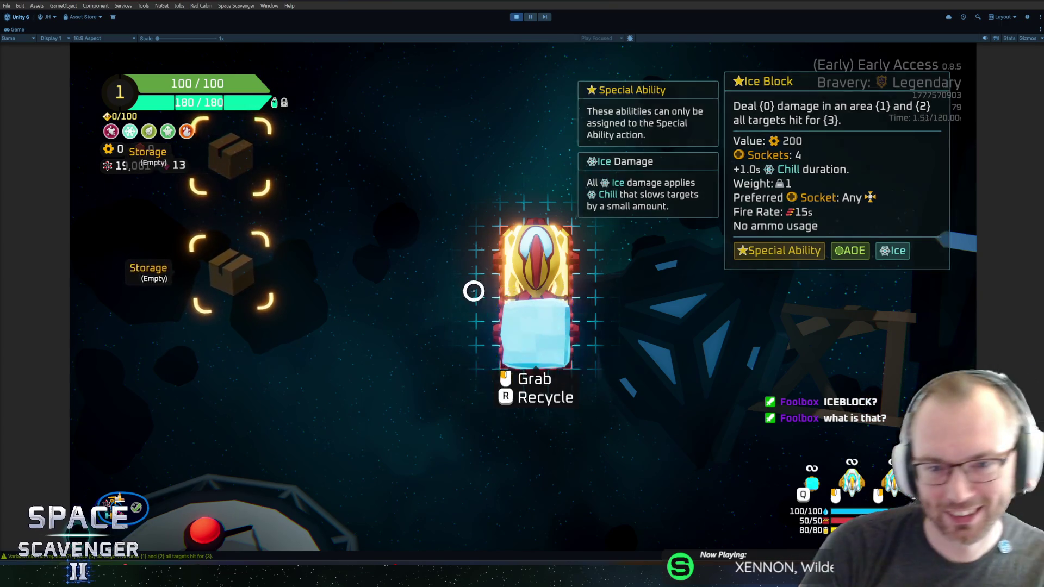
key("Escape")
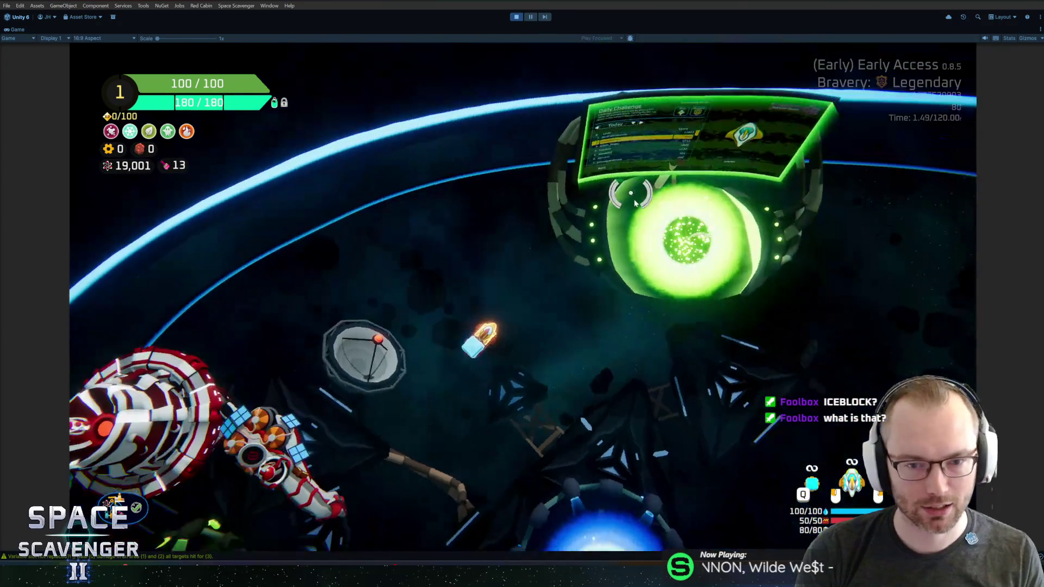
key("grave")
Spawn TrainingDummy_Invincible dummies from the console.
type("spawn train")
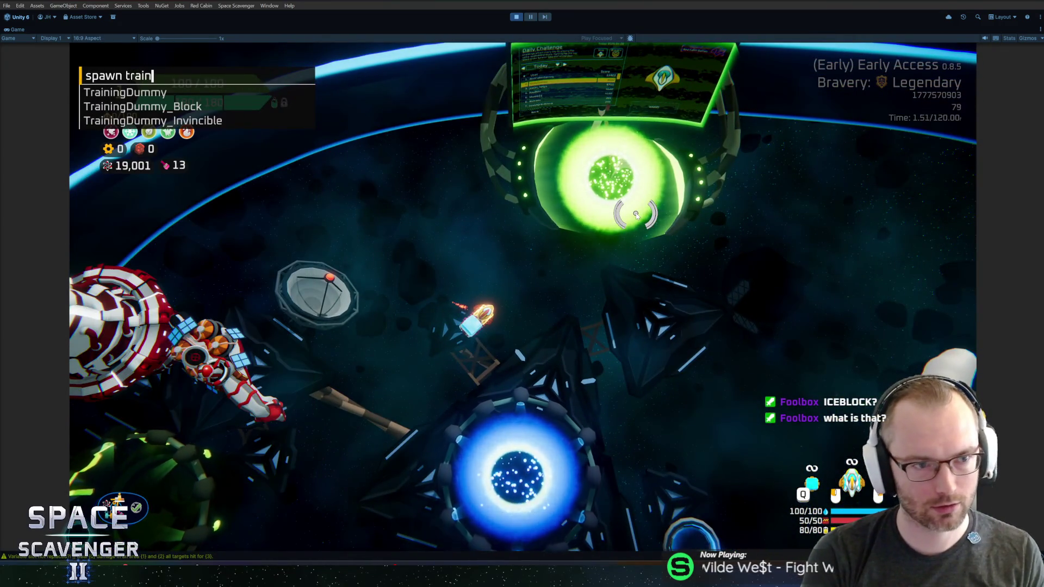
key("Down")
key("Down")
key("Down")
key("Tab")
key("Return")
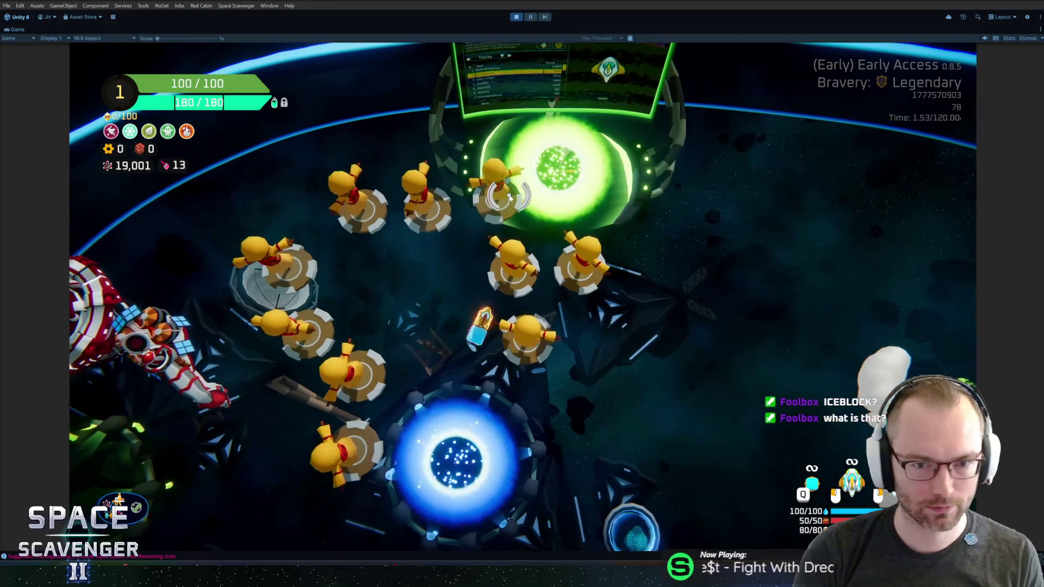
Fire at the training dummies and check the ship loadout panel.
left_click(598, 207)
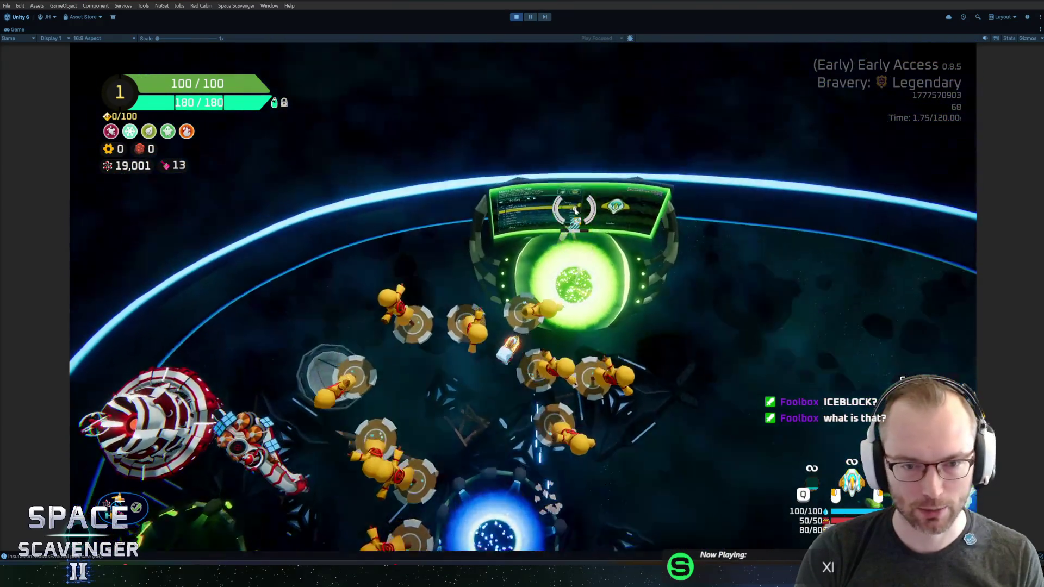
key("Tab")
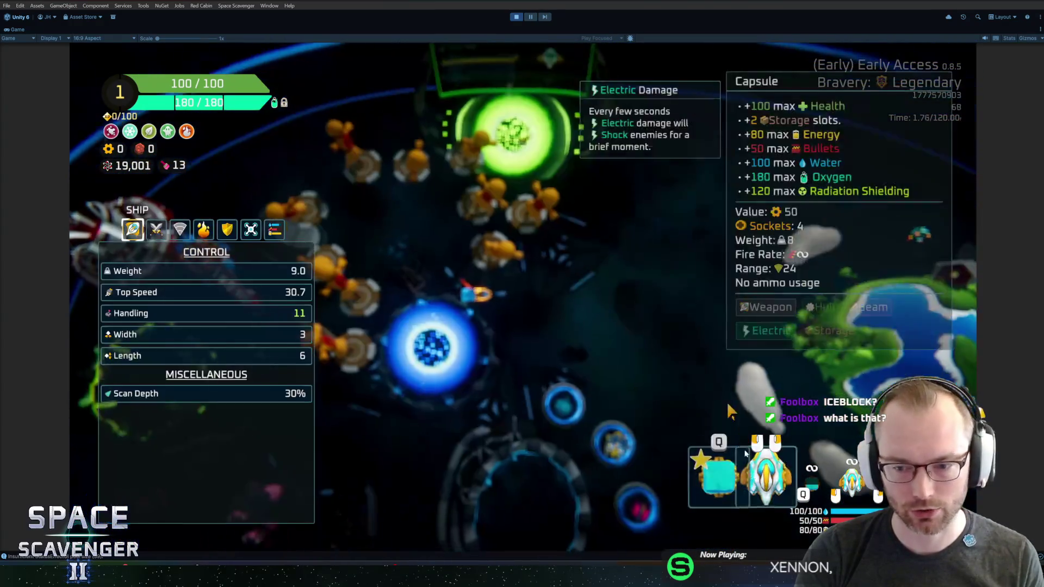
mouse_move(738, 482)
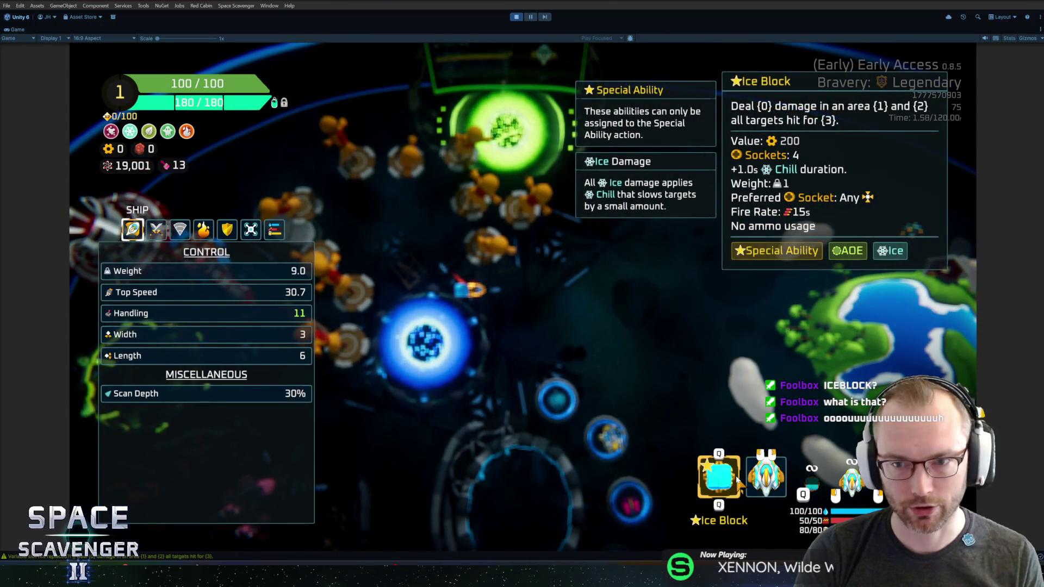
key("Tab")
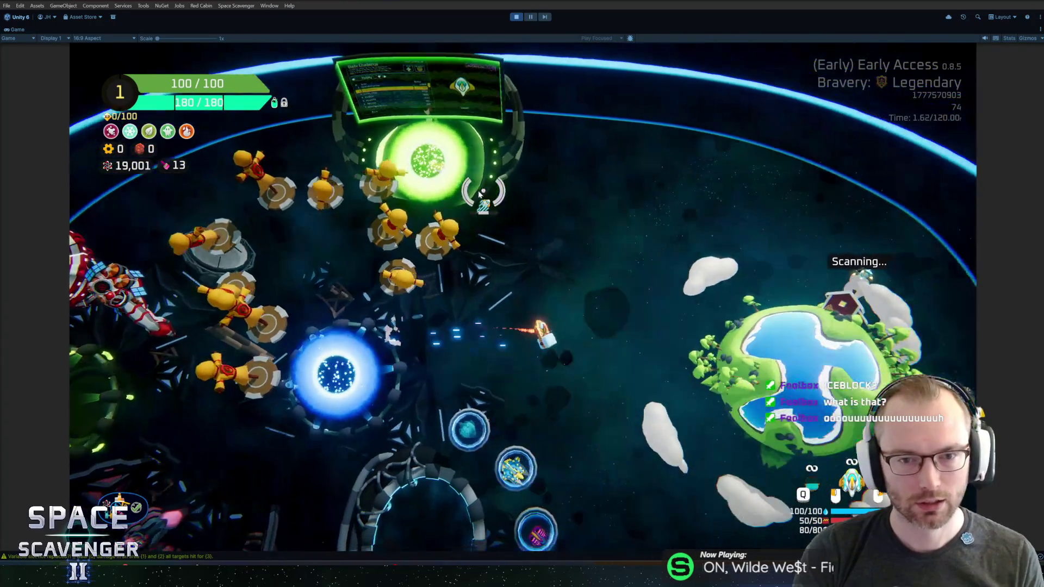
Fly among the dummies, freeze them with the Ice Block (Q), then stop Play mode.
key("a")
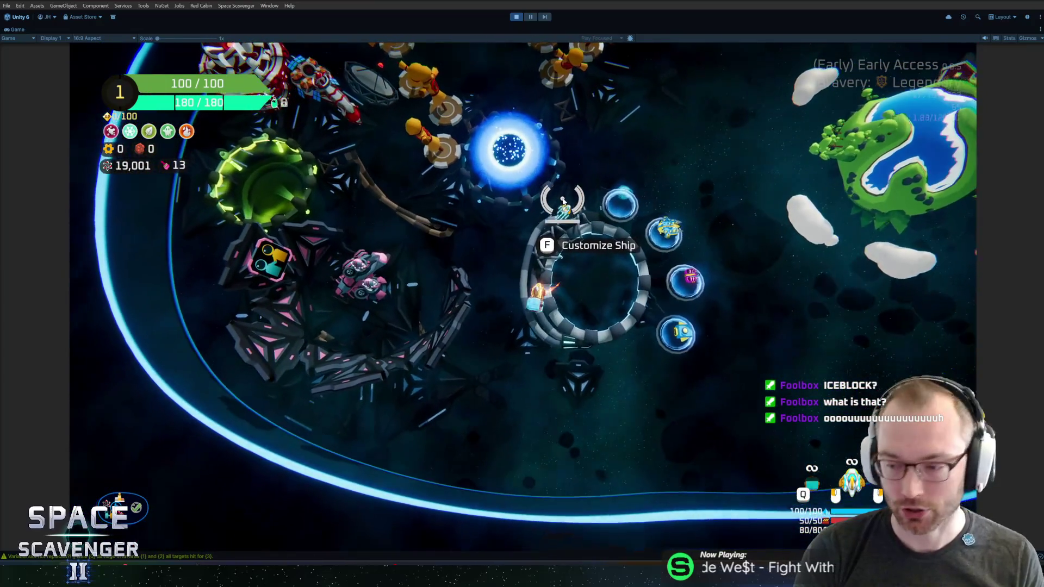
key("w")
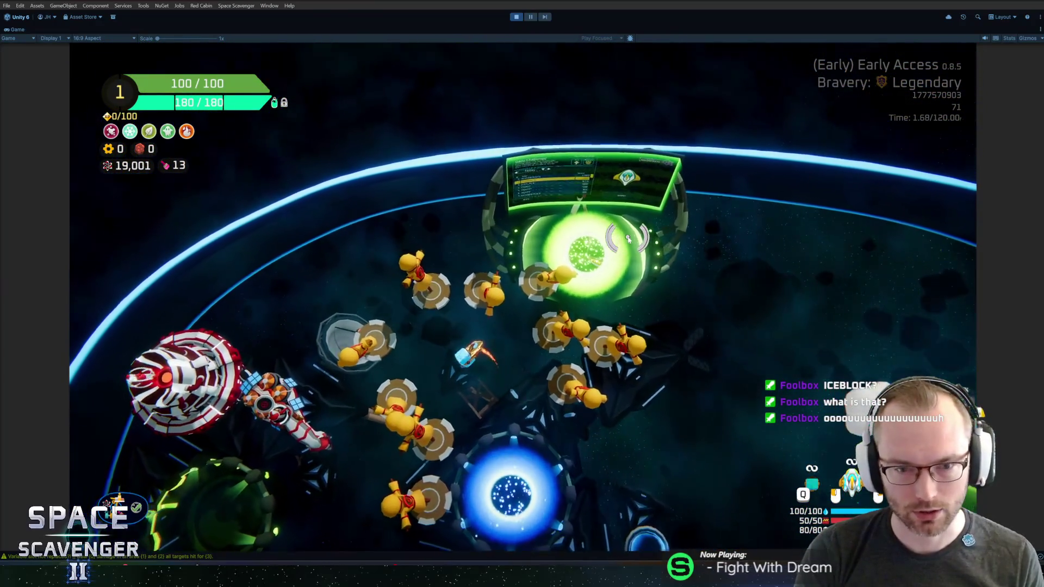
key("d")
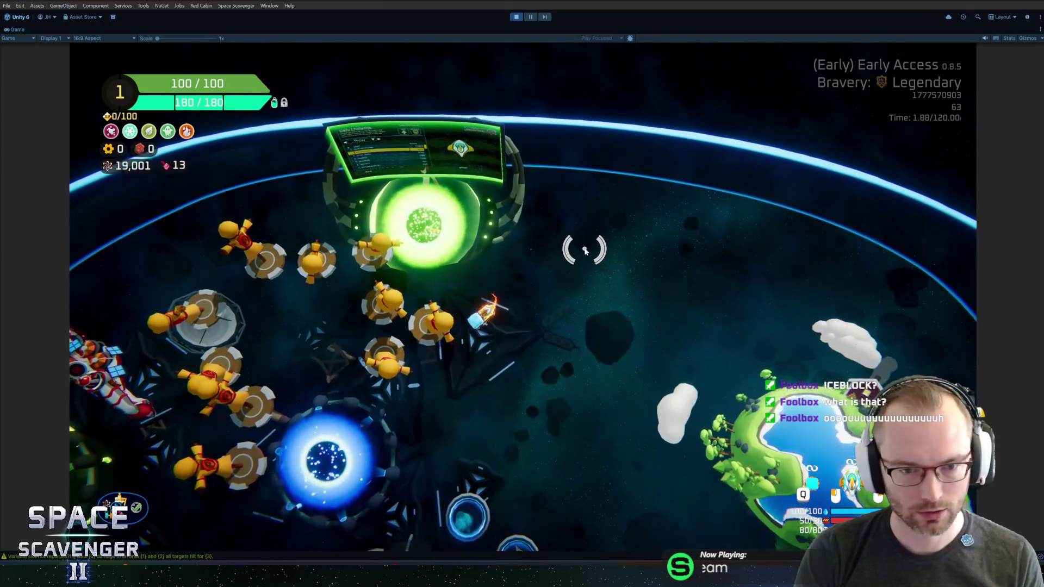
key("a")
key("q")
key("d")
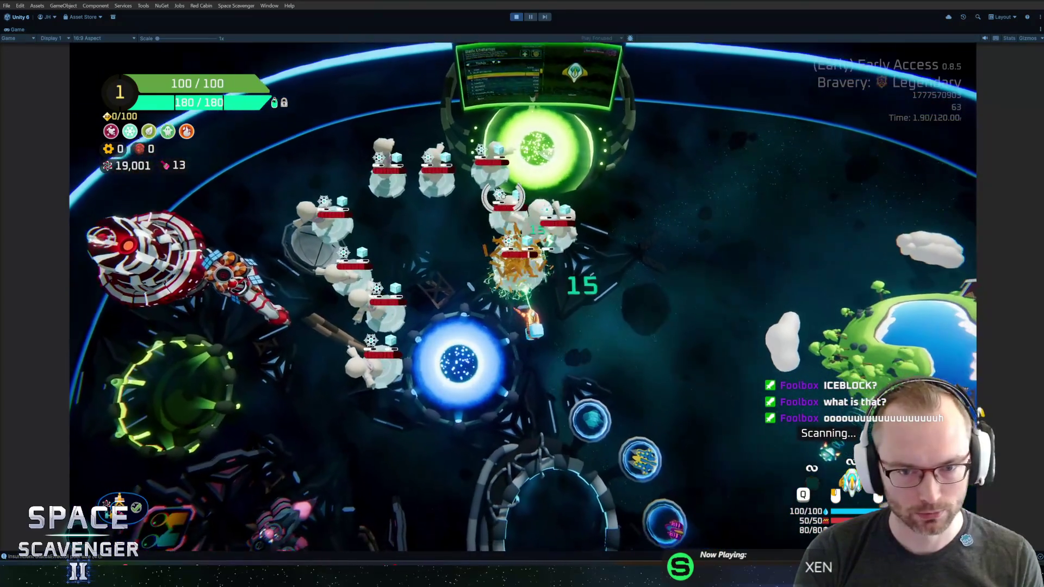
key("d")
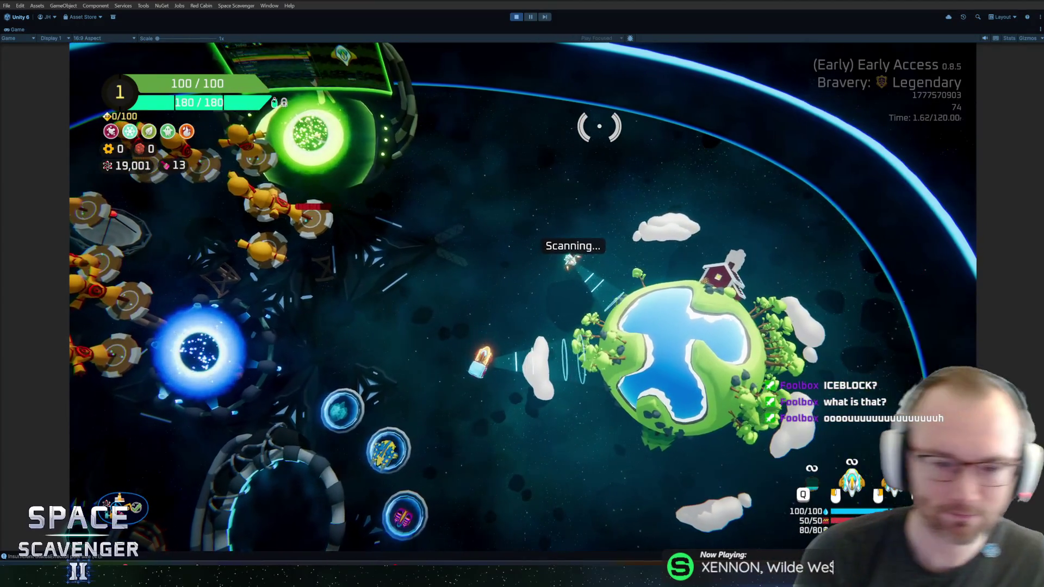
key("w")
key("a")
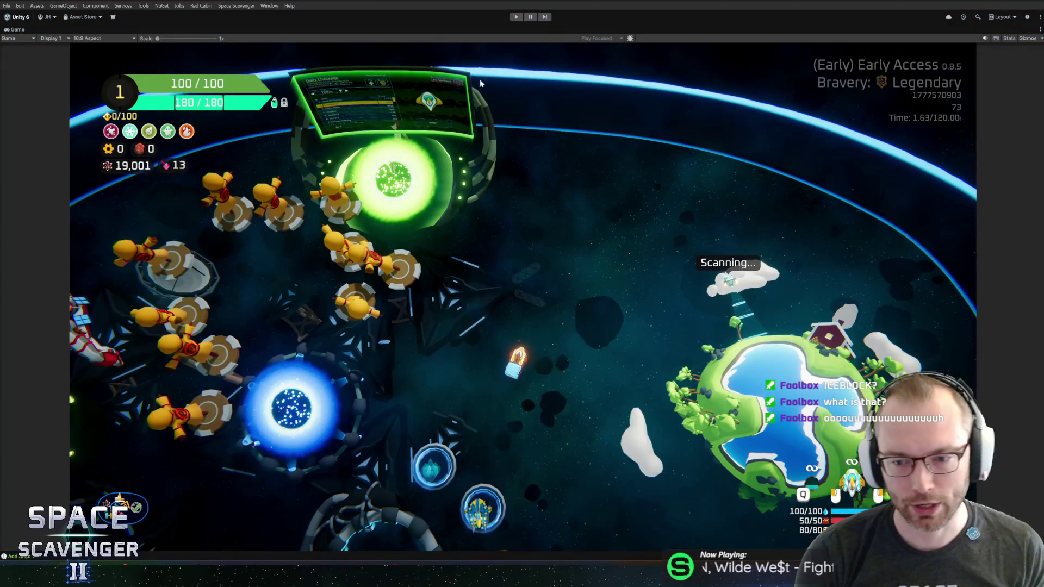
key("ctrl+p")
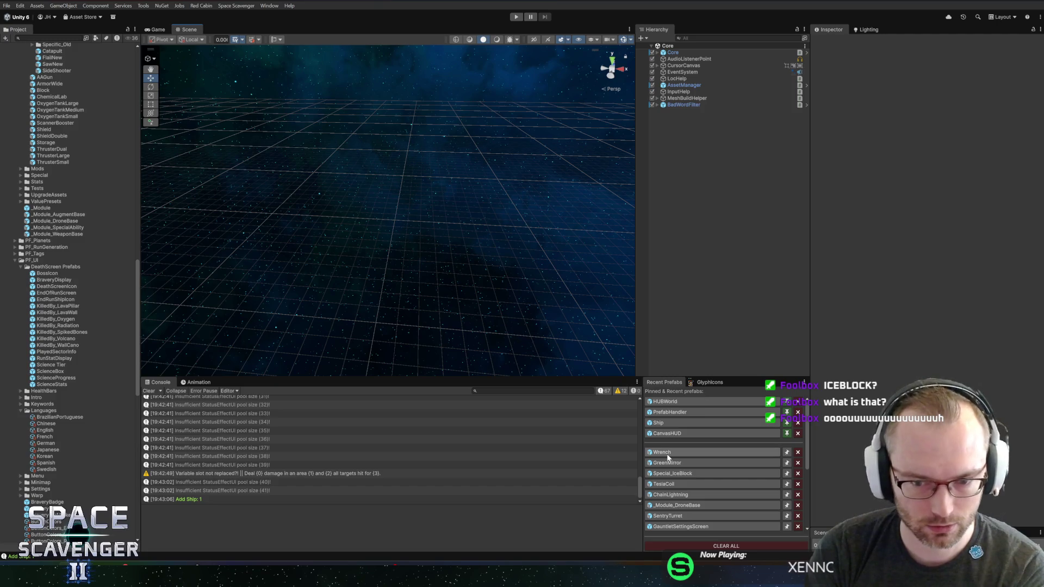
Open the Special_IceBlock prefab, widen the Inspector, and add a Loc String variable under Action Component.
left_click(681, 475)
double_click(682, 475)
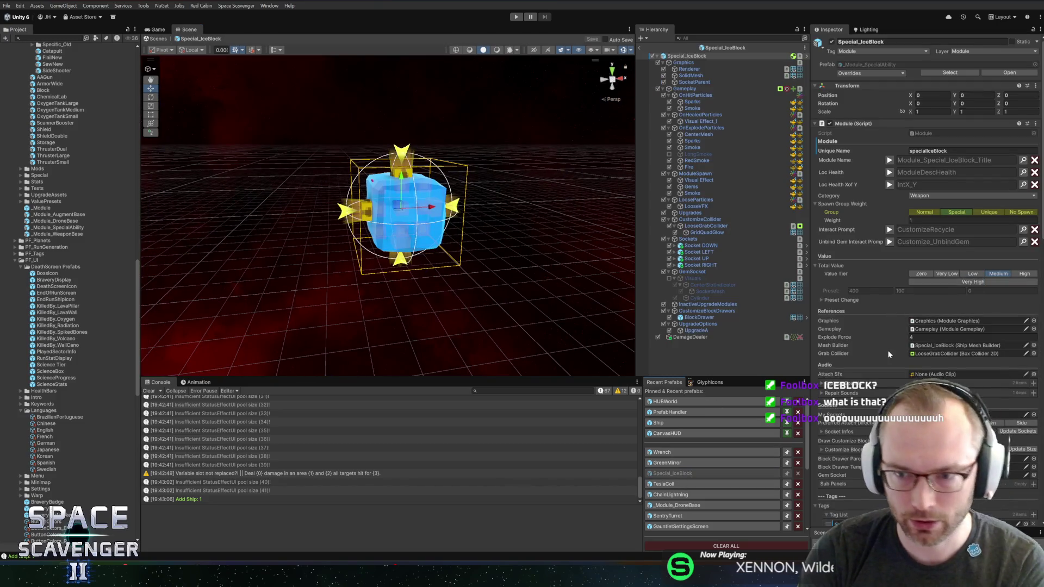
scroll(890, 348, "down", 5)
scroll(887, 327, "down", 10)
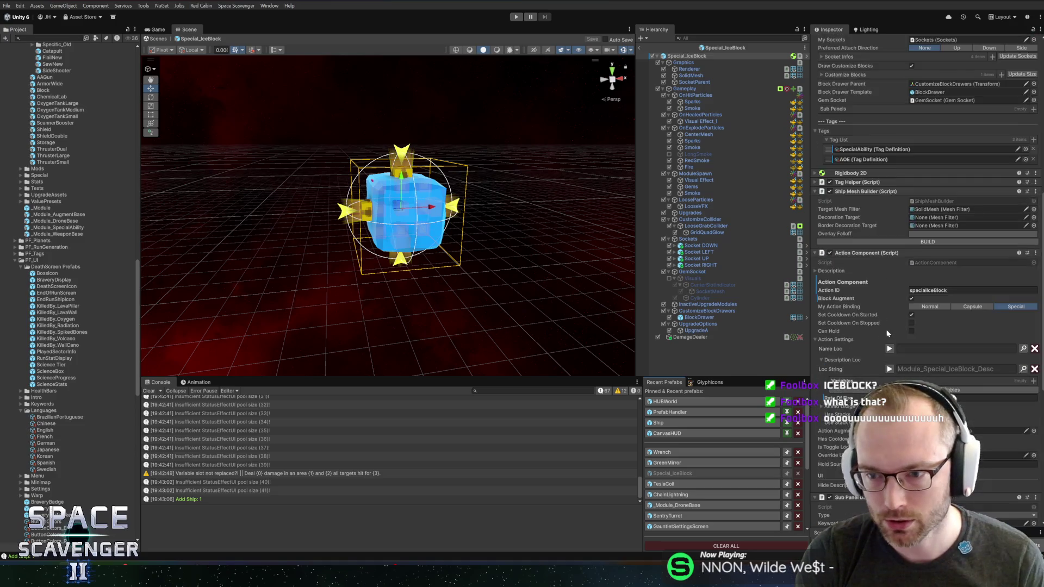
left_click_drag(803, 265, 737, 266)
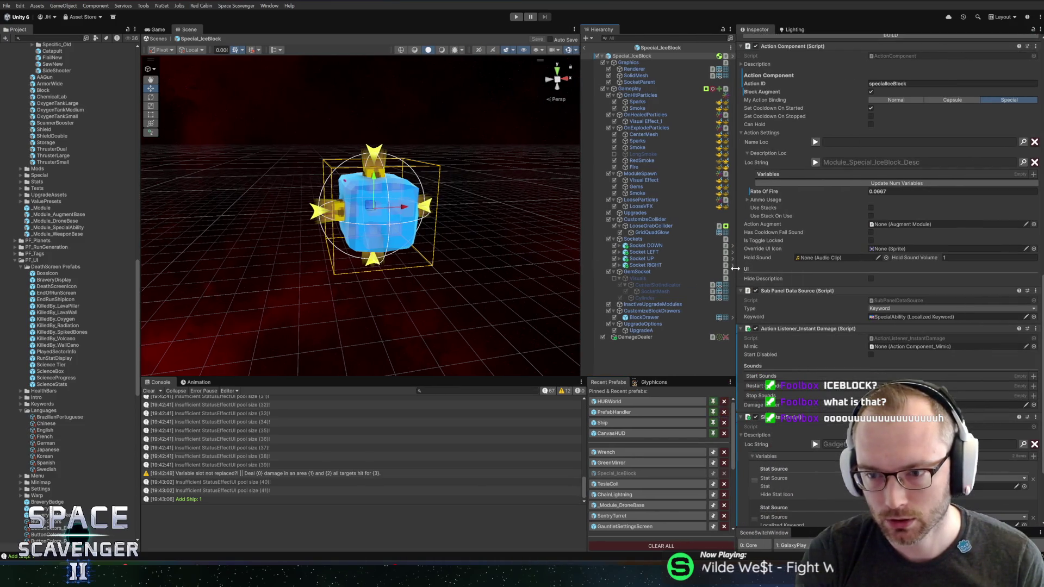
scroll(829, 330, "down", 4)
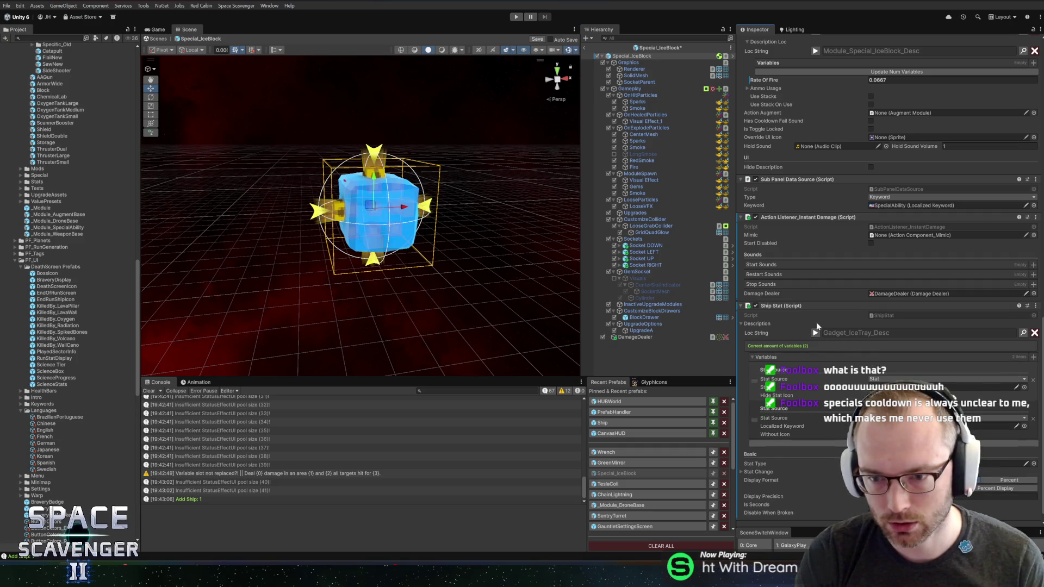
scroll(824, 228, "up", 5)
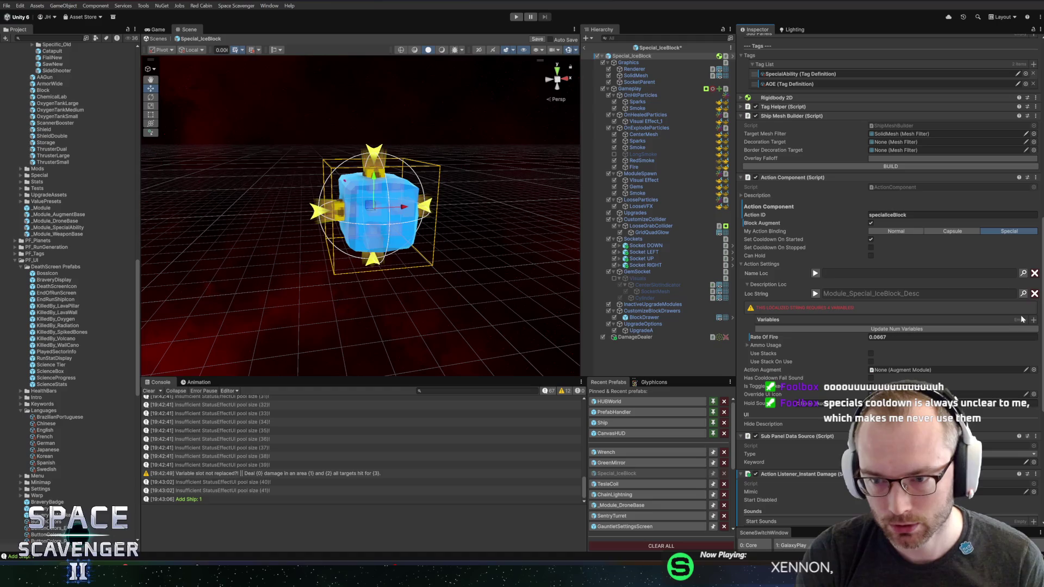
left_click(1034, 319)
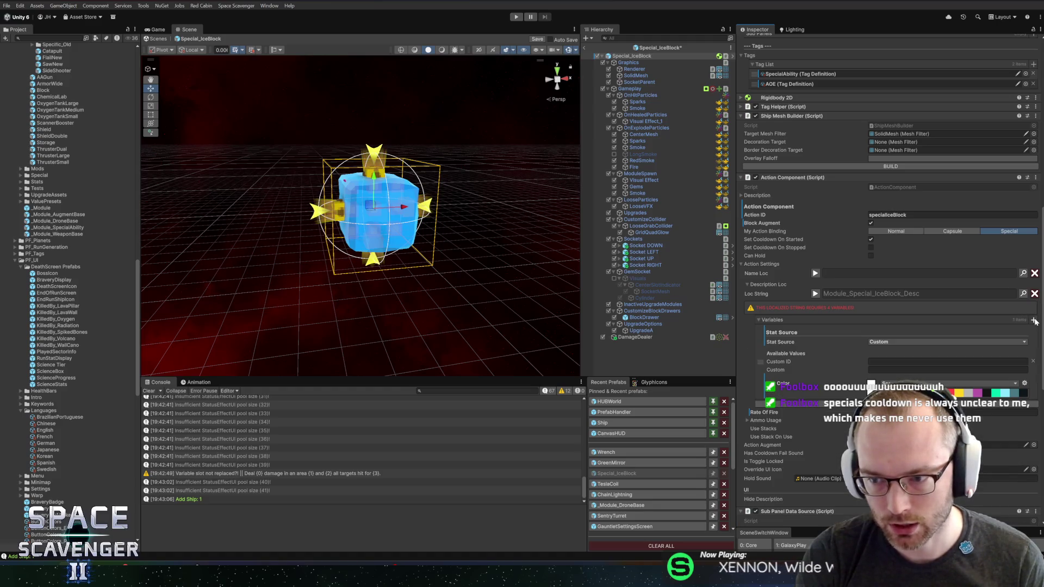
Check the first variable's Stat Source choices, leaving it unchanged.
scroll(917, 282, "down", 2)
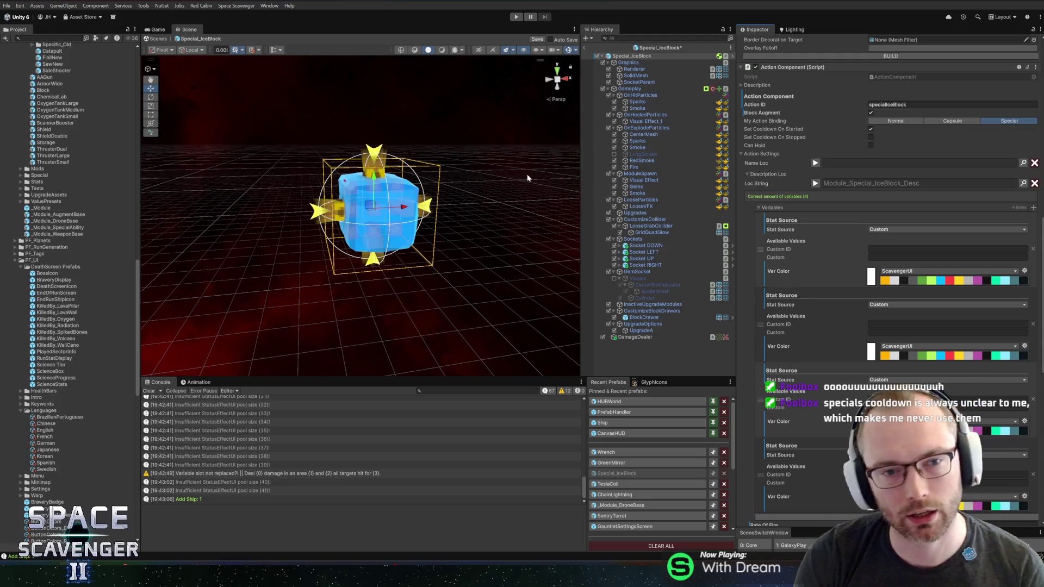
key("Right")
key("Right")
key("Right")
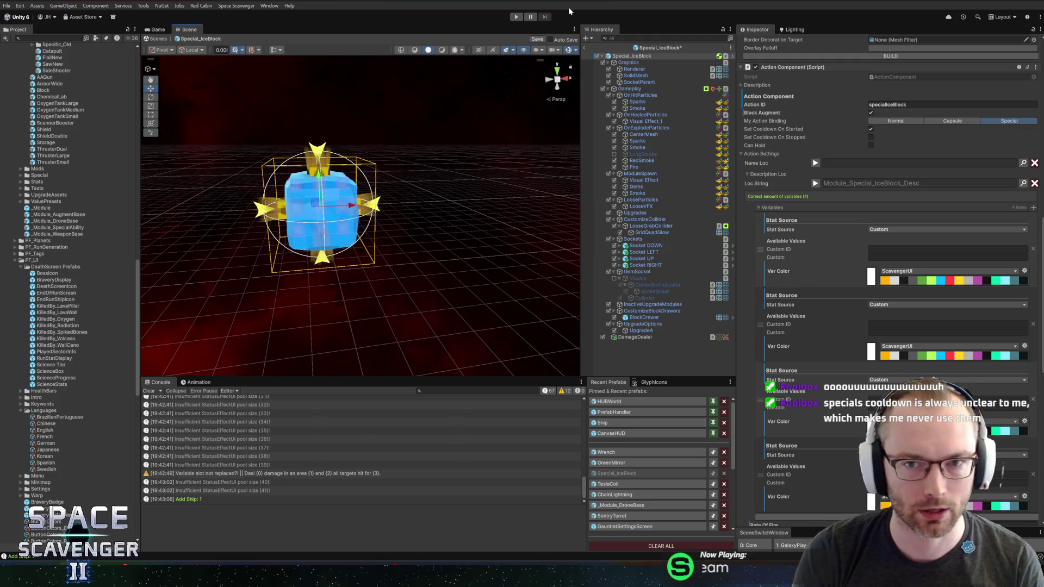
left_click(895, 229)
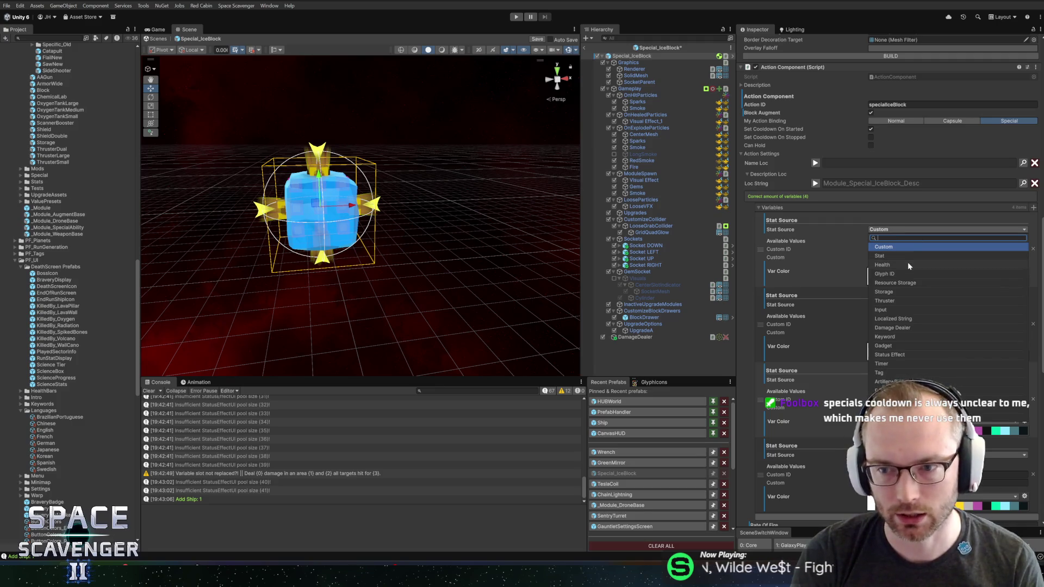
left_click(811, 174)
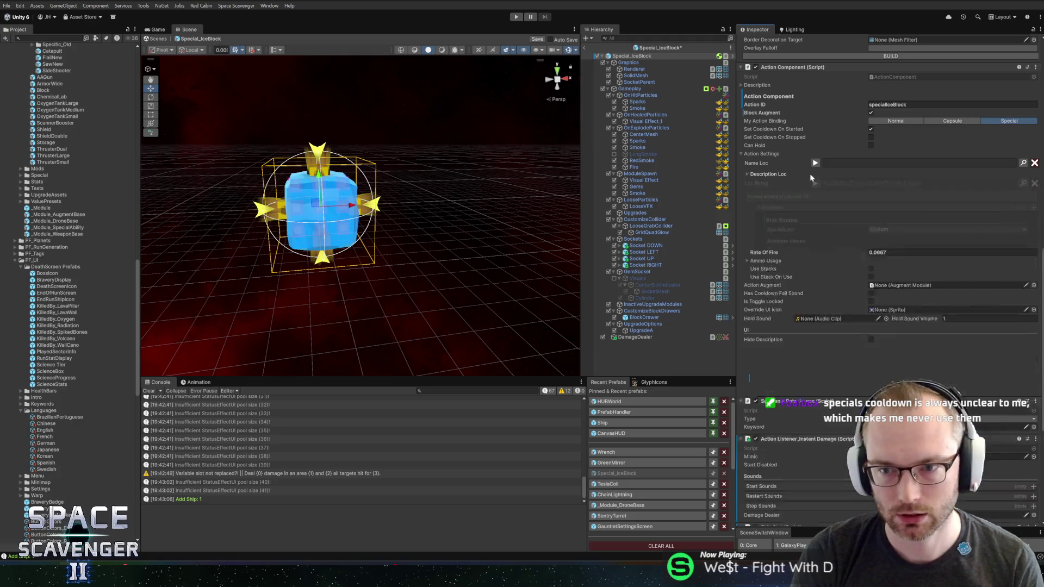
Re-expand Description Loc and toggle its localized text preview showing four placeholders.
left_click(805, 176)
left_click(770, 175)
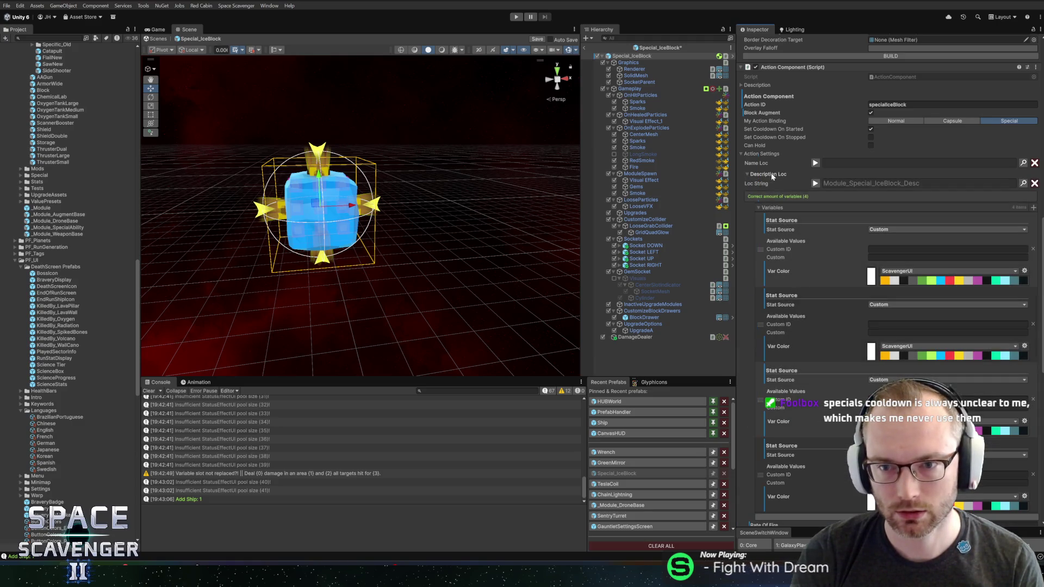
left_click(816, 184)
scroll(837, 219, "down", 3)
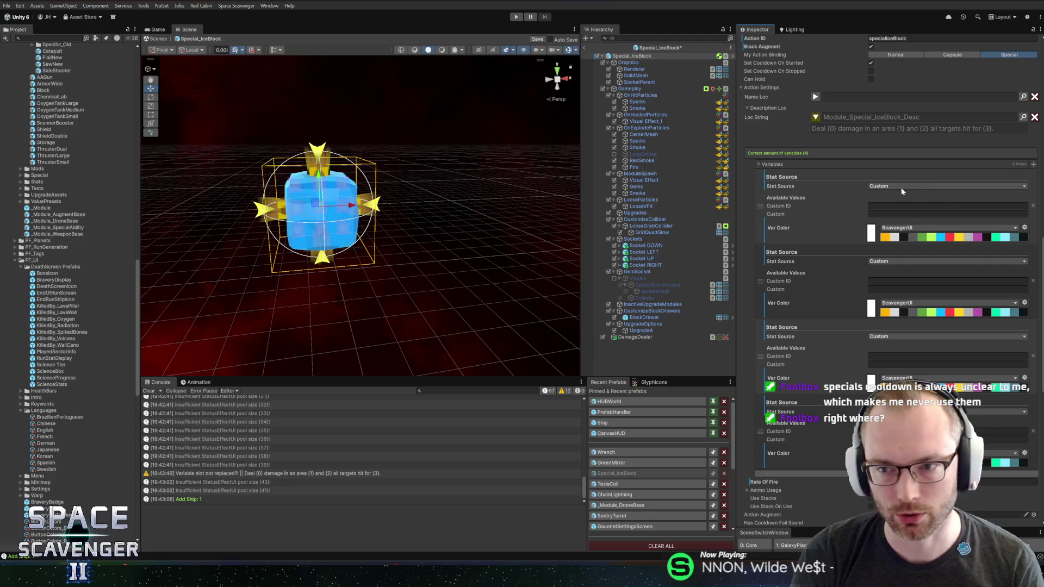
left_click(897, 188)
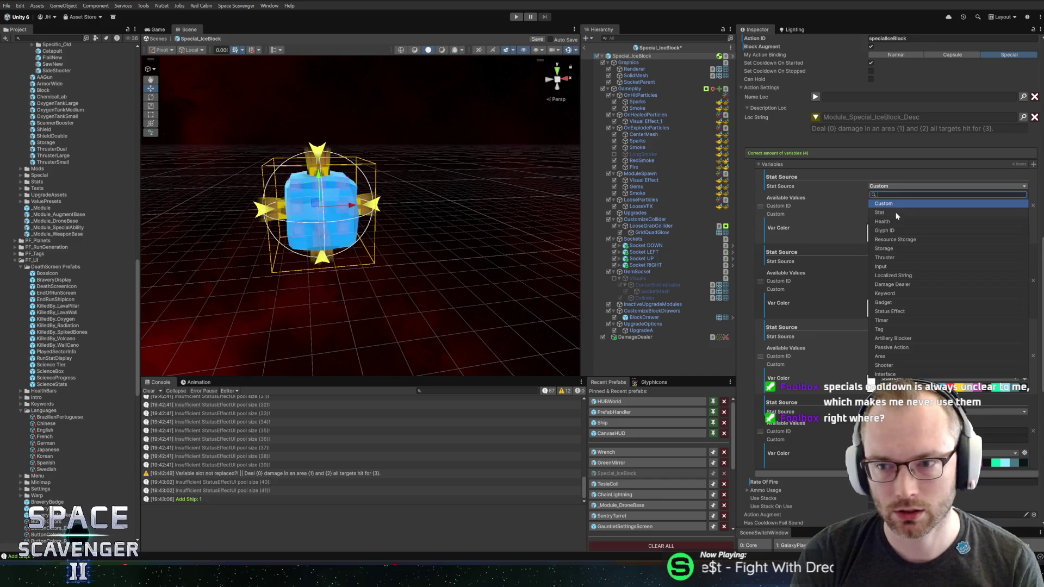
Set the first variable to Damage Dealer and the second to Area, both from DamageDealer.
type("da")
left_click(884, 204)
mouse_move(620, 337)
left_mouse_down()
mouse_move(663, 353)
mouse_move(898, 201)
left_mouse_up()
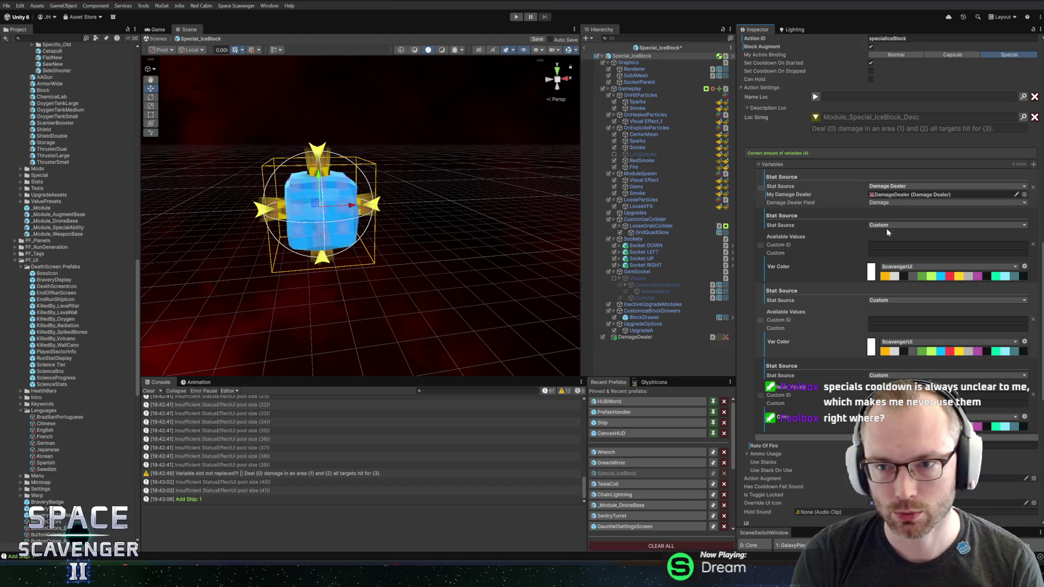
left_click(885, 226)
type("are")
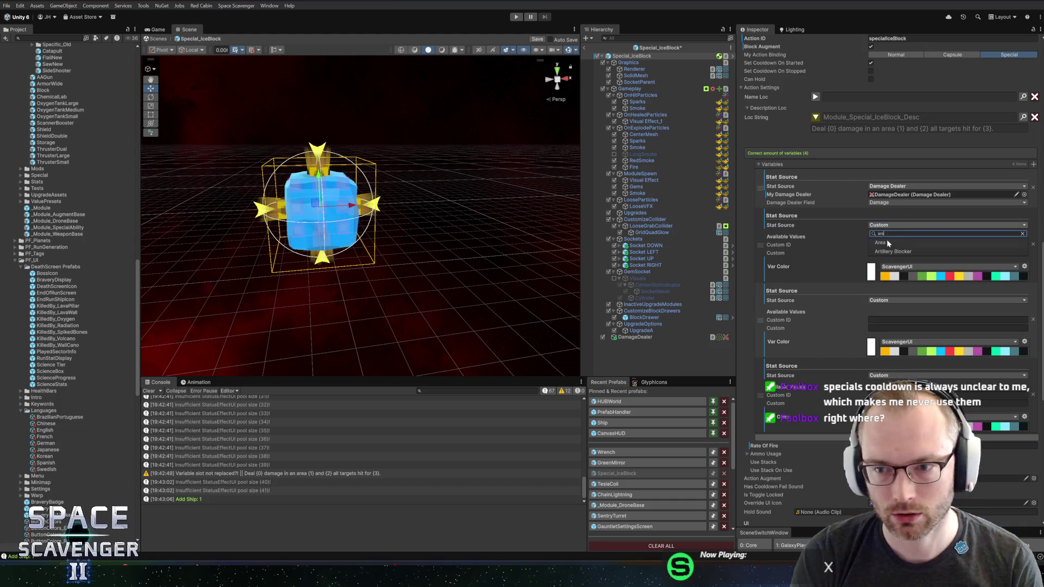
key("Return")
left_click_drag(925, 221, 888, 233)
Set the third variable's source to Keyword with the Freeze keyword.
left_click(896, 256)
type("keyw")
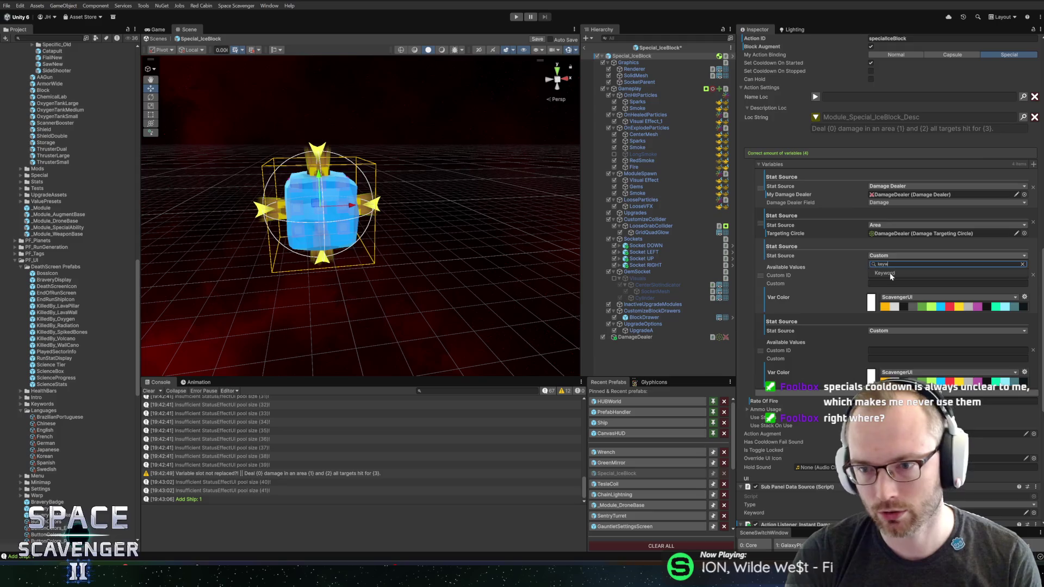
left_click(891, 273)
left_click(1025, 264)
type("free")
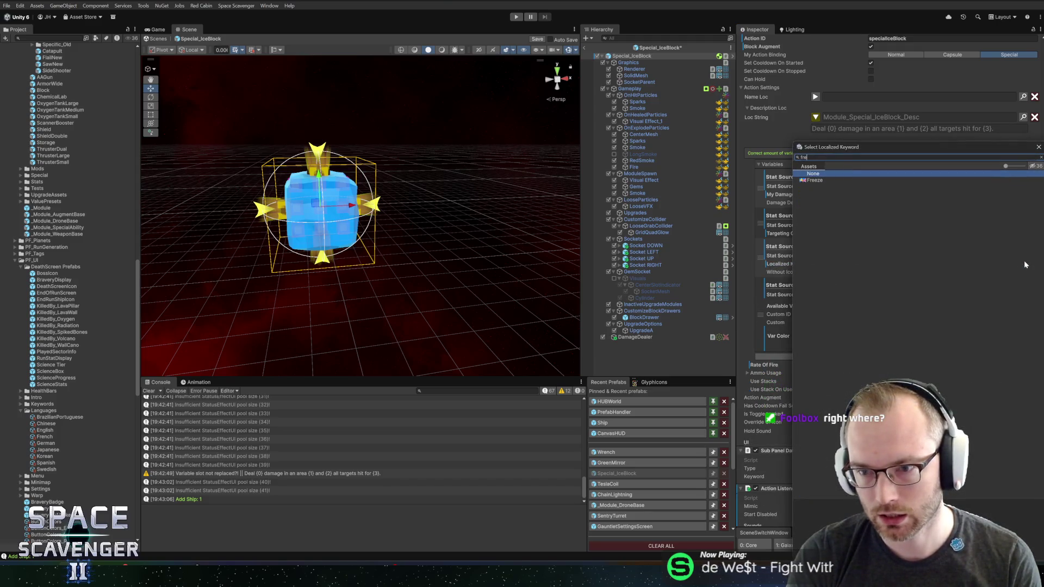
double_click(815, 181)
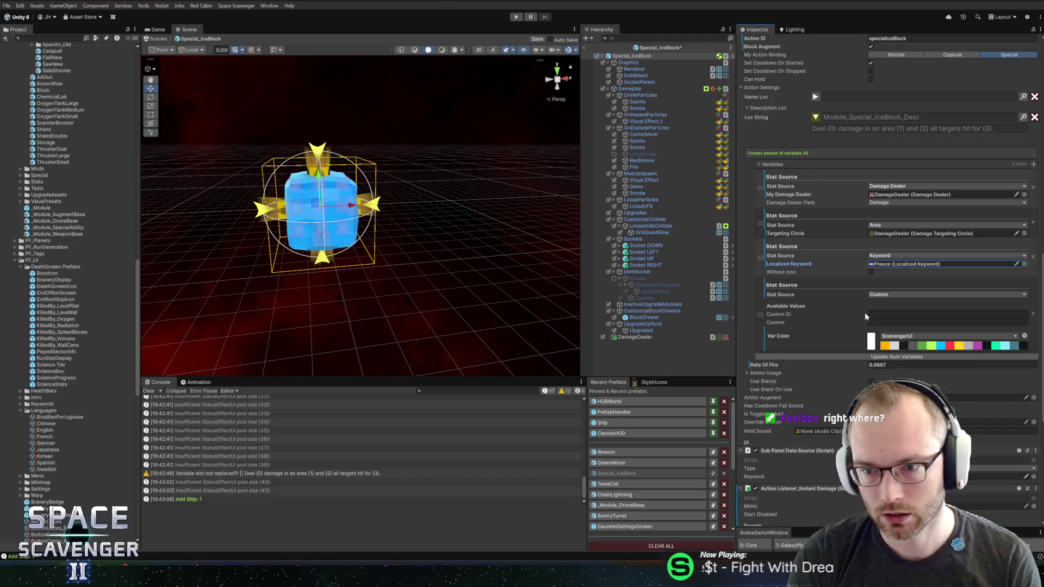
Set the fourth variable to Status Effect from DamageDealer, then play in a maximized Game view.
left_click(889, 294)
type("status")
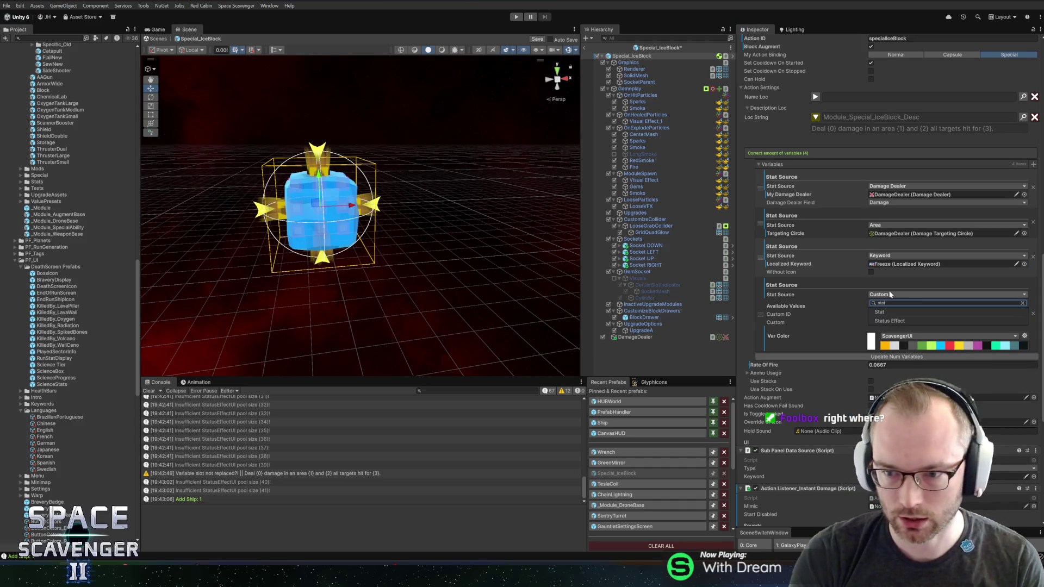
key("Return")
left_click_drag(682, 338, 892, 302)
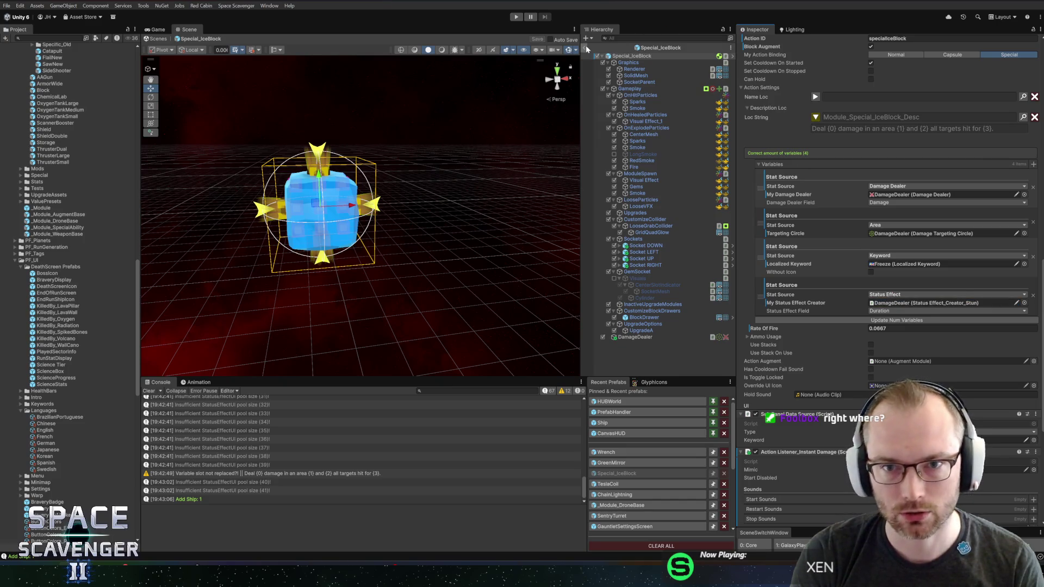
left_click(514, 15)
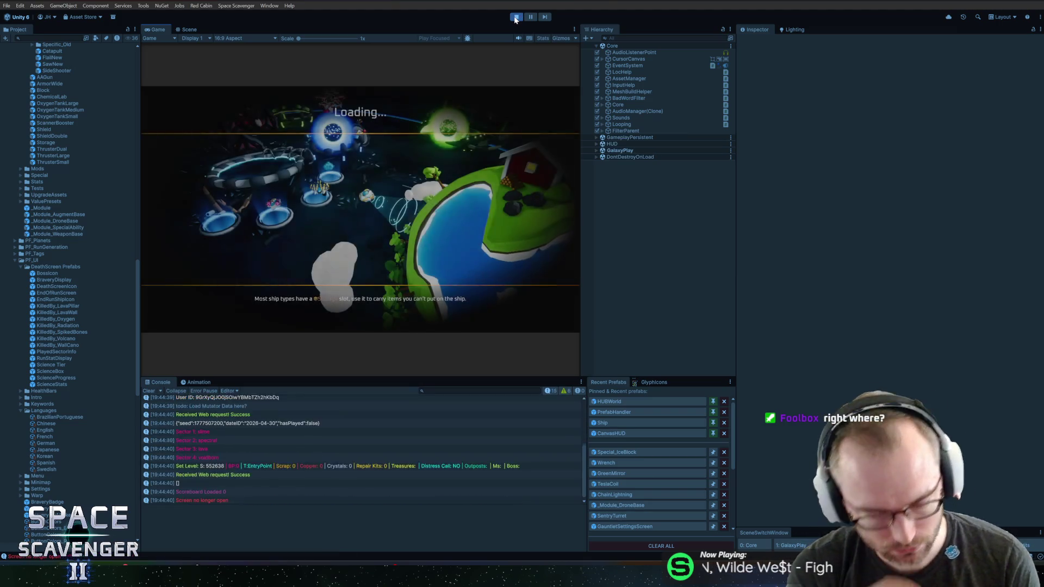
key("shift+space")
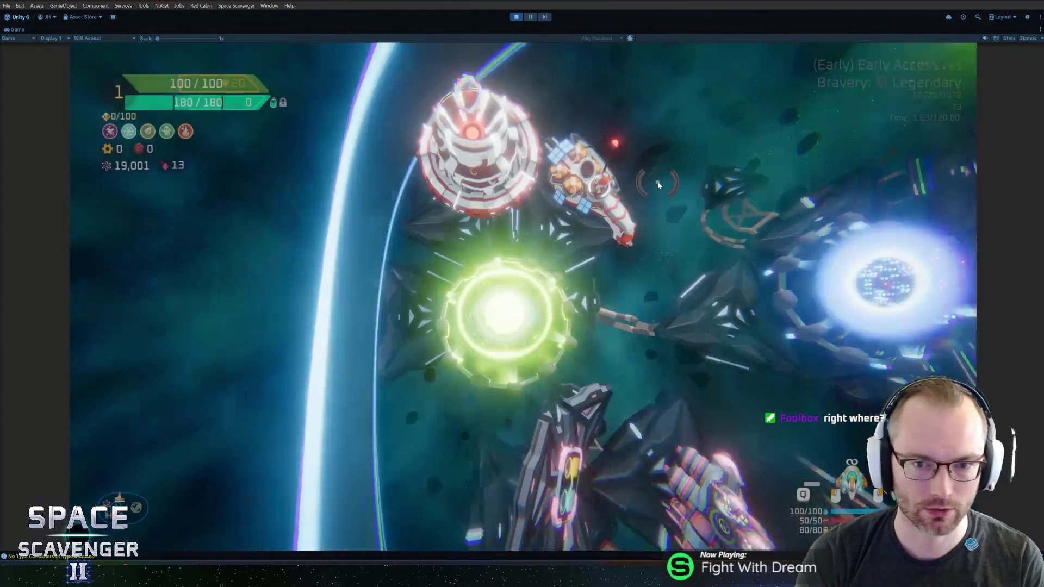
Spawn a Special_Hourglass pickup from the debug console.
key("grave")
type("spawn")
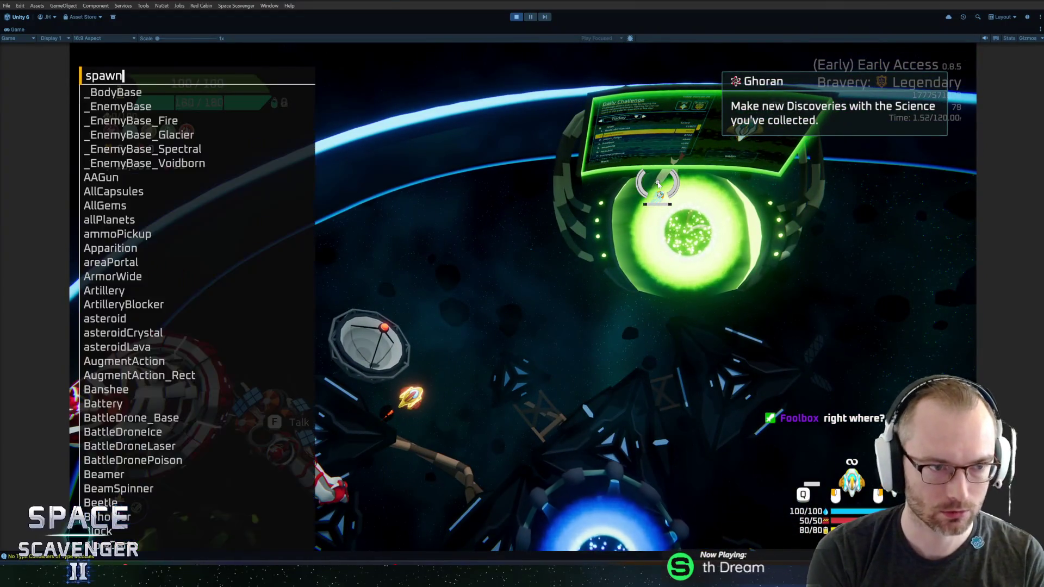
type(" speci")
key("Down")
key("Down")
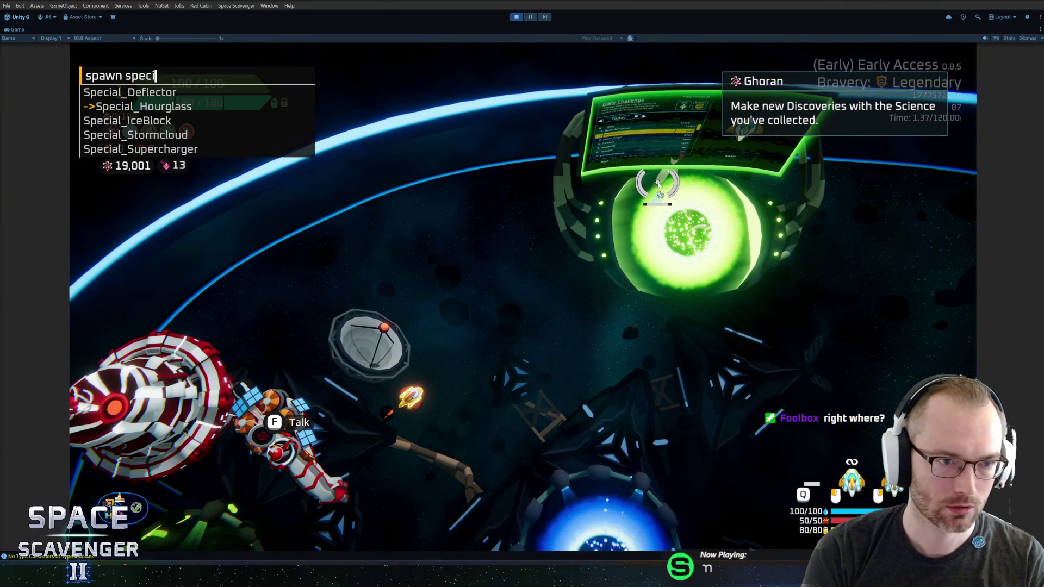
key("Return")
Spawn a Special_IceBlock and drag the ice cube onto the ship.
key("grave")
key("Up")
key("BackSpace")
key("BackSpace")
key("BackSpace")
key("BackSpace")
key("BackSpace")
key("BackSpace")
type("Ice")
key("Tab")
key("Return")
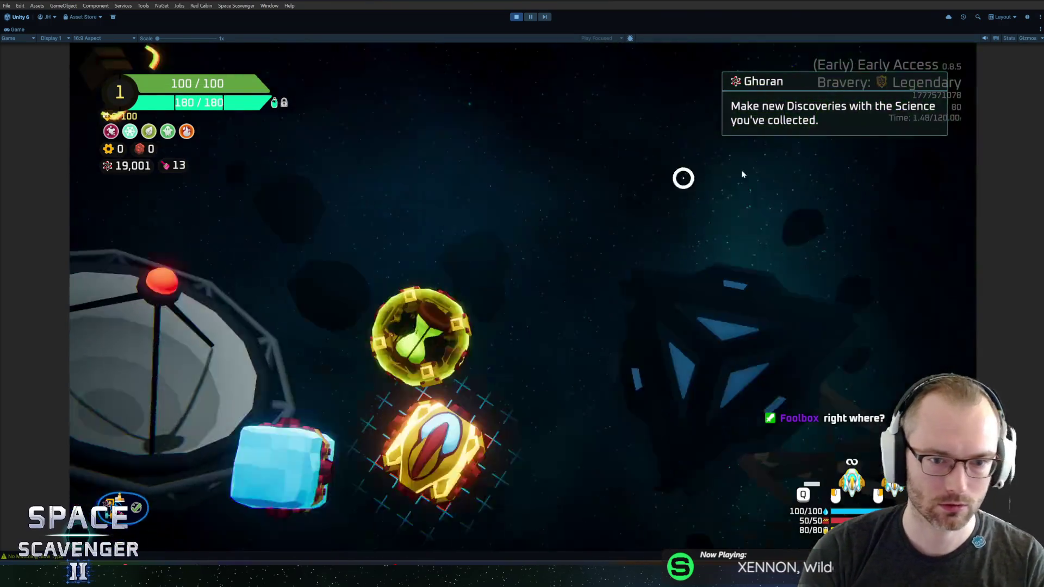
mouse_move(233, 370)
left_mouse_down()
mouse_move(536, 218)
mouse_move(541, 254)
left_mouse_up()
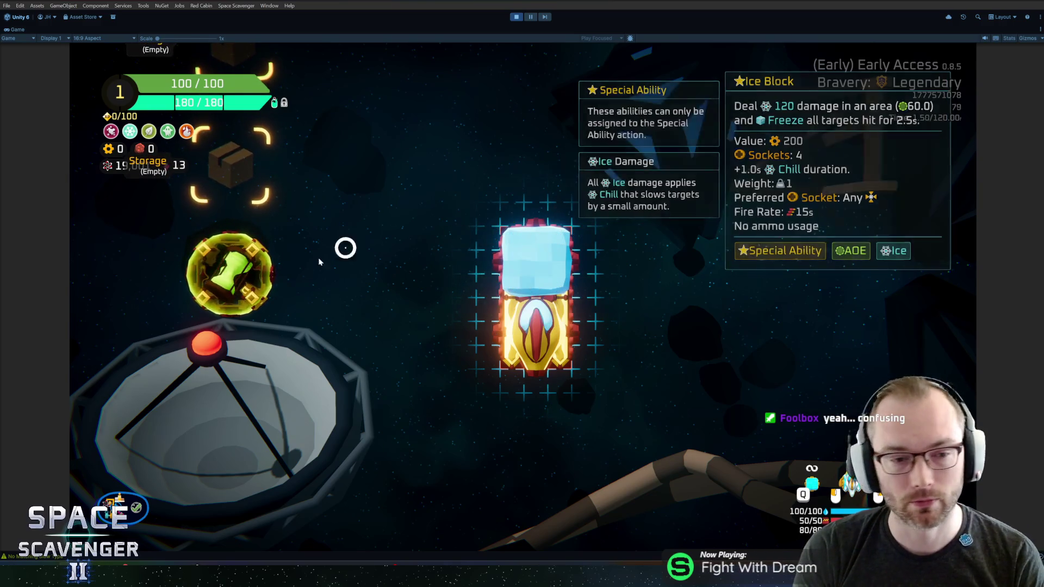
Attach the Hourglass to the ship's right side and spawn a Special_Supercharger.
left_click(228, 274)
left_click(588, 330)
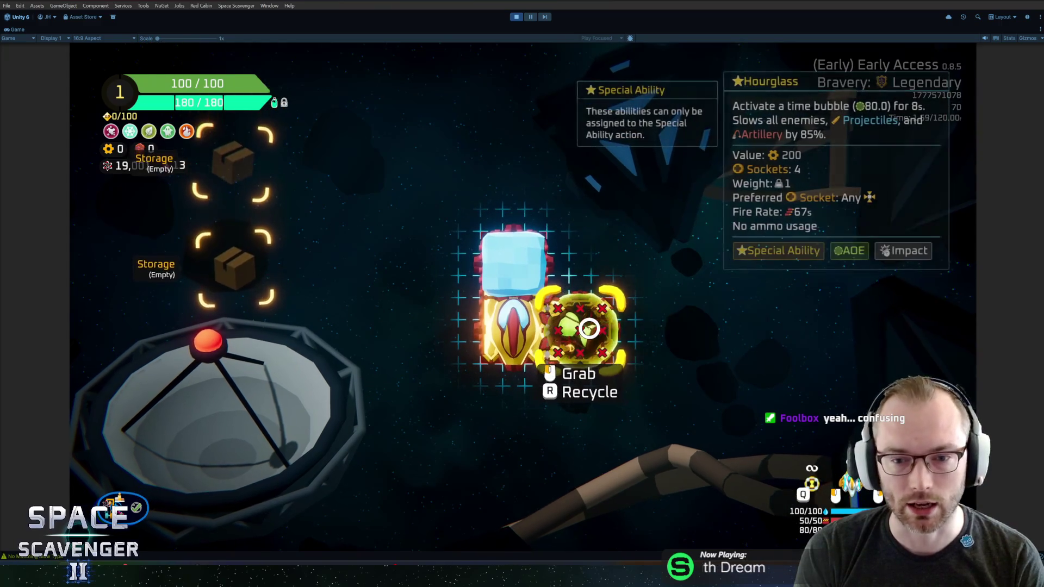
key("grave")
type("spawn ")
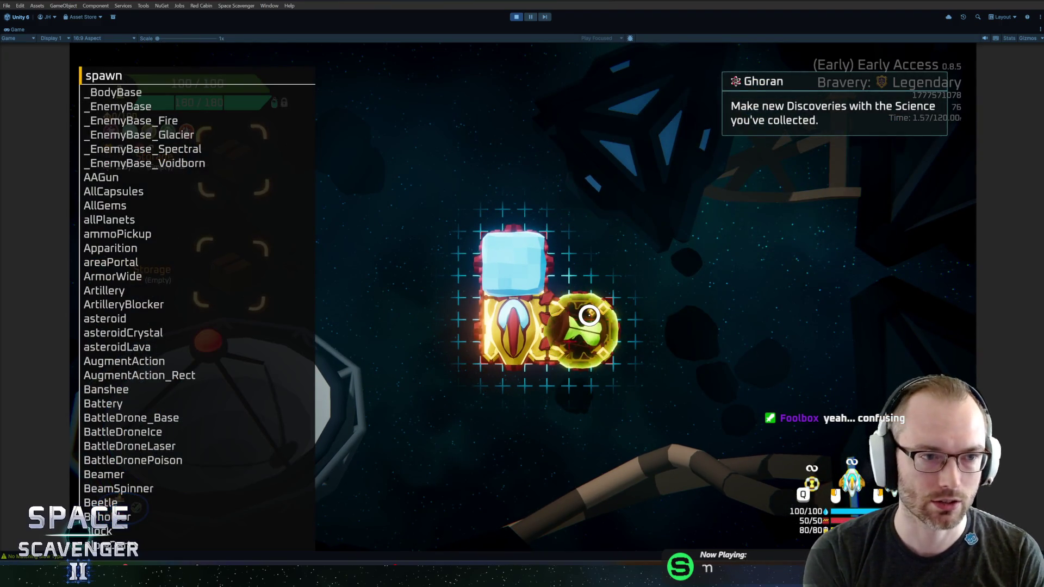
type("spe")
key("Down")
key("Down")
key("Down")
key("Down")
key("Return")
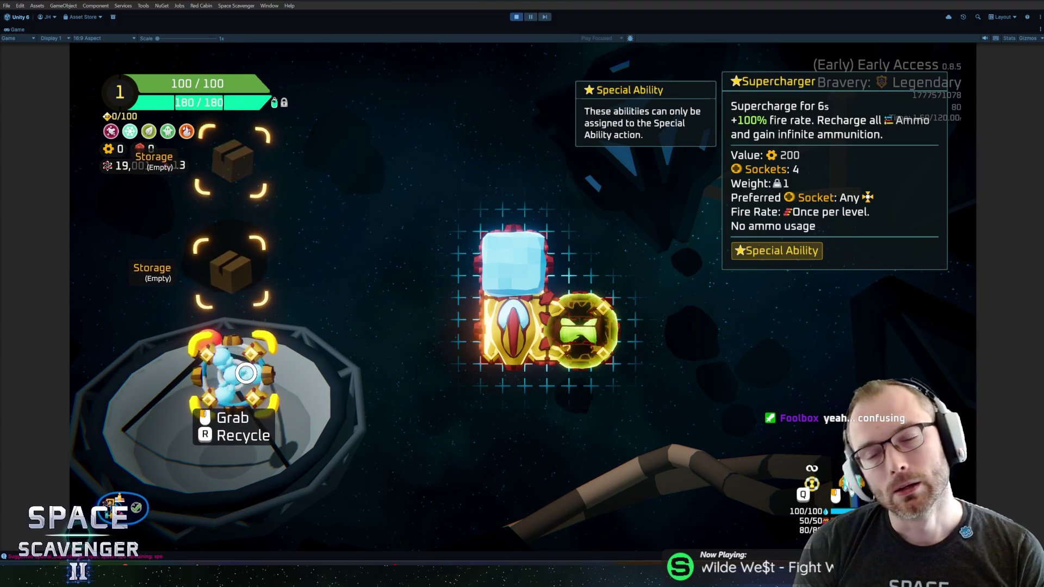
Attach the Supercharger to the ship, trying the left side before settling it below.
left_click(237, 370)
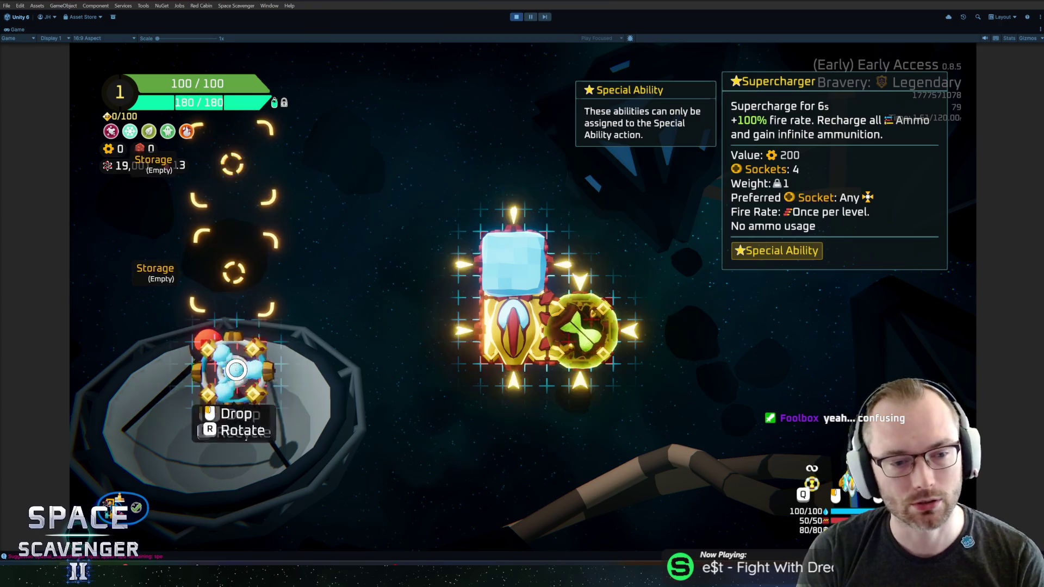
left_click(501, 373)
left_click(508, 370)
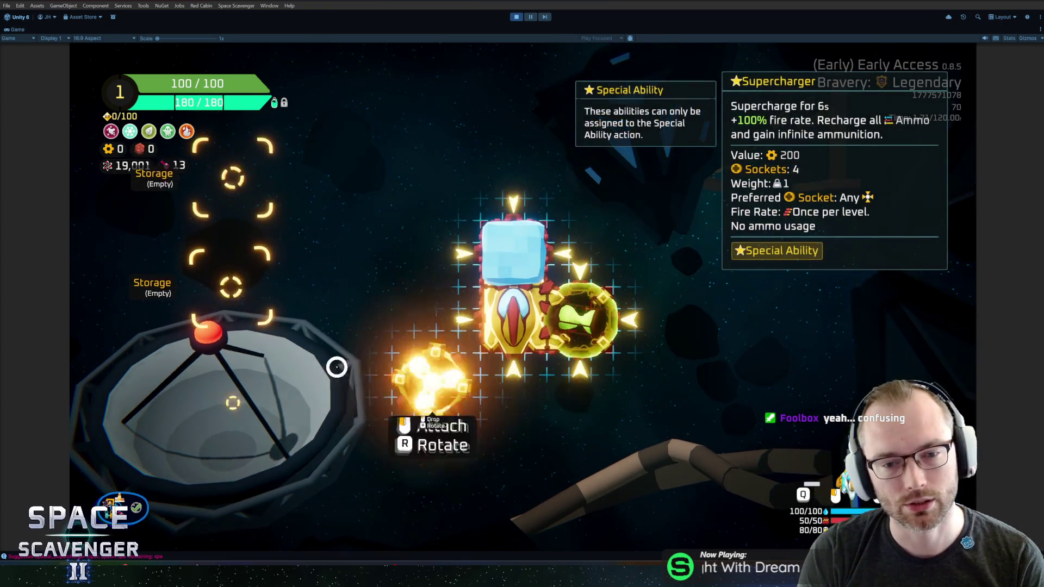
left_click(239, 373)
left_click(239, 373)
left_click(492, 334)
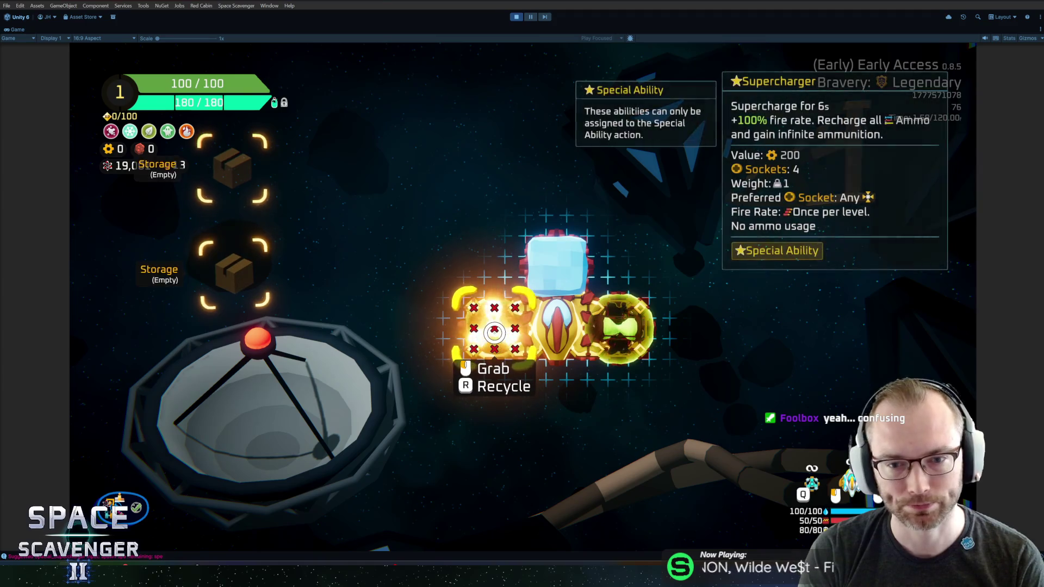
left_click(495, 331)
left_click(510, 369)
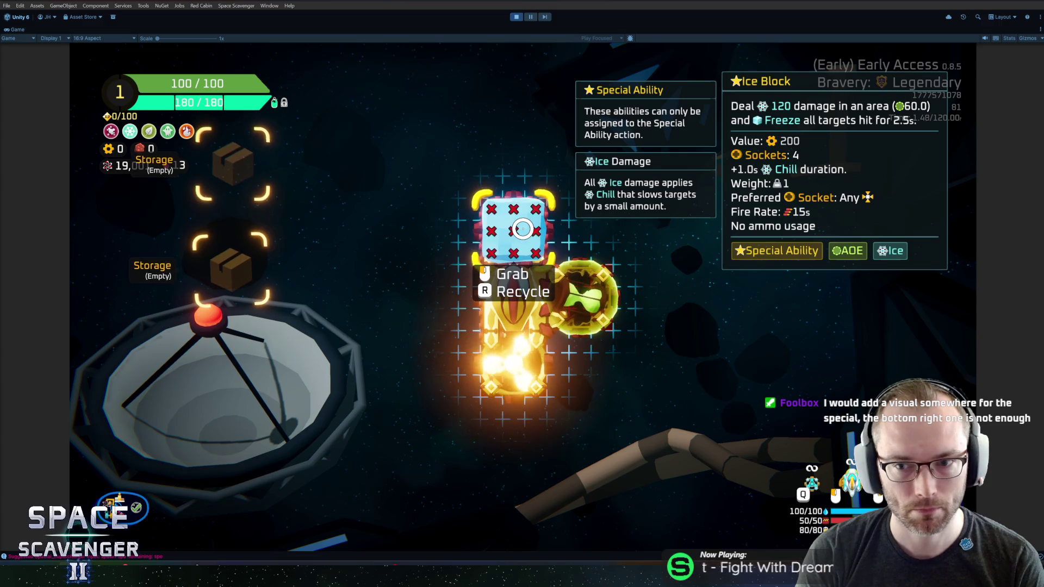
Leave the build view for flight, briefly opening and closing the debug console.
key("Tab")
key("grave")
type("spawn")
key("Escape")
scroll(698, 201, "up", 3)
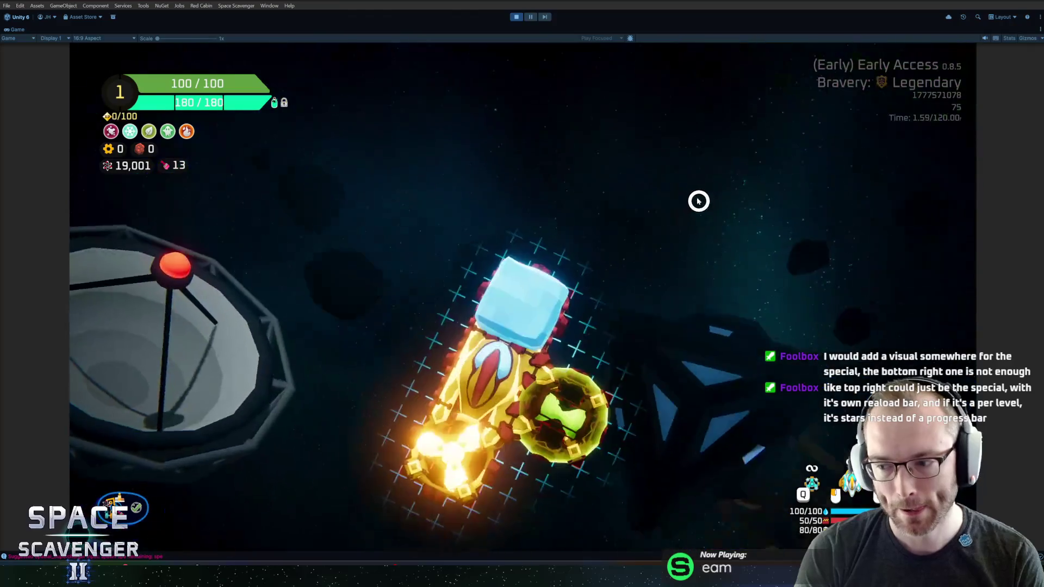
Reopen the build grid and show the Ice Block tooltip: 120 area damage, 2.5s Freeze.
key("Tab")
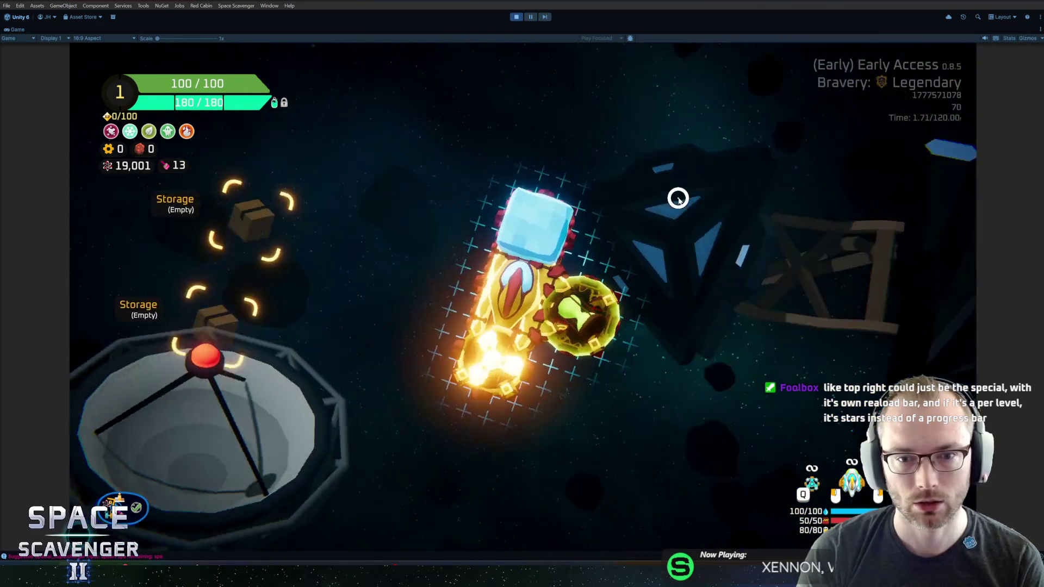
mouse_move(505, 232)
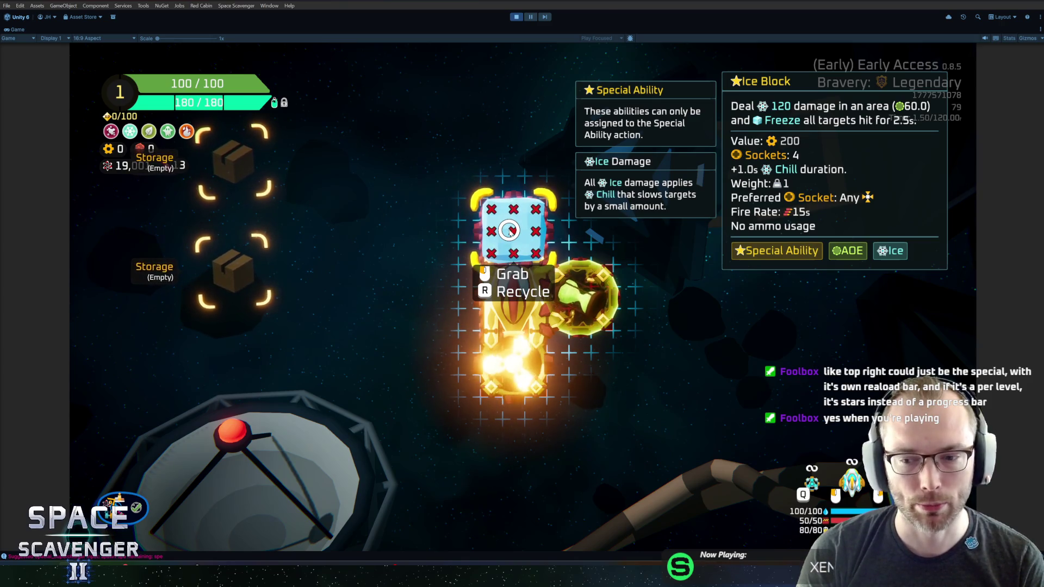
Recheck the Ice Block tooltip in ship-building, return to flight, then bring up the stats overlay.
key("Tab")
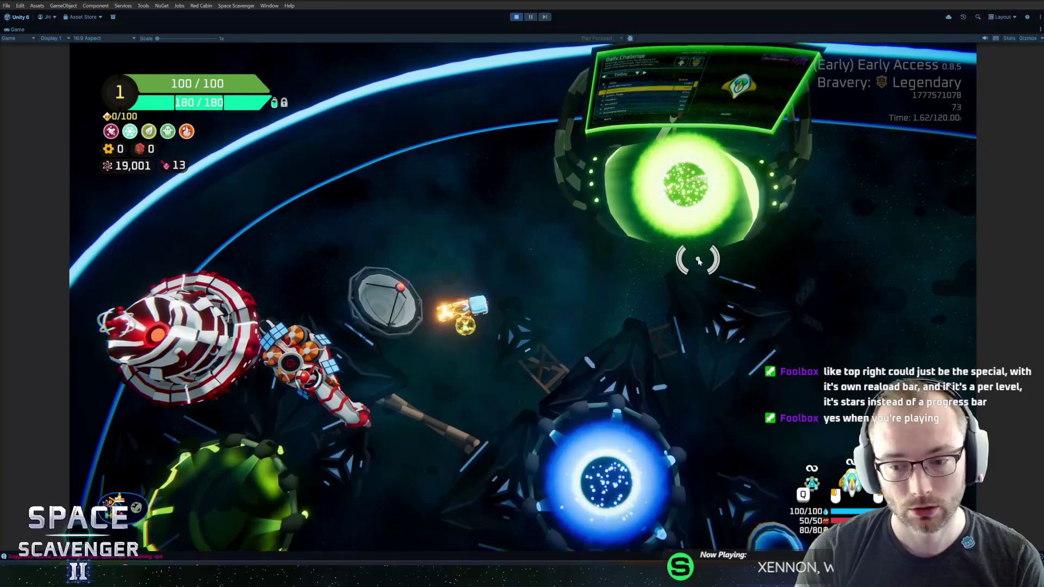
key("Tab")
mouse_move(717, 479)
key("Tab")
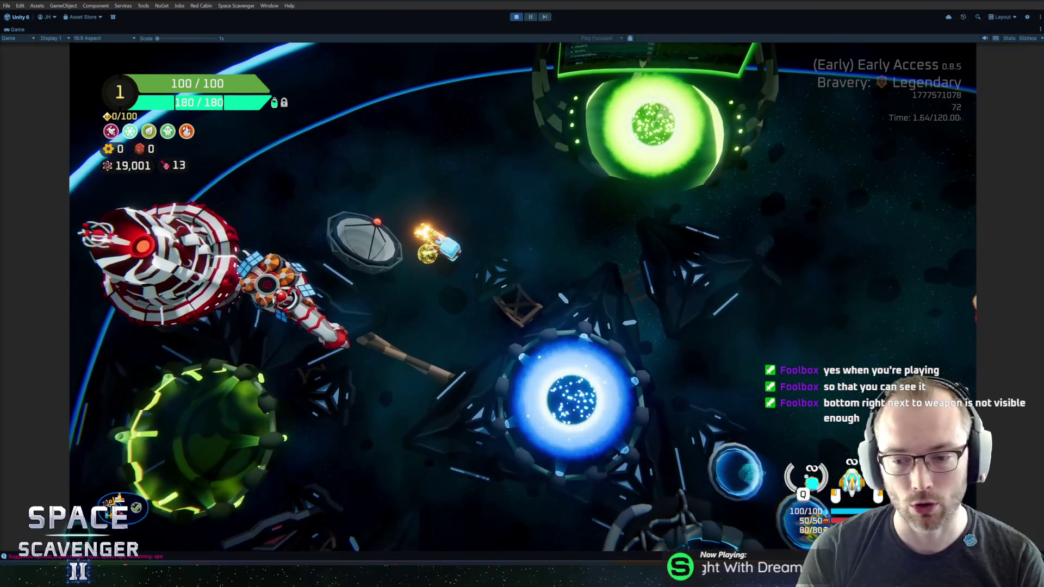
key("Tab")
key("Tab")
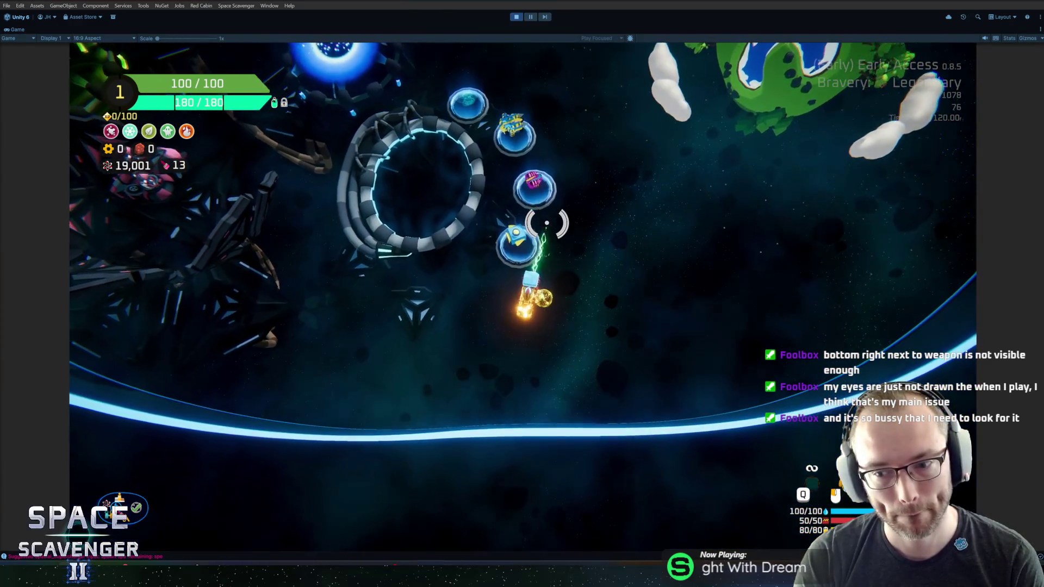
Spawn a Rifle with the 'spawn Rifle' console command and attach it to the ship's left socket.
key("grave")
type("spoawn")
key("BackSpace")
key("BackSpace")
key("BackSpace")
type("awn riu")
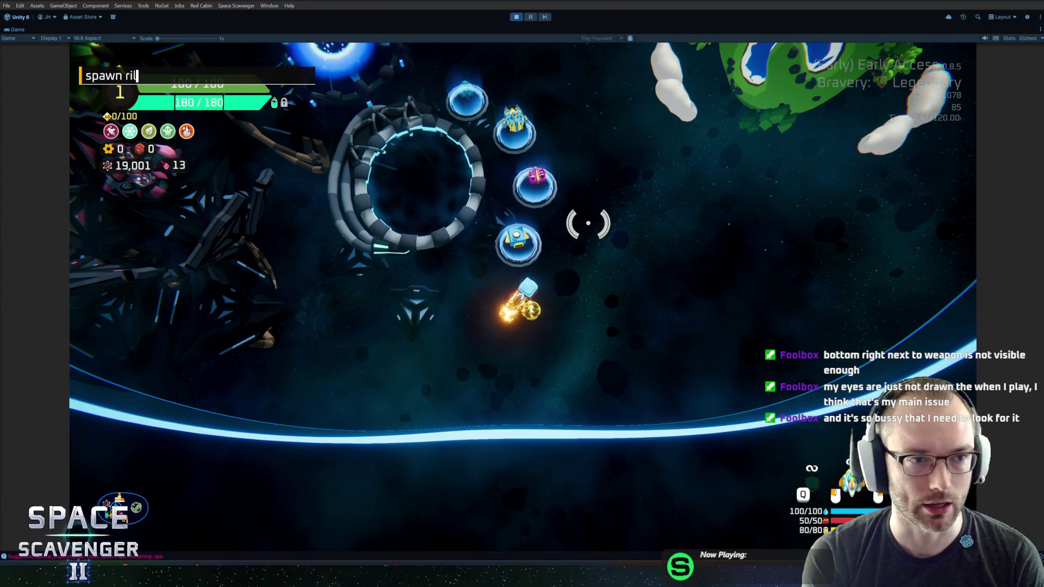
key("BackSpace")
key("Tab")
key("Return")
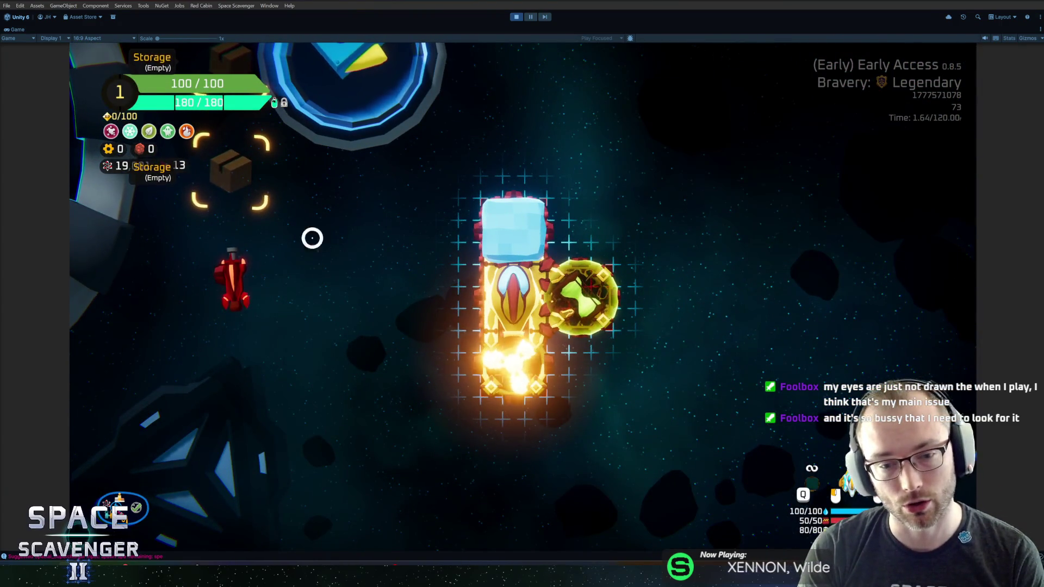
mouse_move(233, 280)
left_mouse_down()
mouse_move(419, 289)
mouse_move(422, 269)
left_mouse_up()
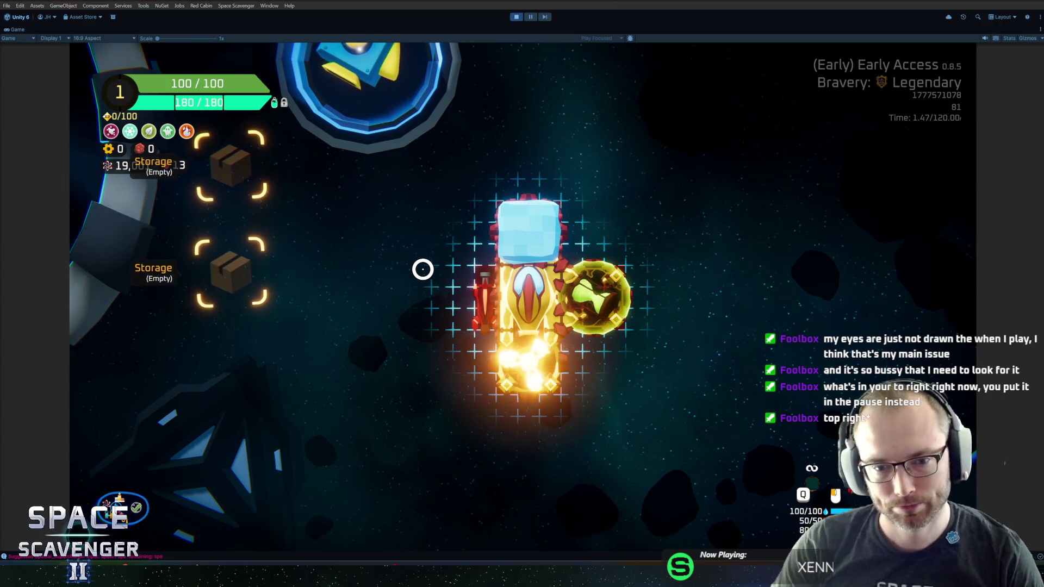
mouse_move(532, 361)
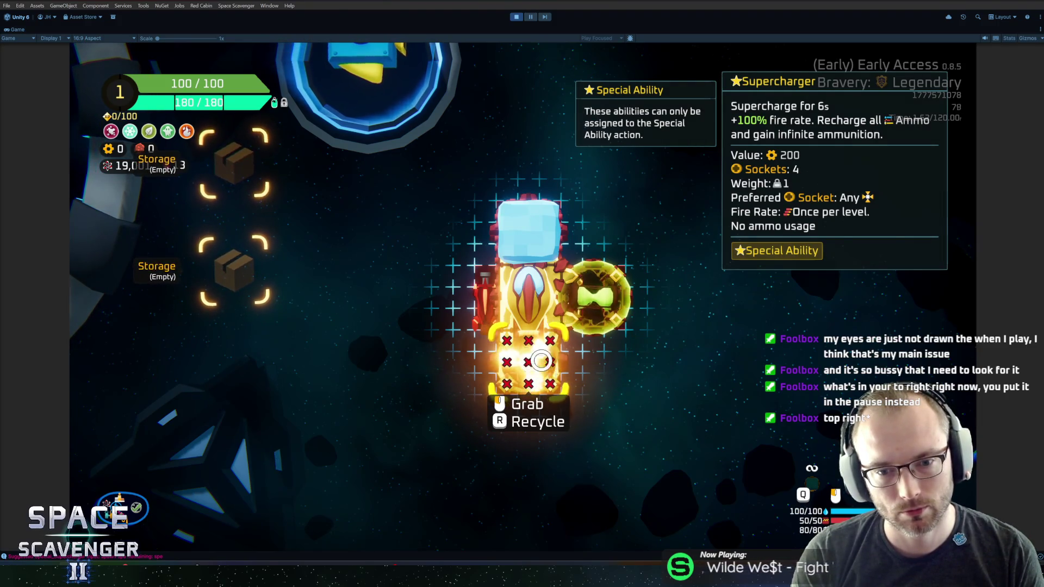
Leave the ship editor and fly the ship into the ship customization ring.
key("Tab")
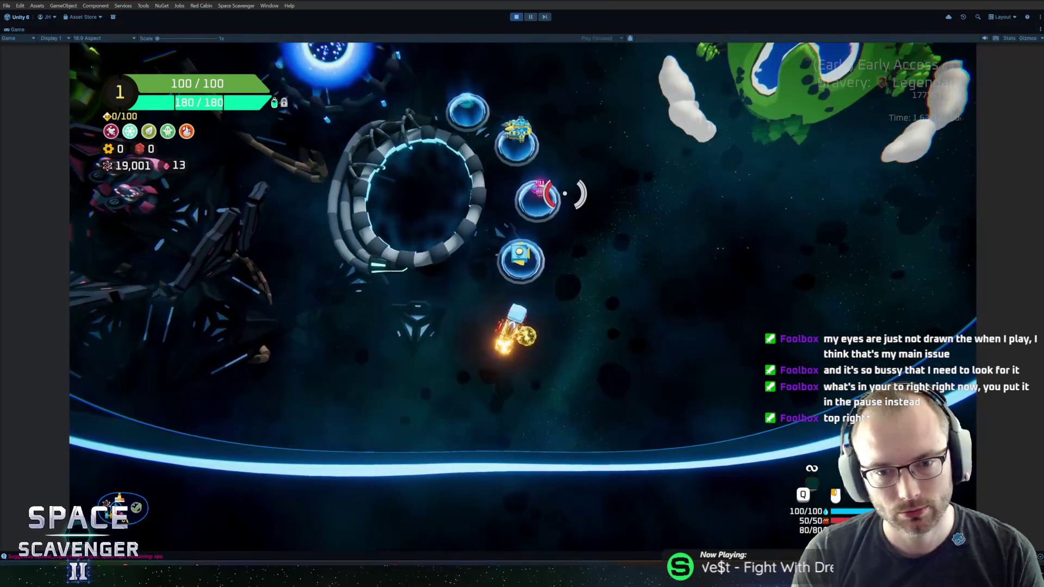
key("d")
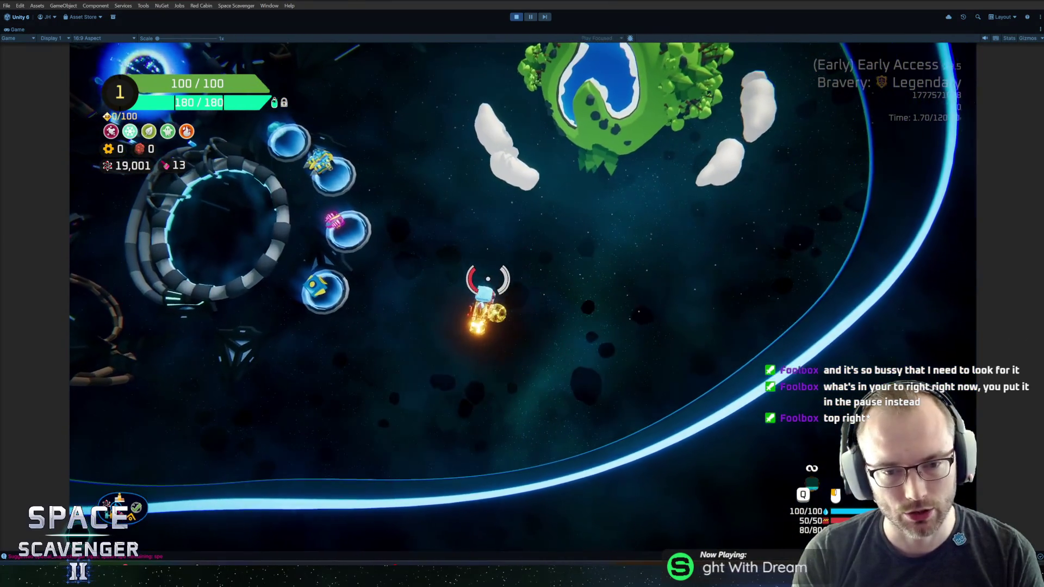
key("a")
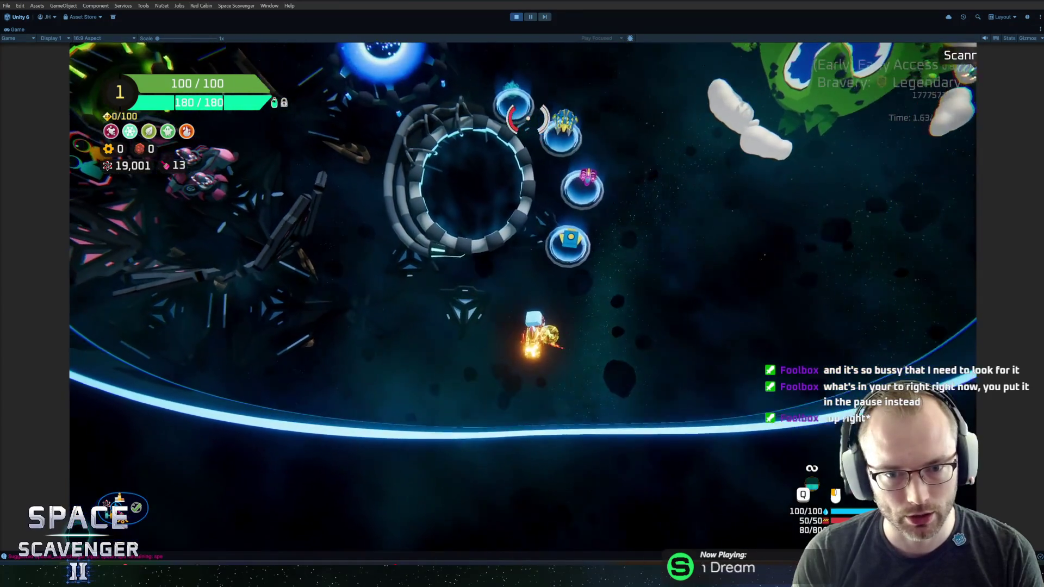
key("w")
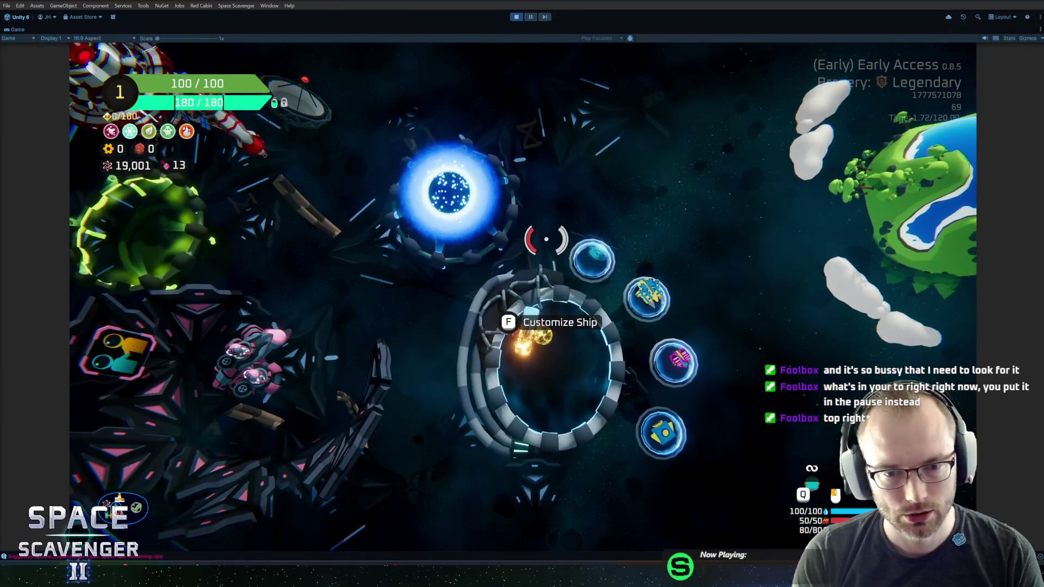
key("d")
Fly through the Start Trial portal and reopen the ship editor to inspect Ice Block.
key("w")
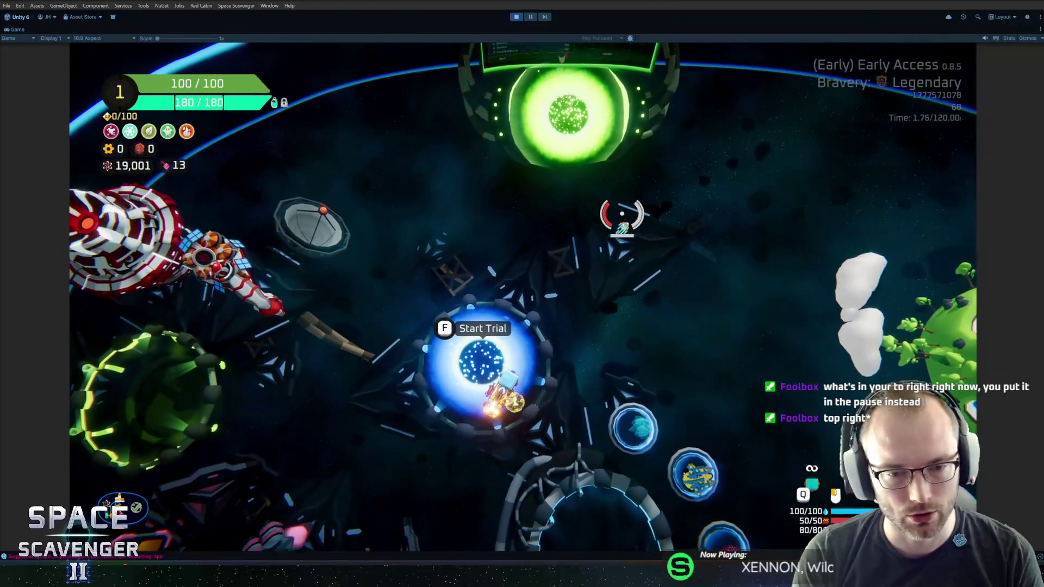
key("w")
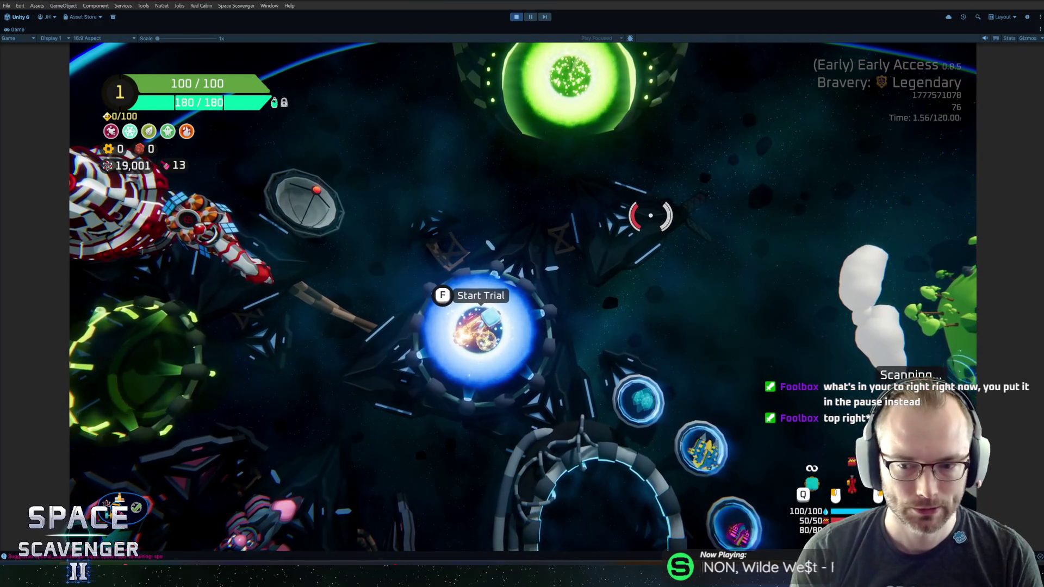
key("d")
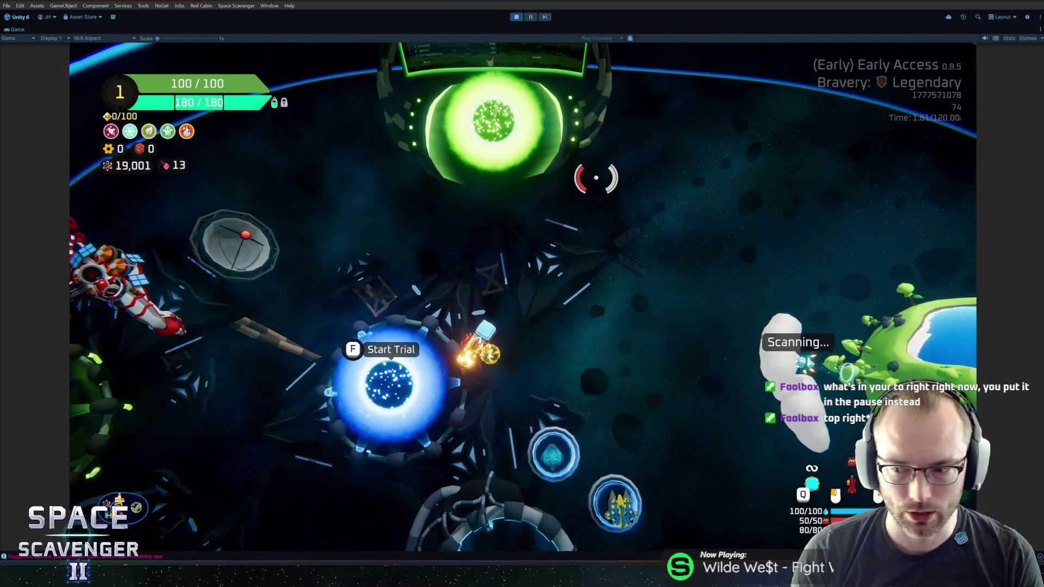
key("Tab")
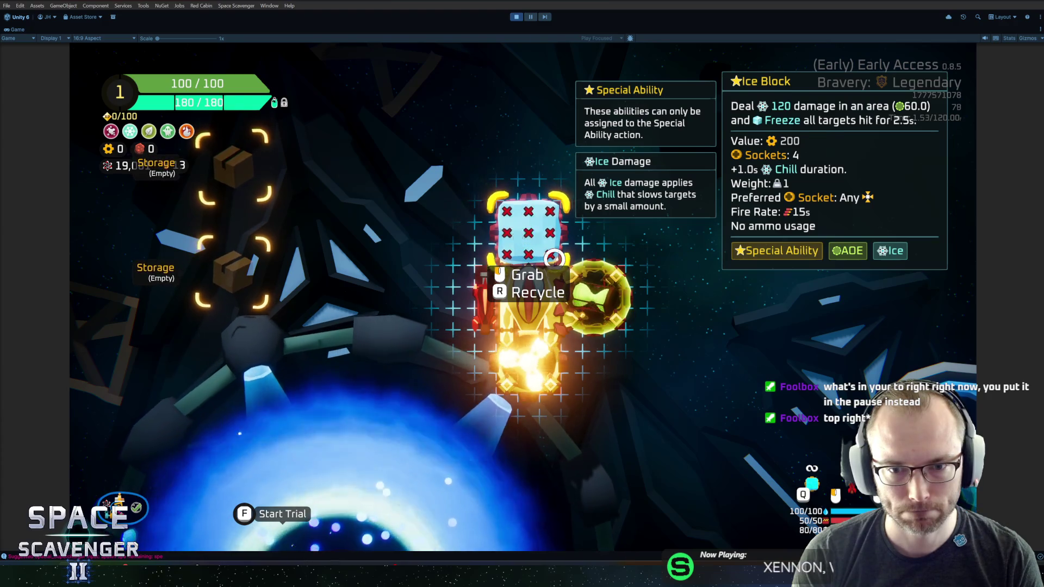
Add the GreenMirror gadget with the console command 'gadget add GreenMirror'.
scroll(554, 259, "down", 2)
key("Tab")
key("grave")
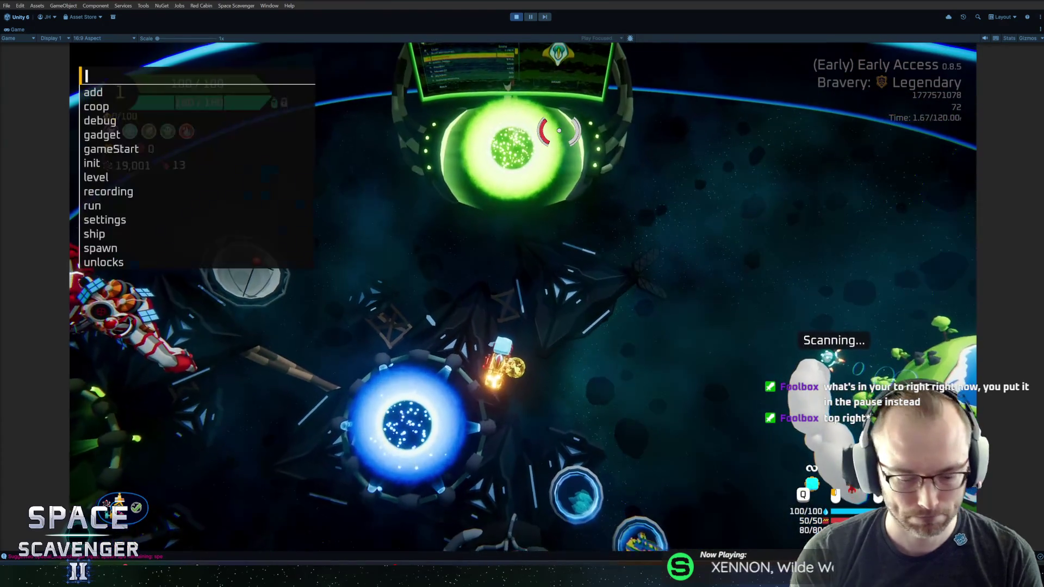
type("spawn chain")
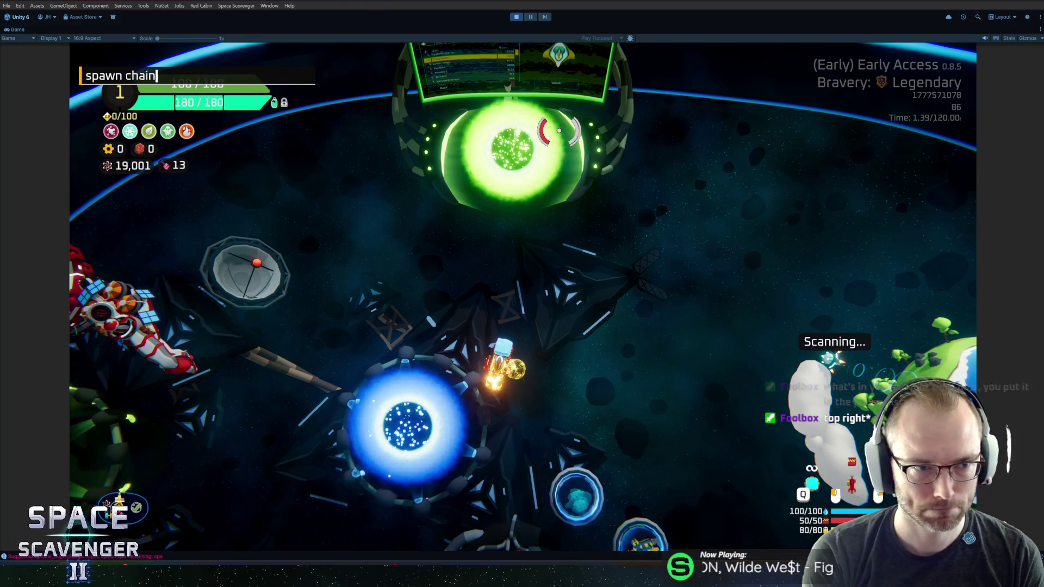
key("BackSpace")
key("BackSpace")
key("BackSpace")
type("g")
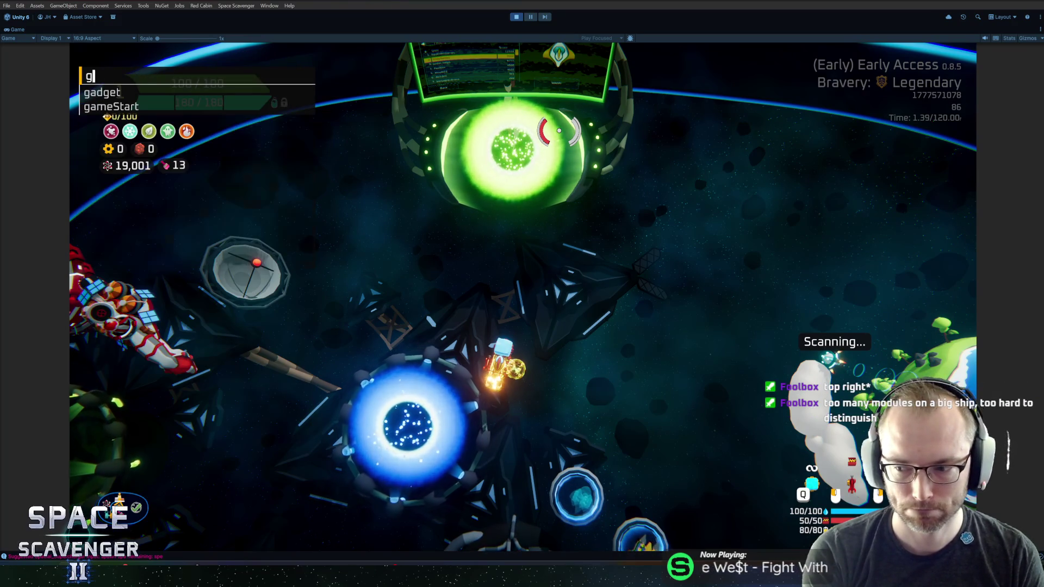
type("adget chain")
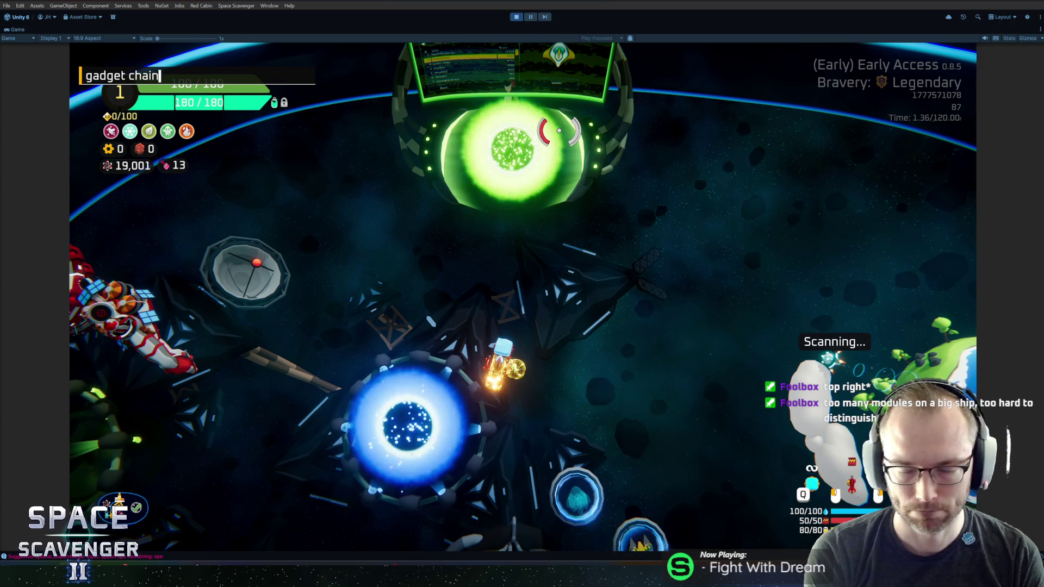
key("BackSpace")
key("BackSpace")
key("BackSpace")
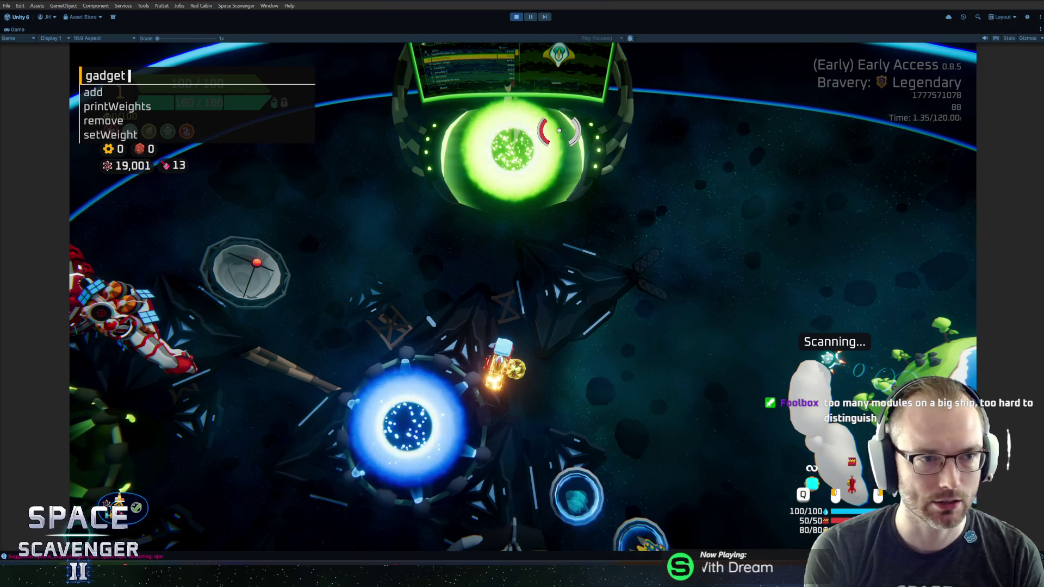
type("add")
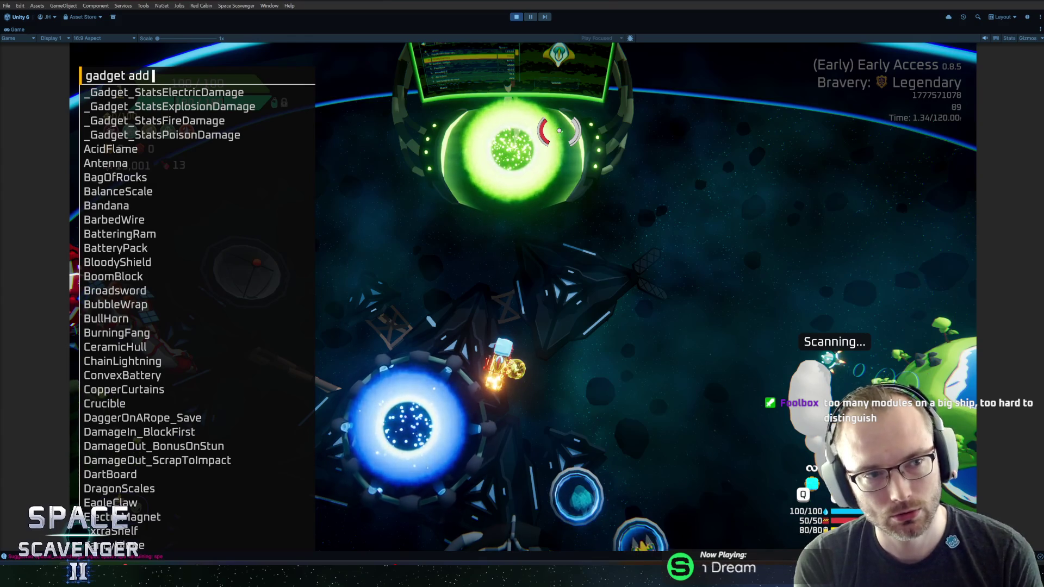
type("gre")
key("Tab")
key("Return")
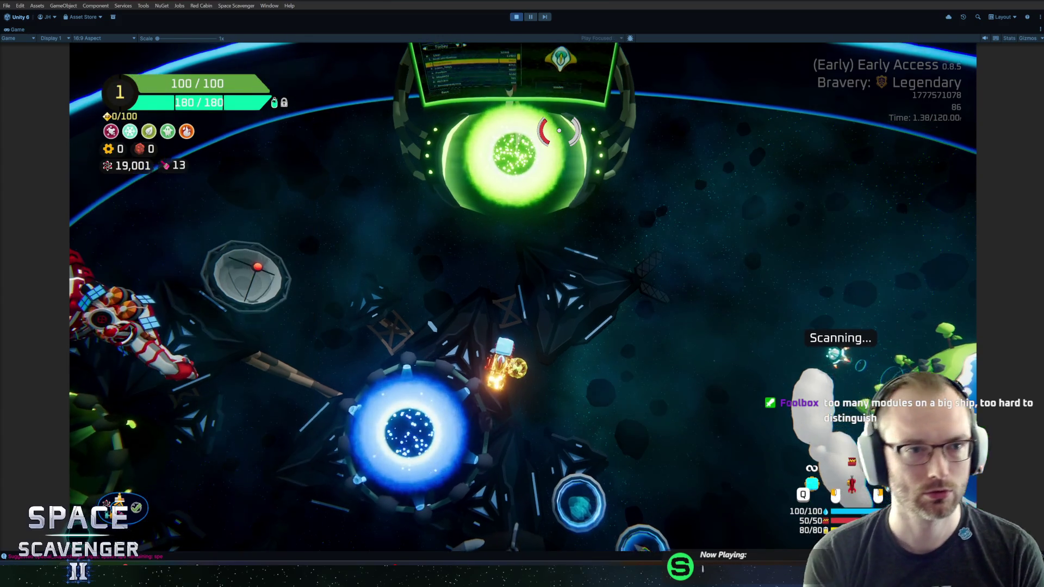
Check Green Mirror in the ship stats overlay, then type 'spawn' in the console.
key("Tab")
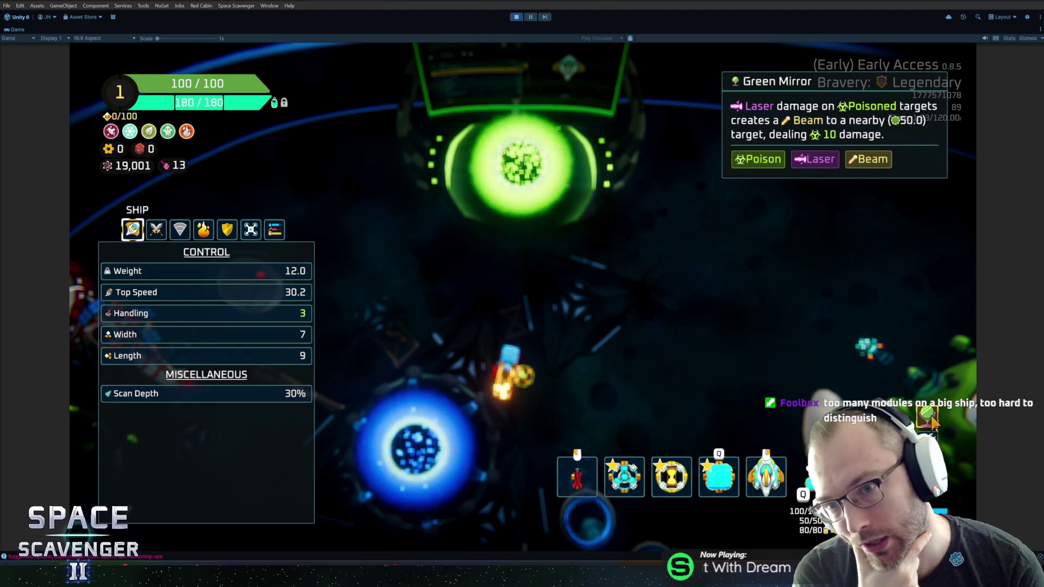
key("Escape")
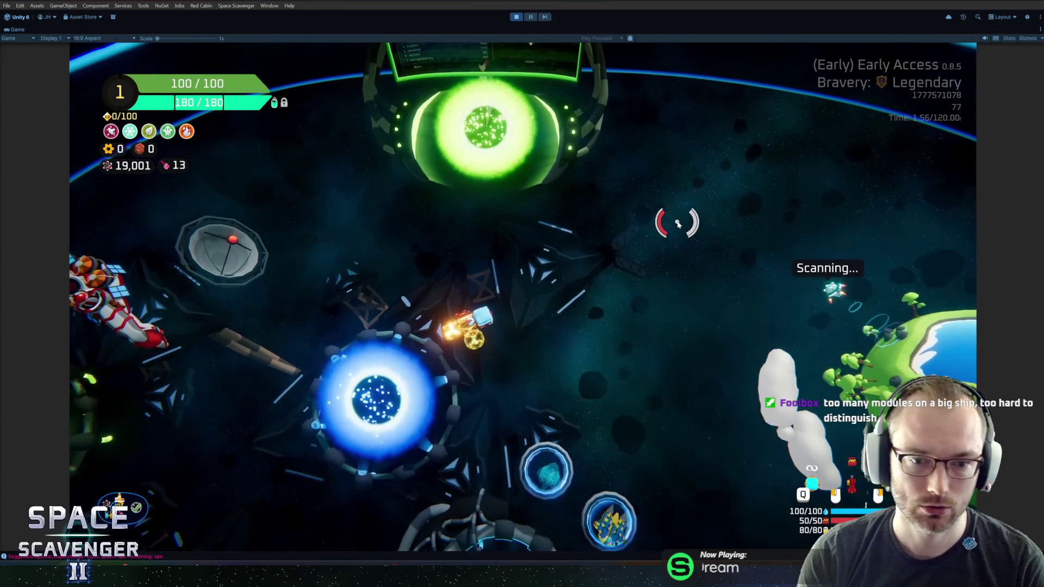
key("grave")
type("spawn")
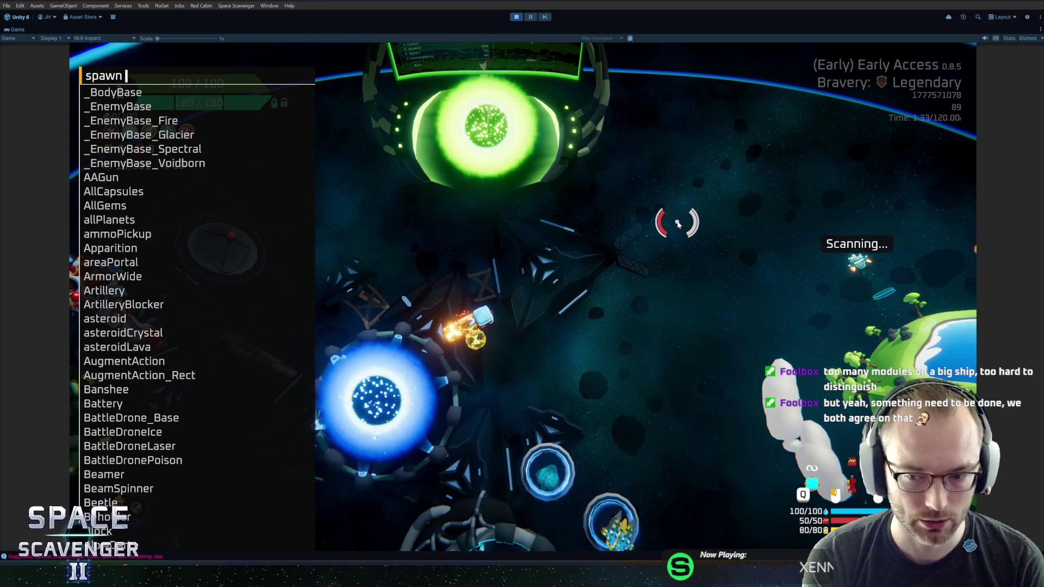
Dismiss the spawn console, toggle the ship stats overlay, and fly the ship left.
key("Escape")
key("Tab")
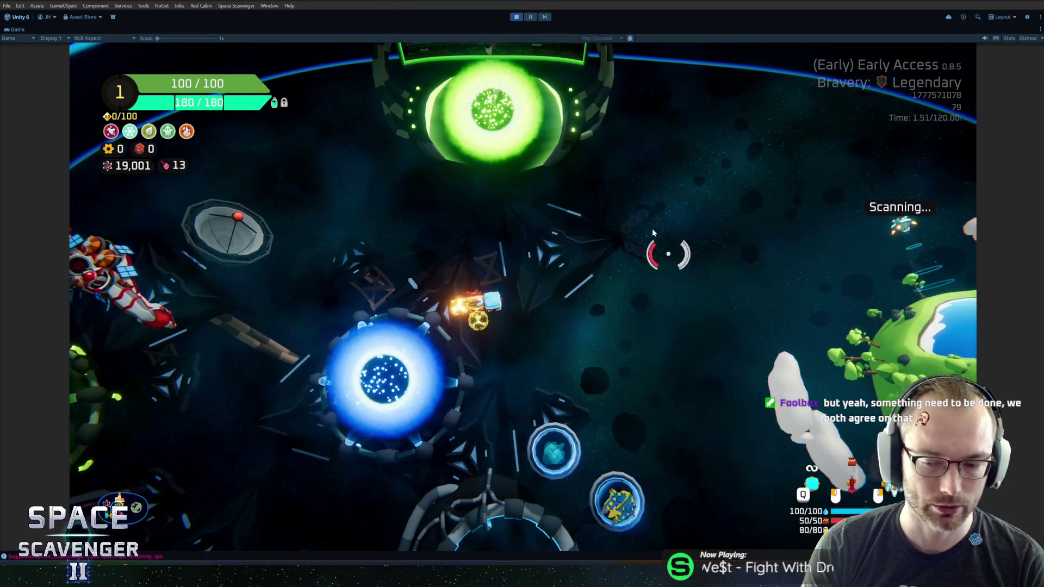
key("Tab")
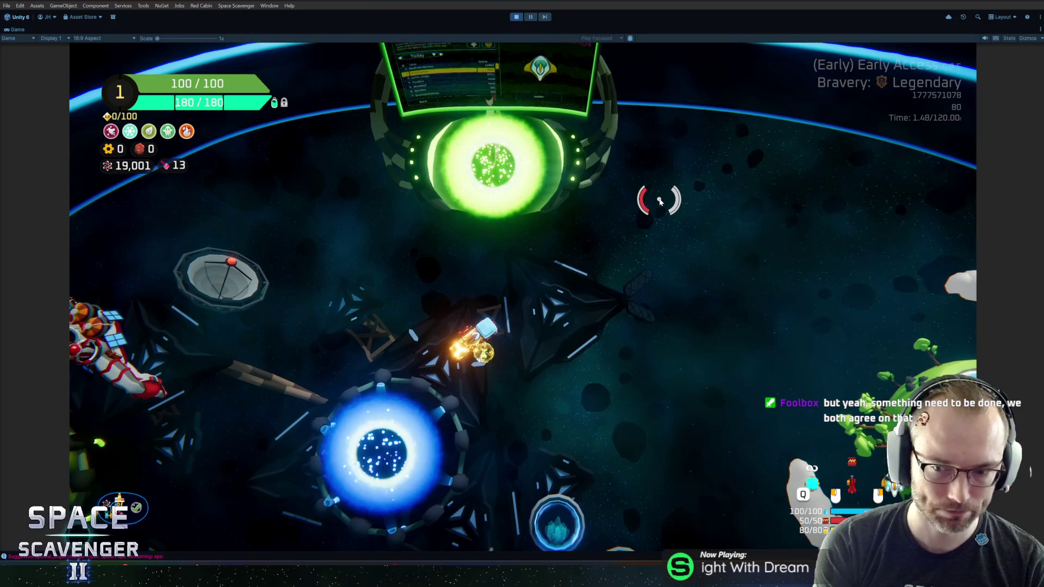
key("a")
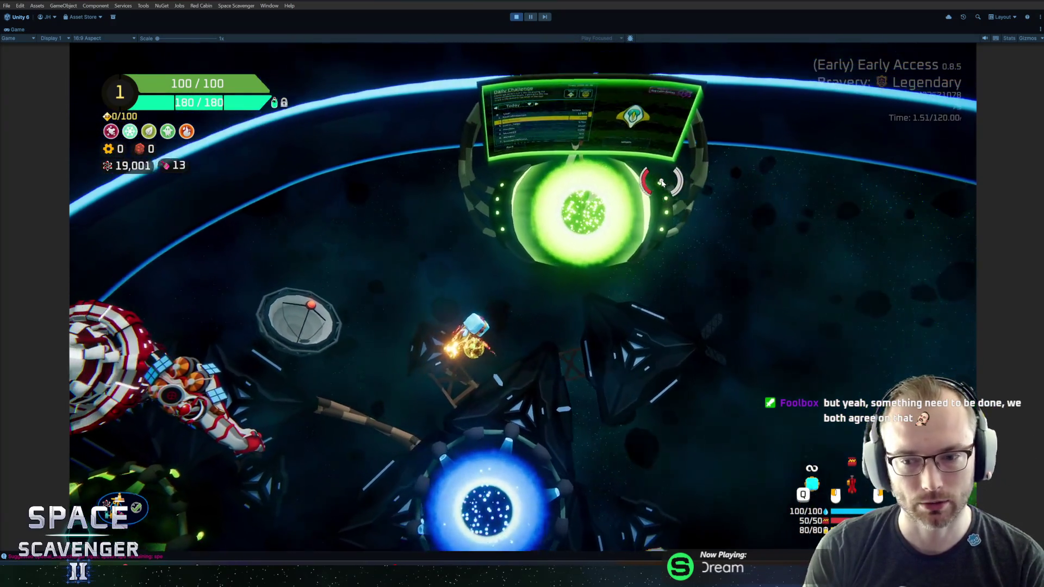
key("a")
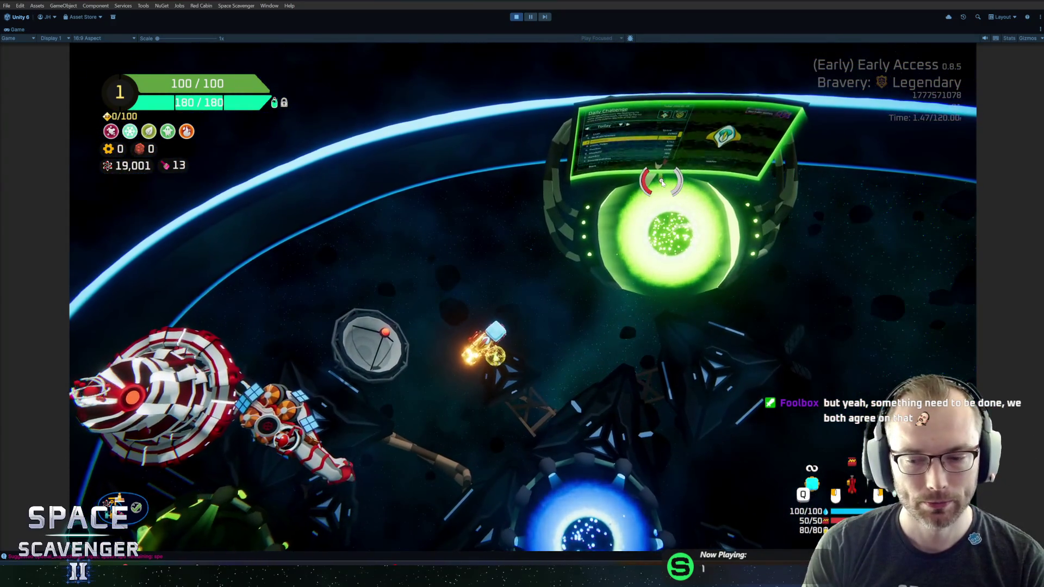
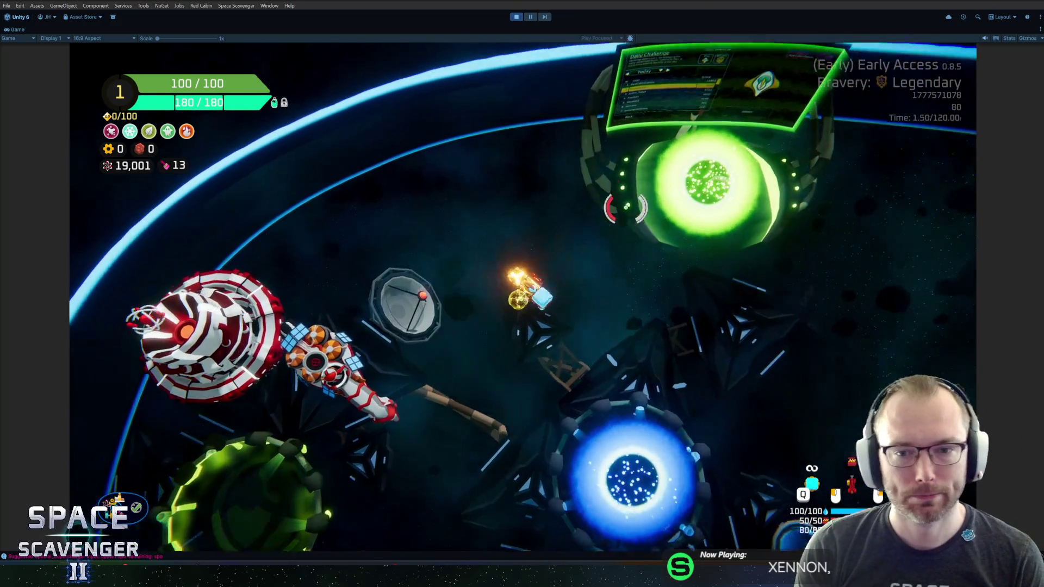
Pause the game and switch its language to 日本語 in the Gameplay settings.
key("grave")
key("grave")
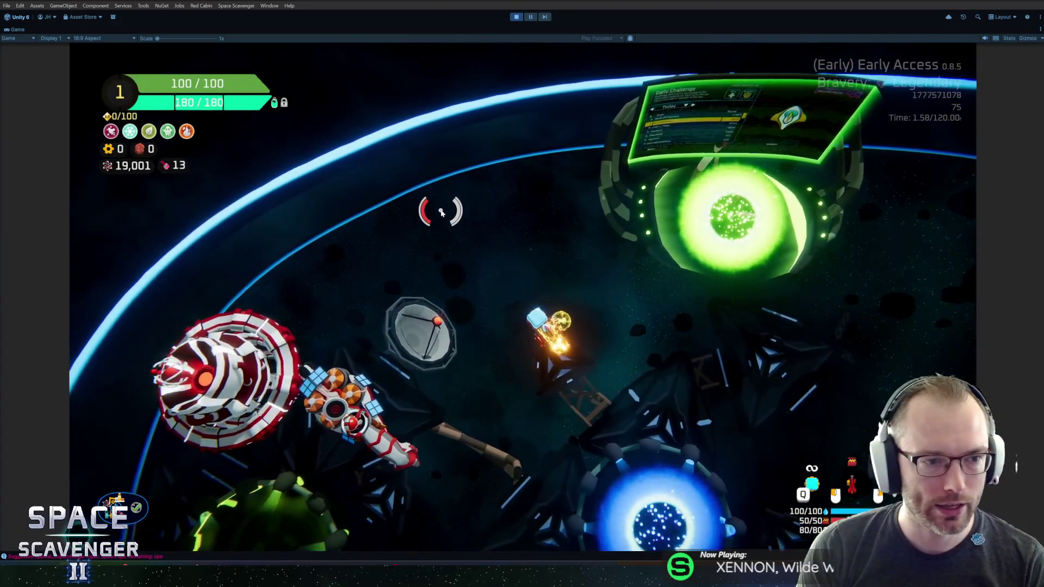
key("Escape")
left_click(214, 424)
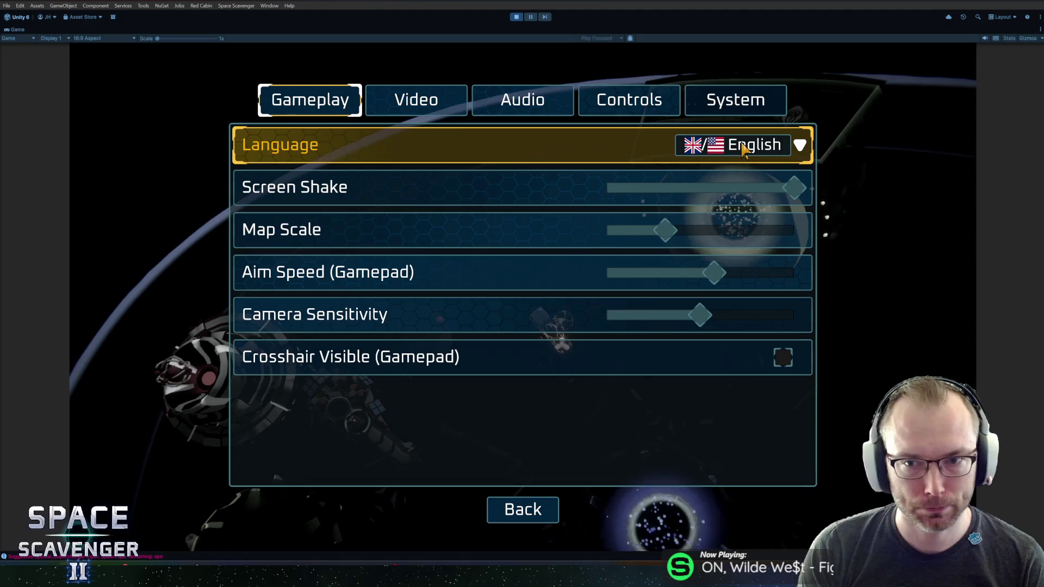
left_click(744, 148)
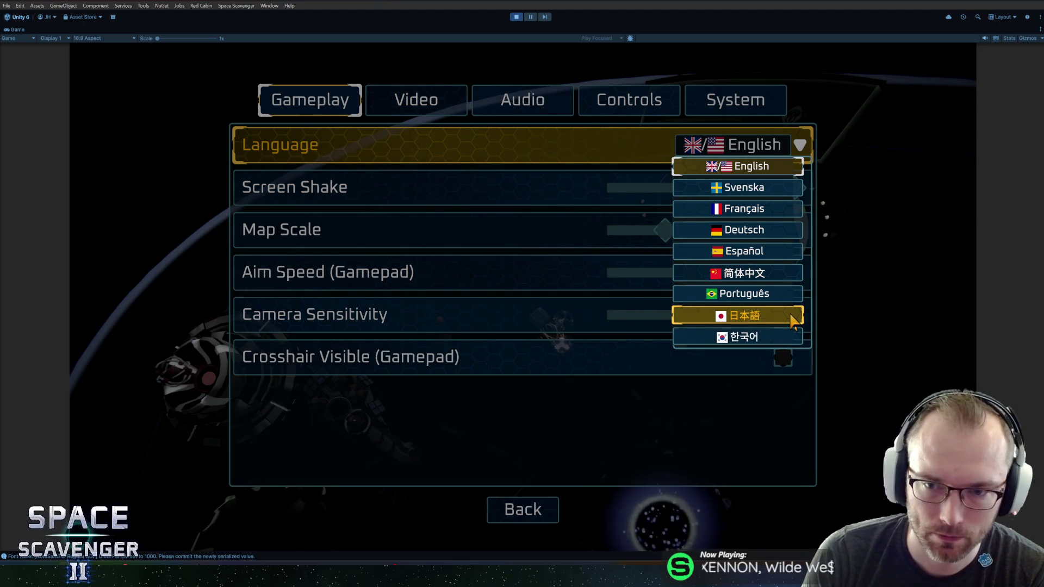
left_click(791, 317)
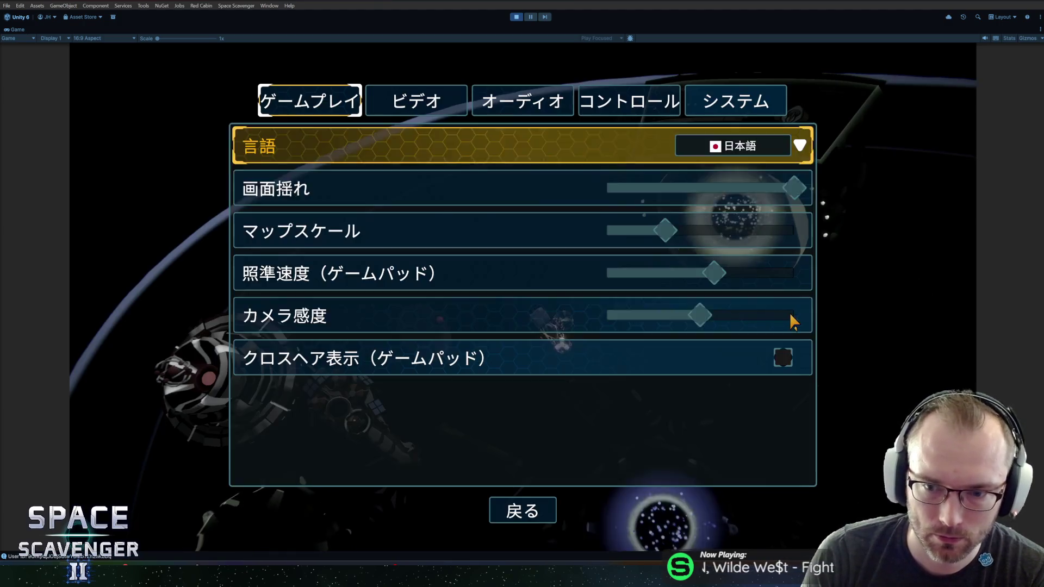
Close settings, resume play and fly the ship to the trial portal.
left_click(525, 514)
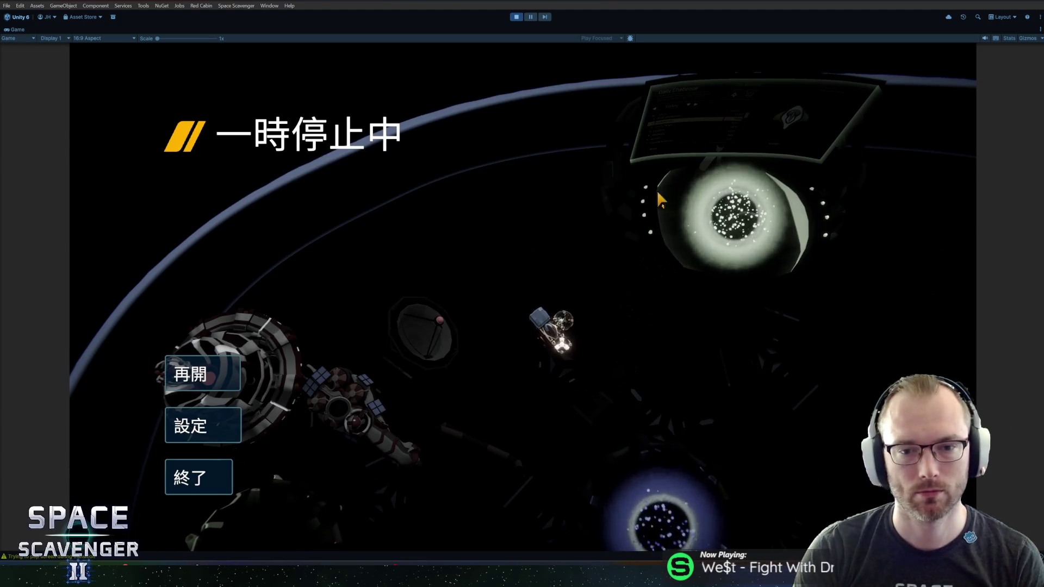
key("Escape")
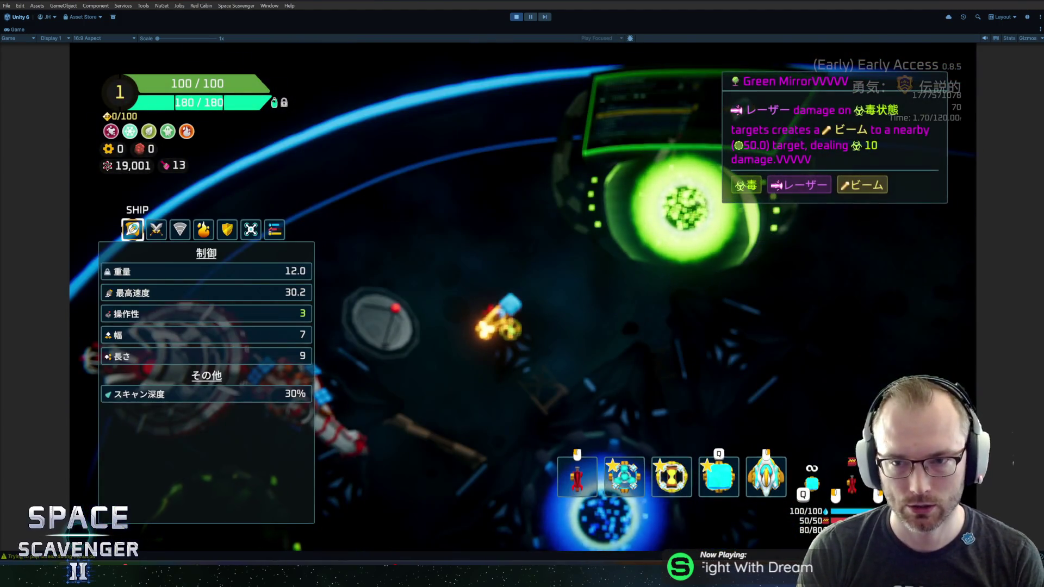
key("s")
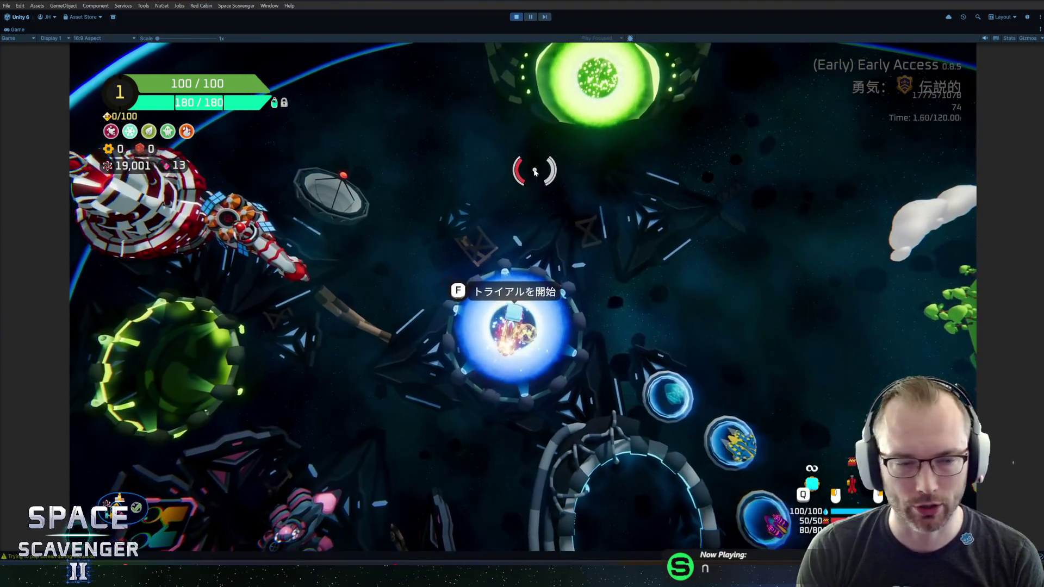
key("f")
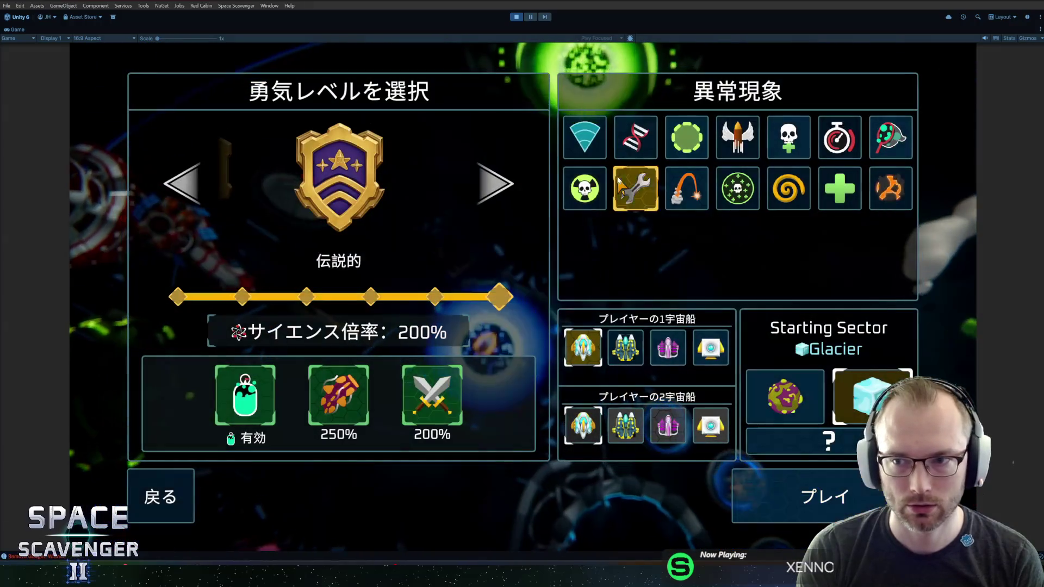
Pause the game, set the language to 한국어 in Settings, and resume play.
key("Escape")
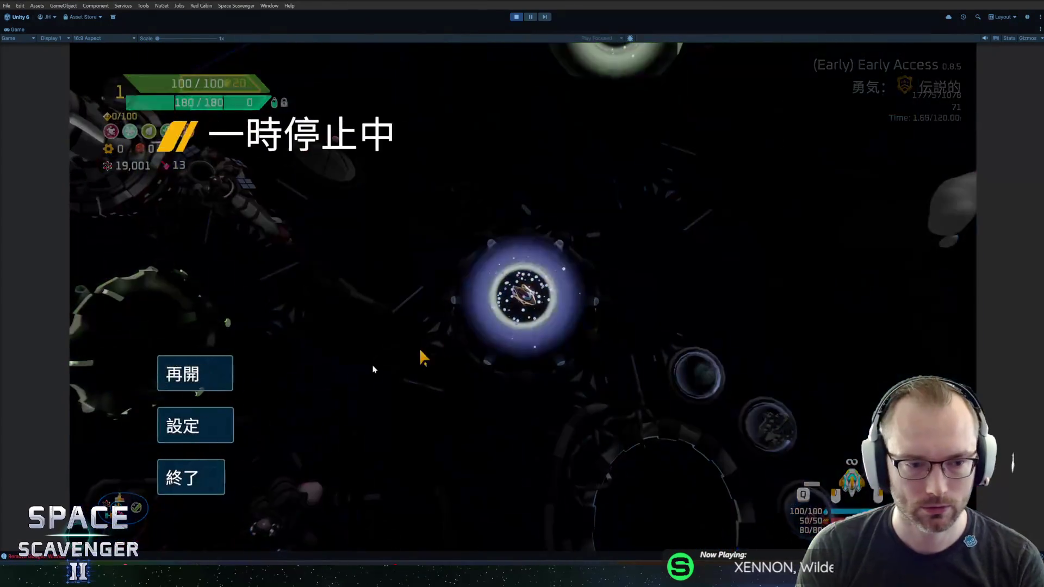
left_click(214, 421)
left_click(749, 149)
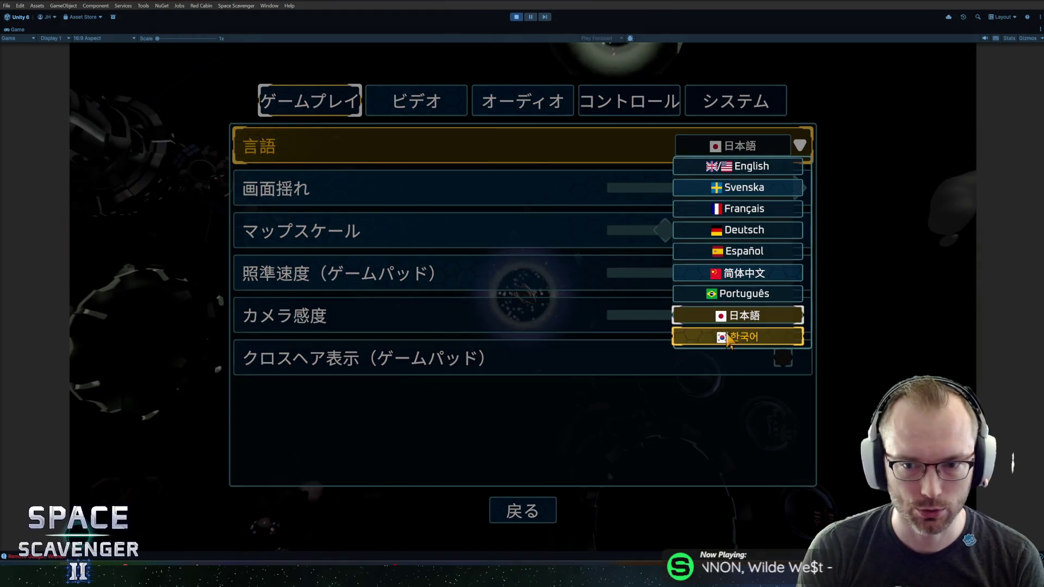
left_click(742, 335)
left_click(521, 510)
key("Escape")
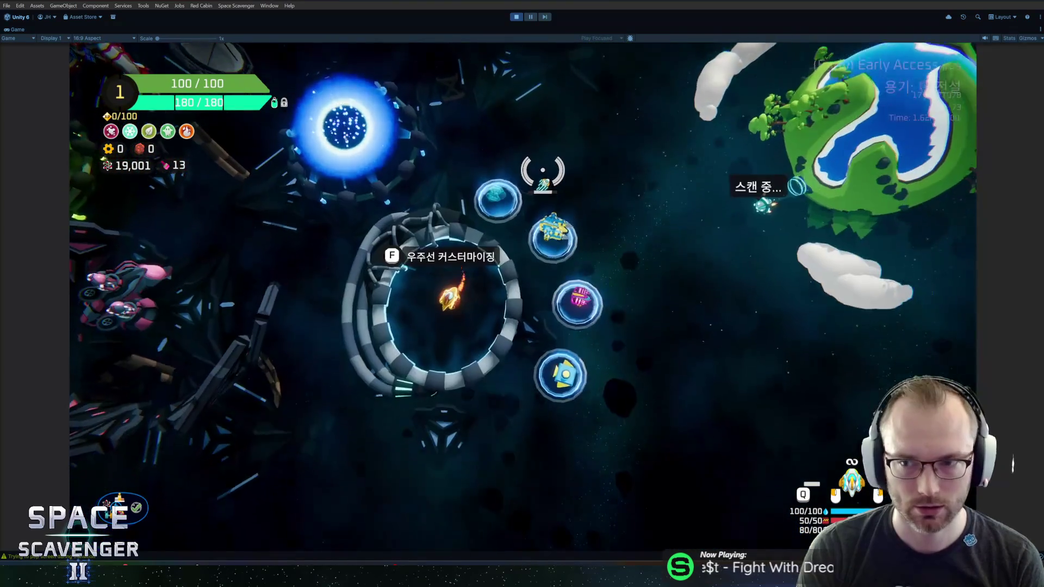
Open ship customisation at the ring and browse the medals collection.
key("f")
left_click(426, 95)
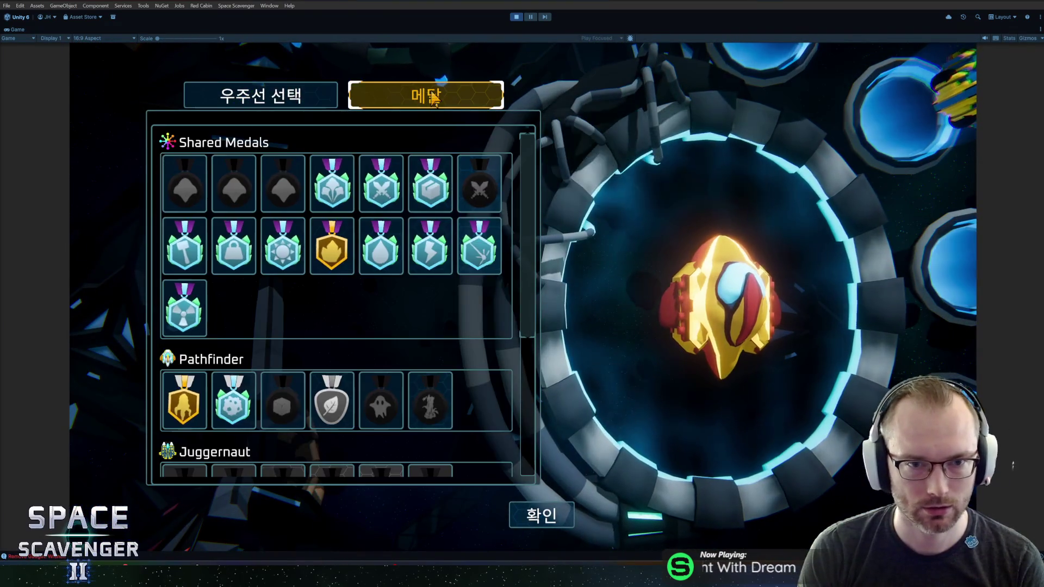
mouse_move(318, 191)
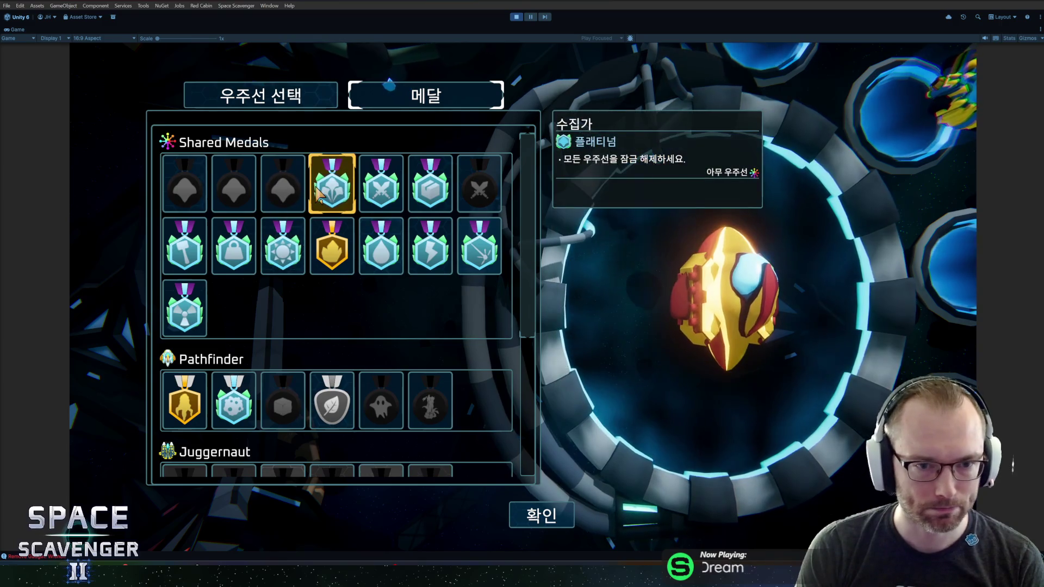
scroll(300, 268, "down", 5)
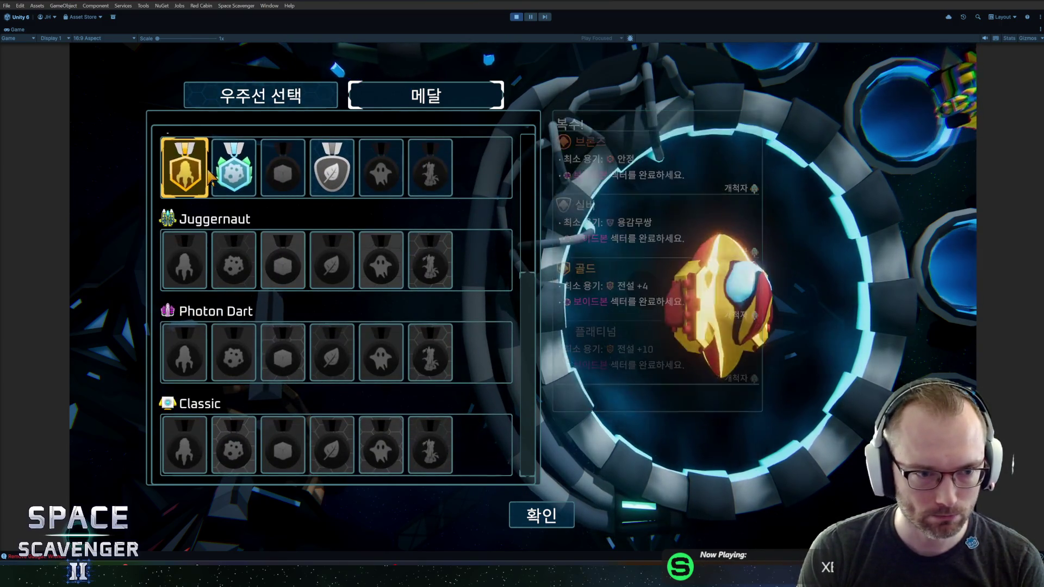
scroll(270, 250, "up", 5)
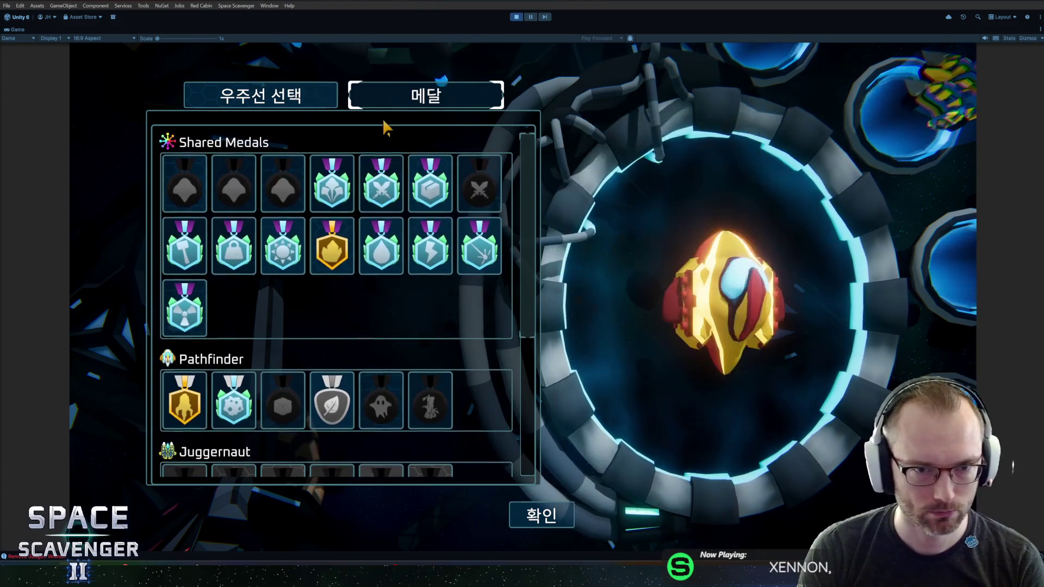
On the third, pink ship, try the 자수정, locked 블루 아이언 and 클래식 skins, ending on 자수정.
left_click(282, 97)
left_click(293, 148)
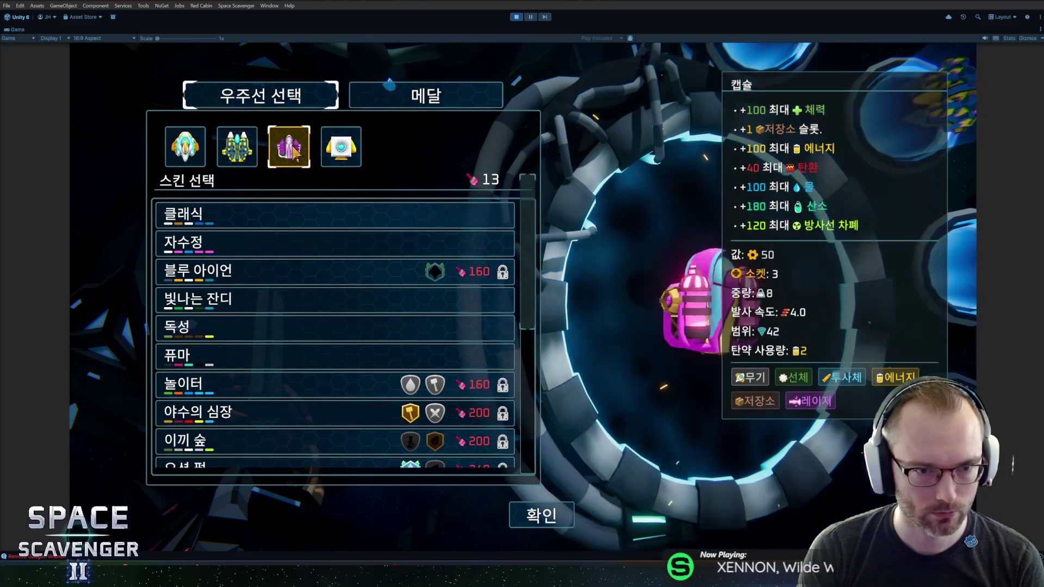
left_click(267, 240)
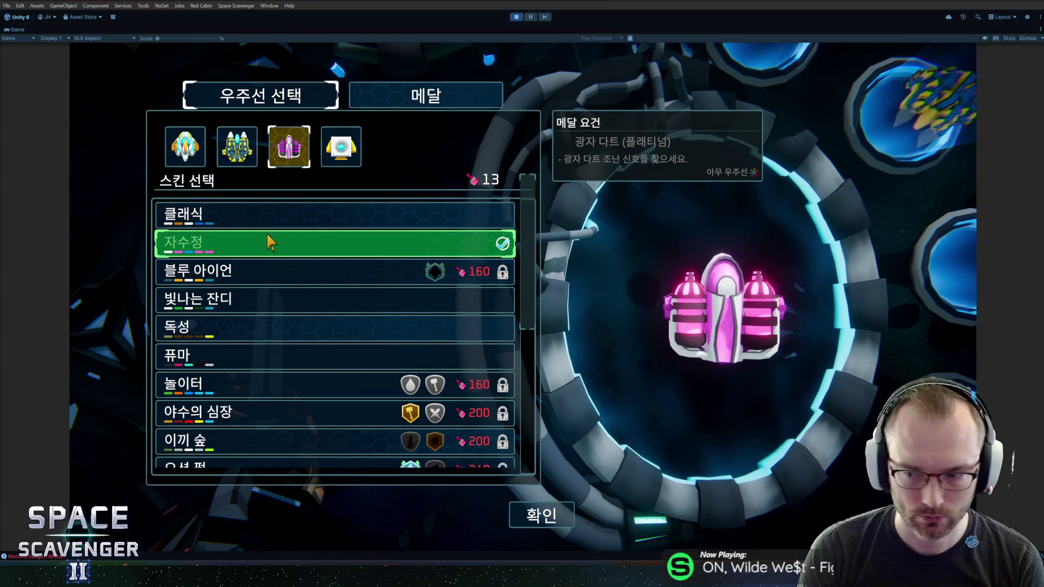
left_click(263, 272)
left_click(260, 298)
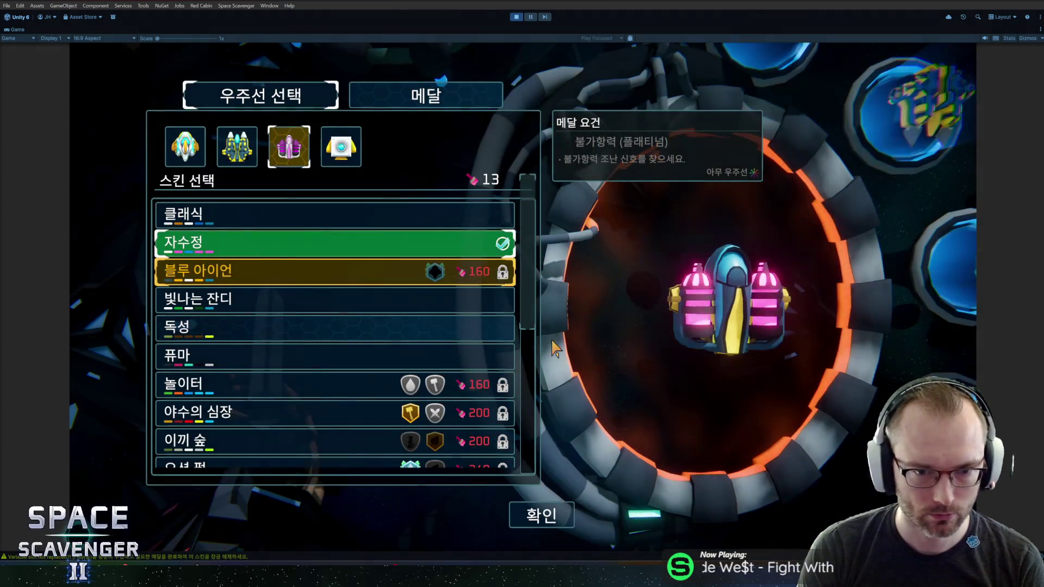
left_click(280, 274)
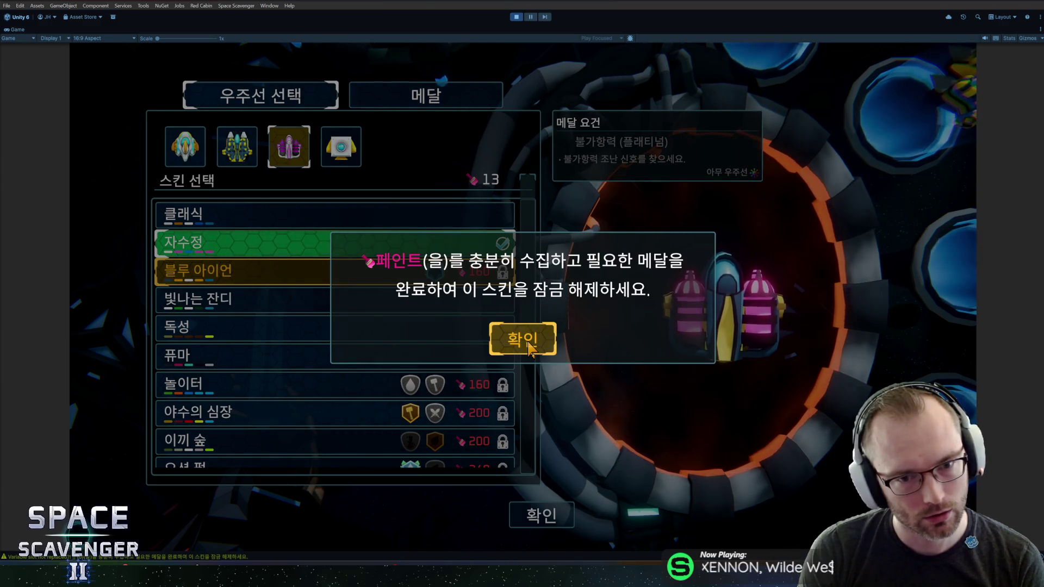
left_click(529, 348)
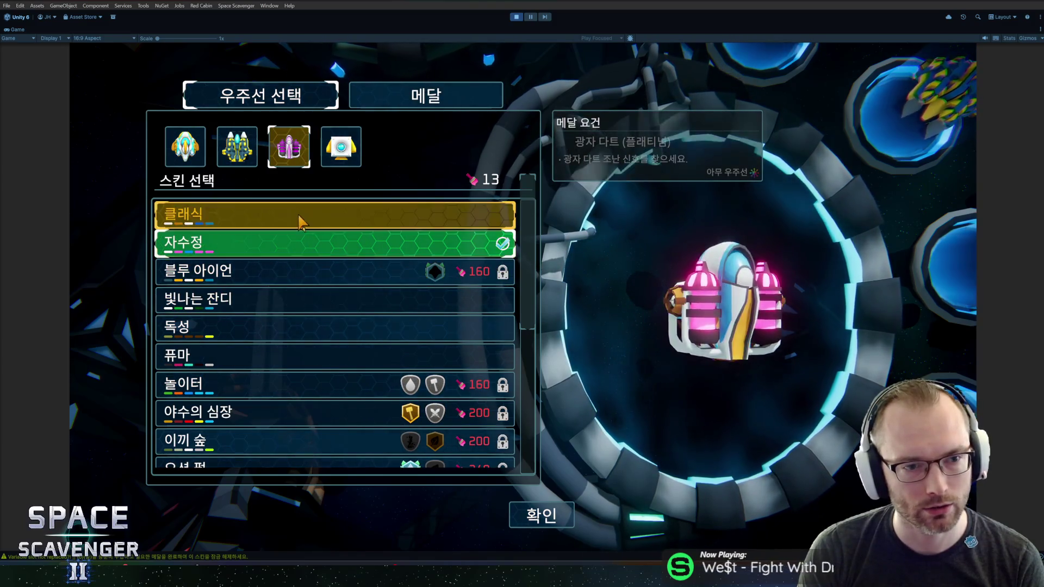
left_click(294, 215)
left_click(302, 245)
Choose the fourth ship with the 클래식 skin, then pause and open Settings.
left_click(341, 146)
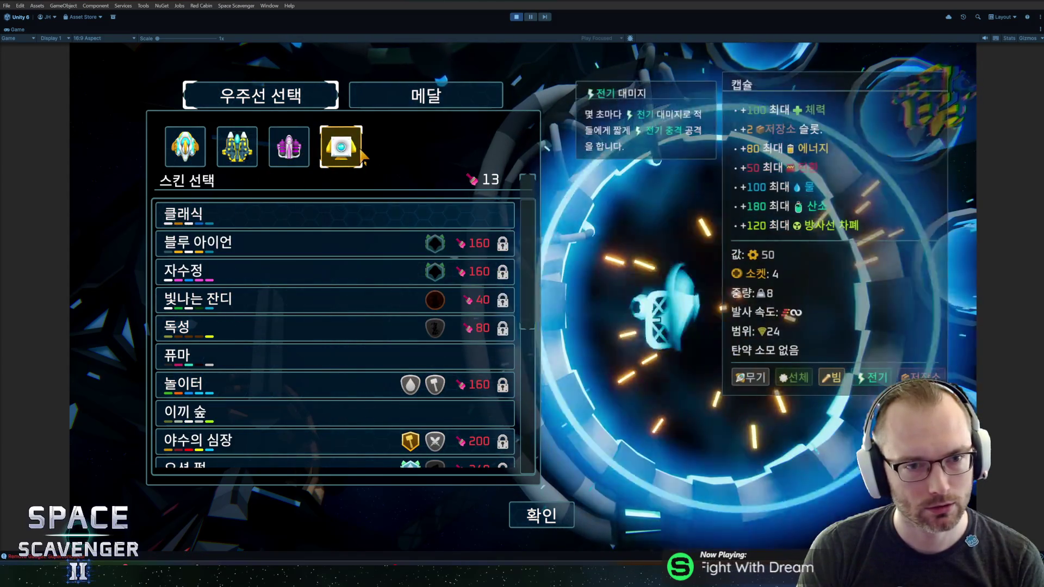
left_click(303, 217)
left_click(306, 240)
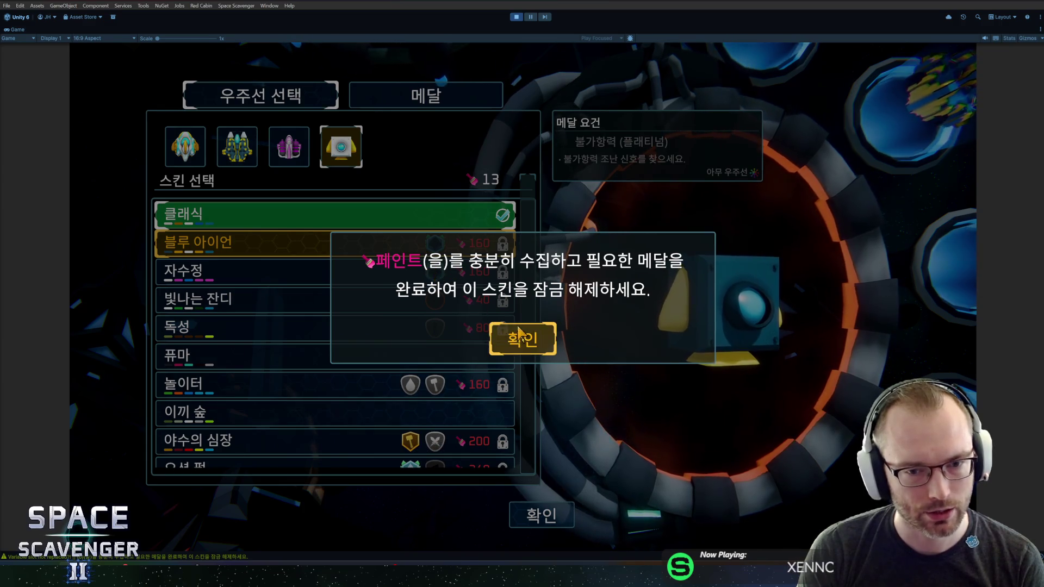
left_click(522, 338)
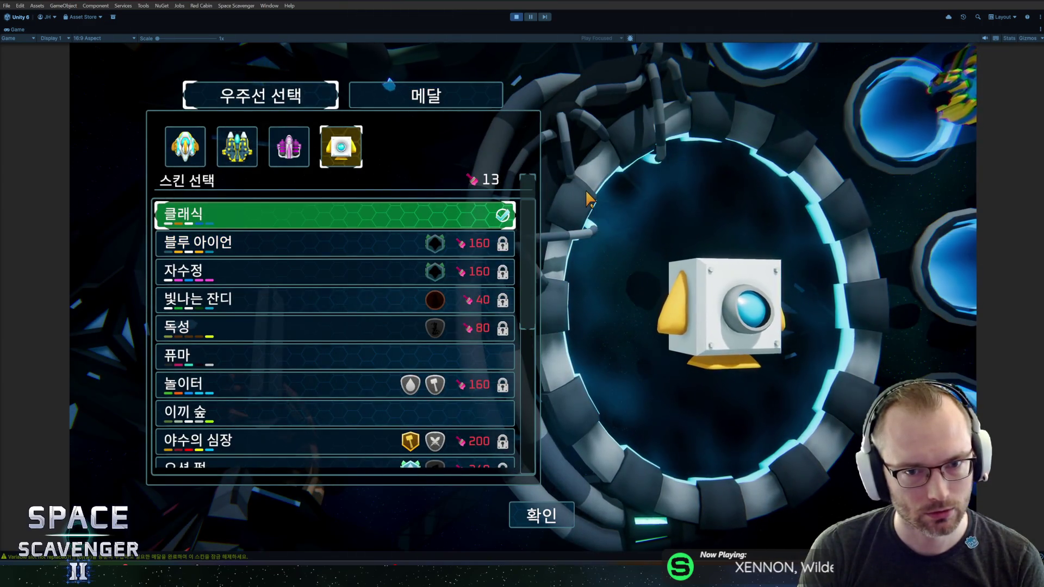
key("Escape")
key("Escape")
left_click(218, 418)
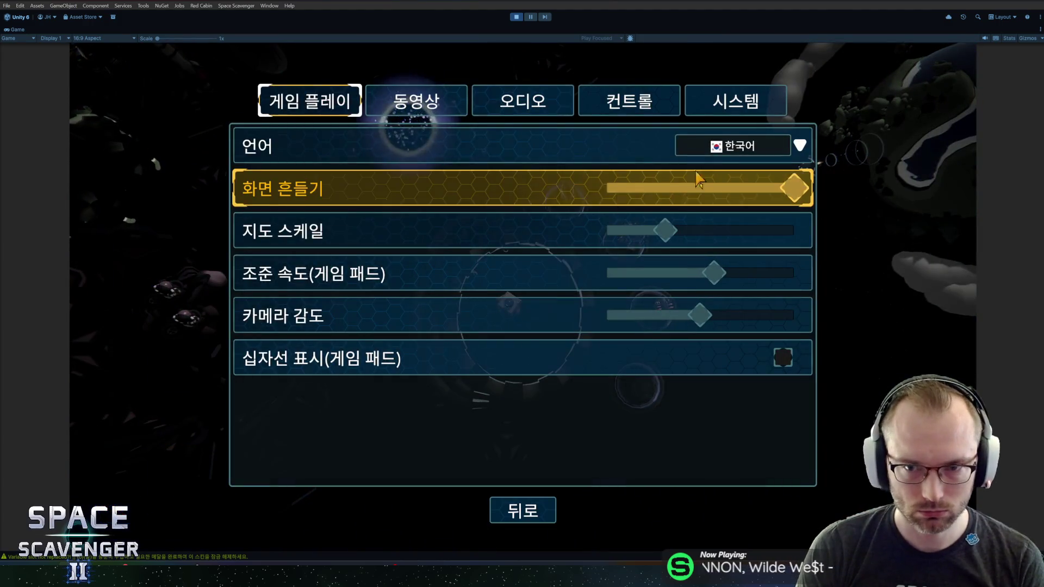
Switch the game language to English and resume play.
left_click(734, 146)
left_click(734, 168)
left_click(543, 498)
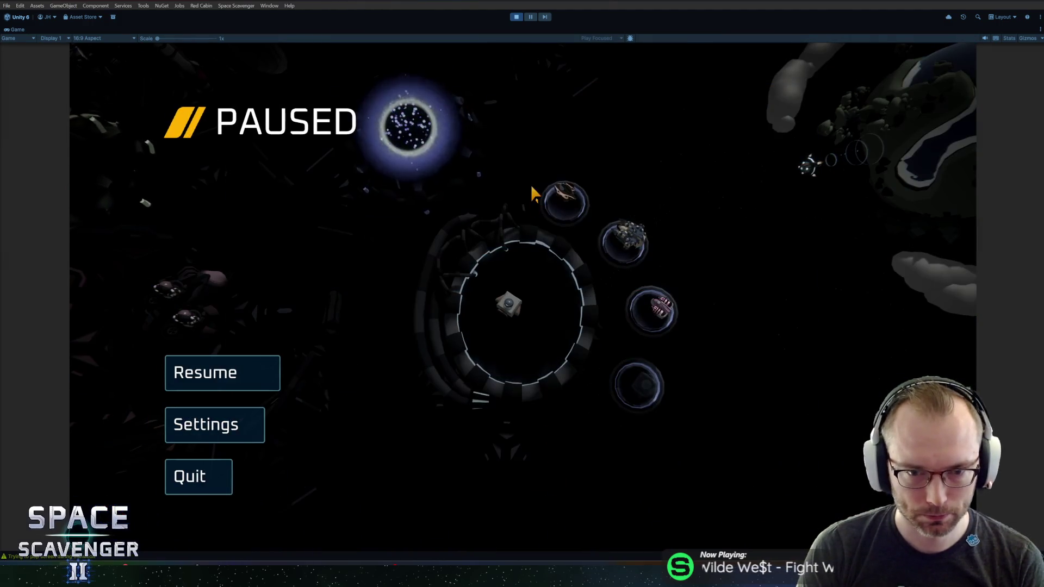
key("Escape")
Reopen ship selection, try the locked Blue Iron skin, and confirm the ship choice.
key("e")
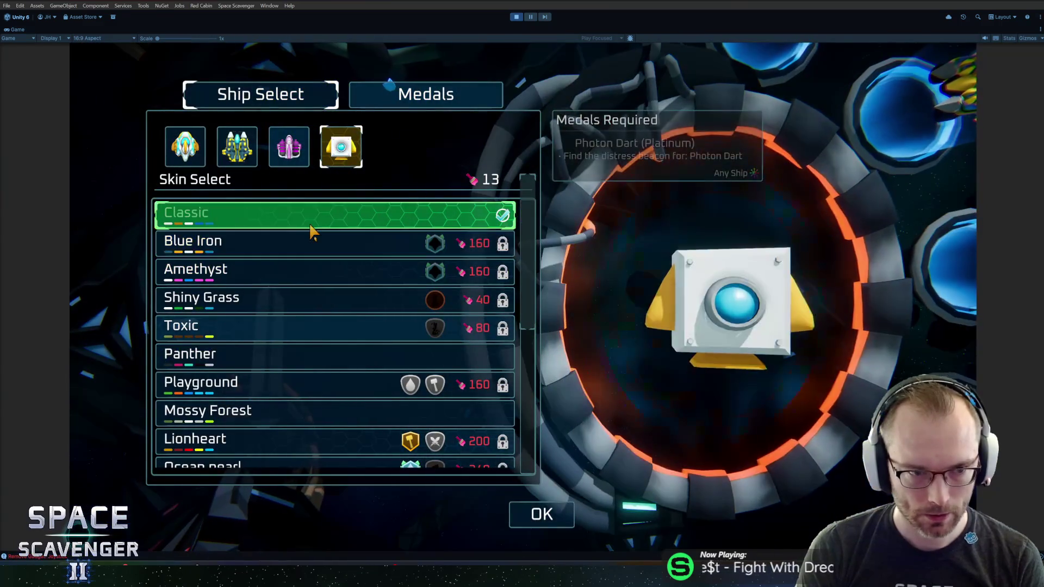
left_click(296, 242)
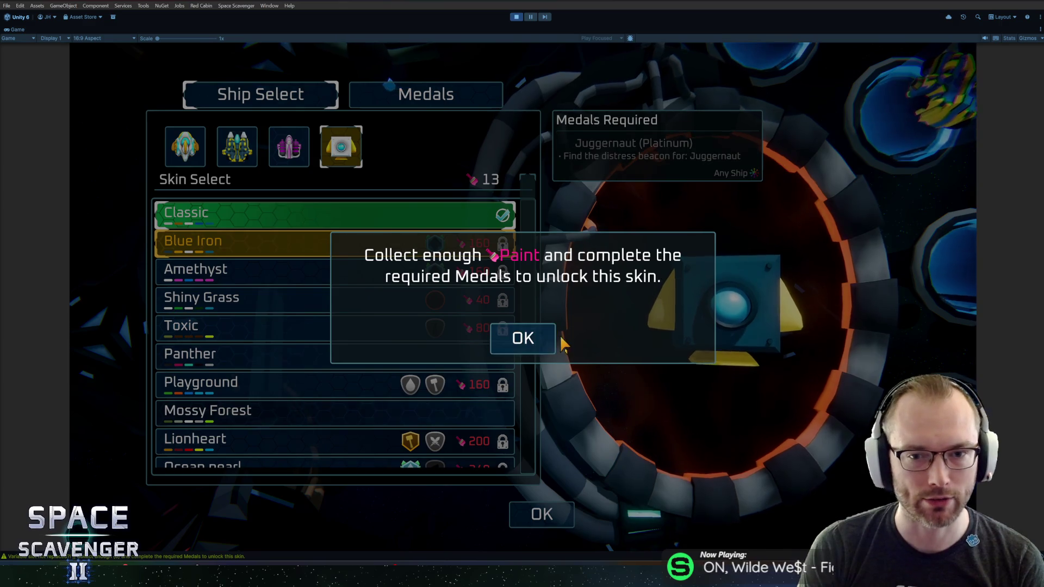
left_click(541, 332)
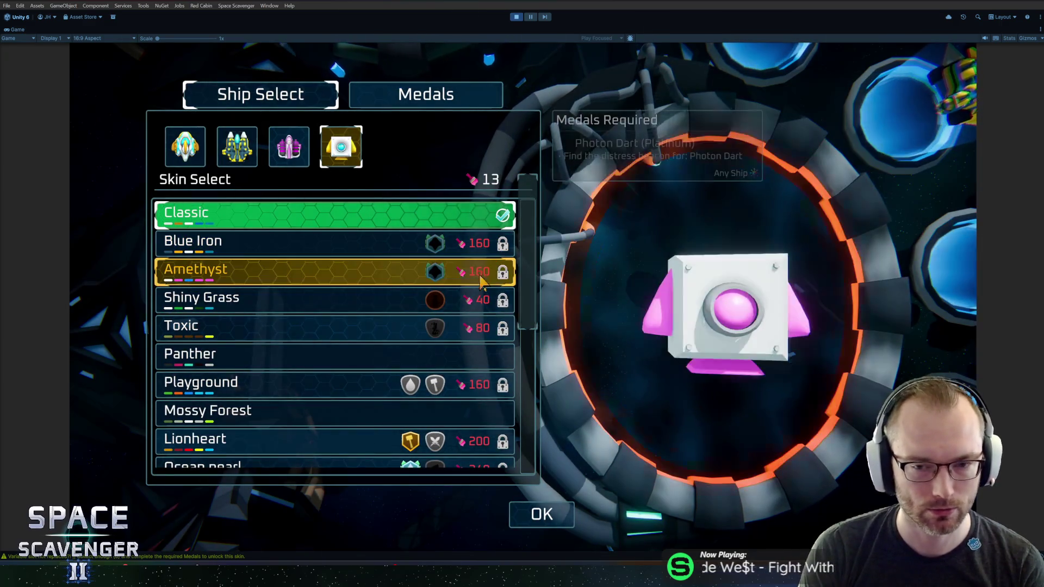
left_click(541, 514)
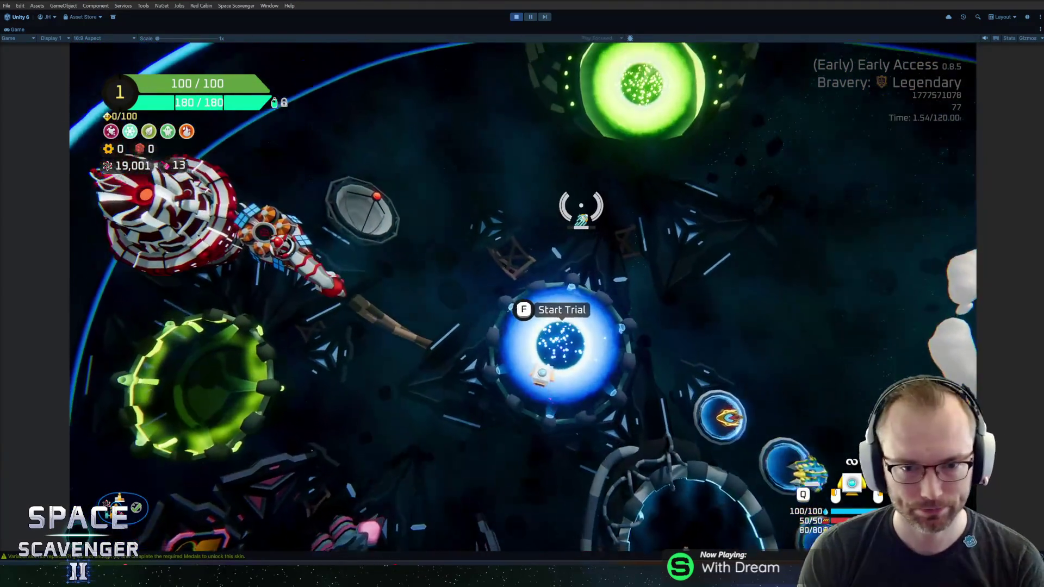
Set the game language back to Korean in Settings and resume play.
key("Escape")
left_click(234, 427)
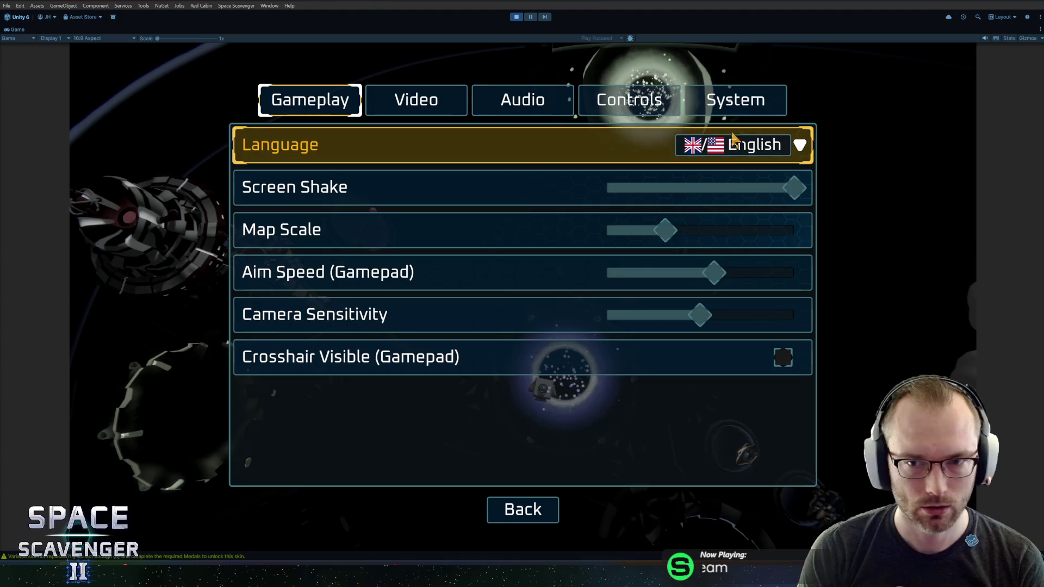
left_click(734, 144)
left_click(742, 337)
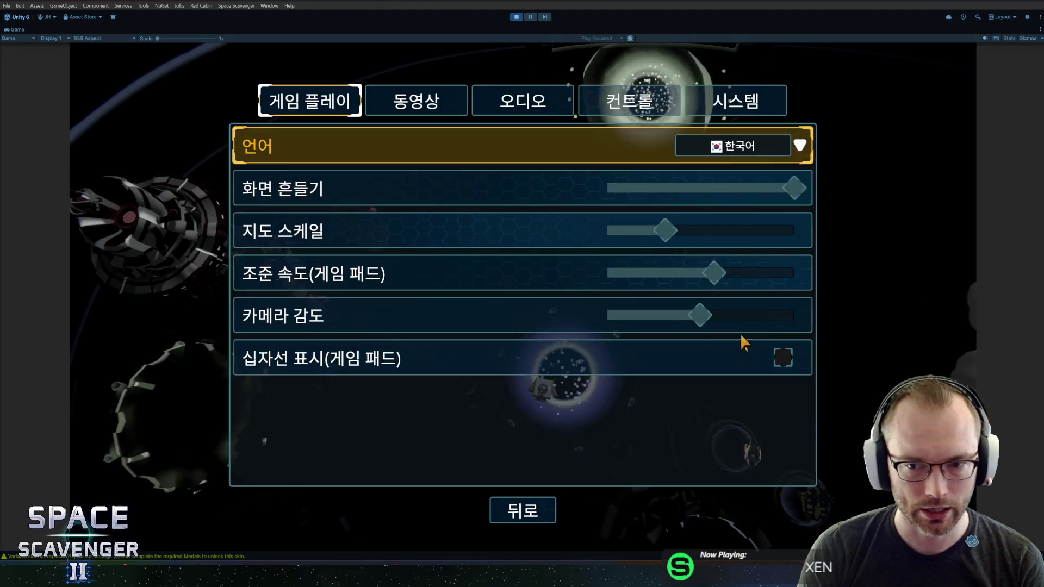
left_click(522, 509)
key("Escape")
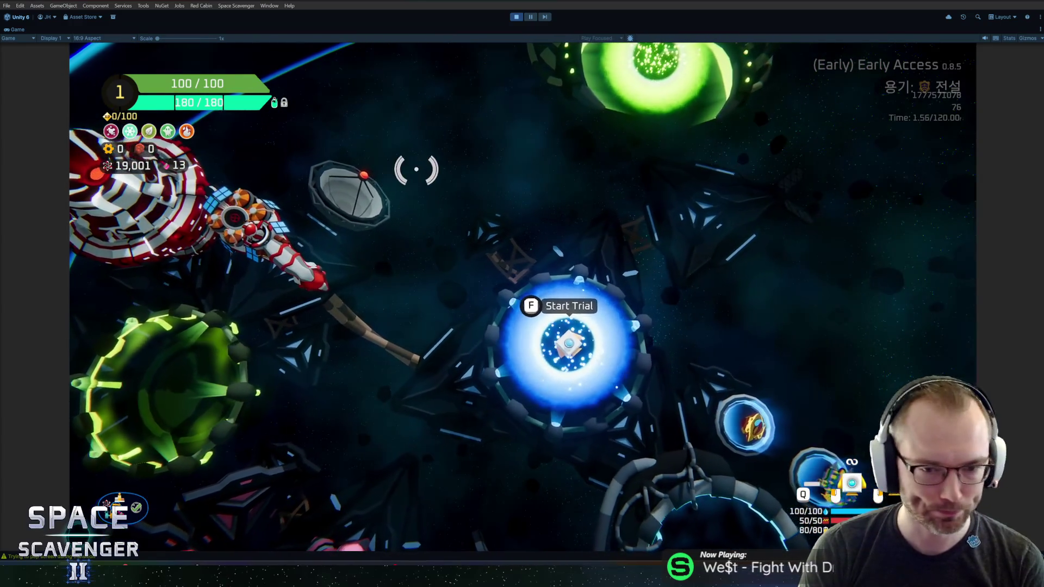
key("Escape")
left_click(220, 422)
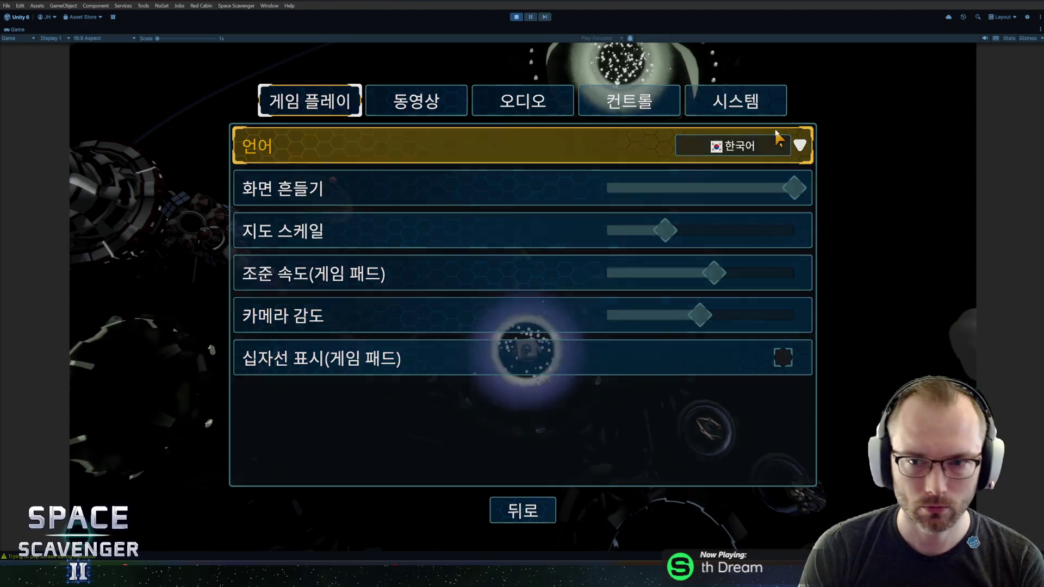
key("Escape")
key("Escape")
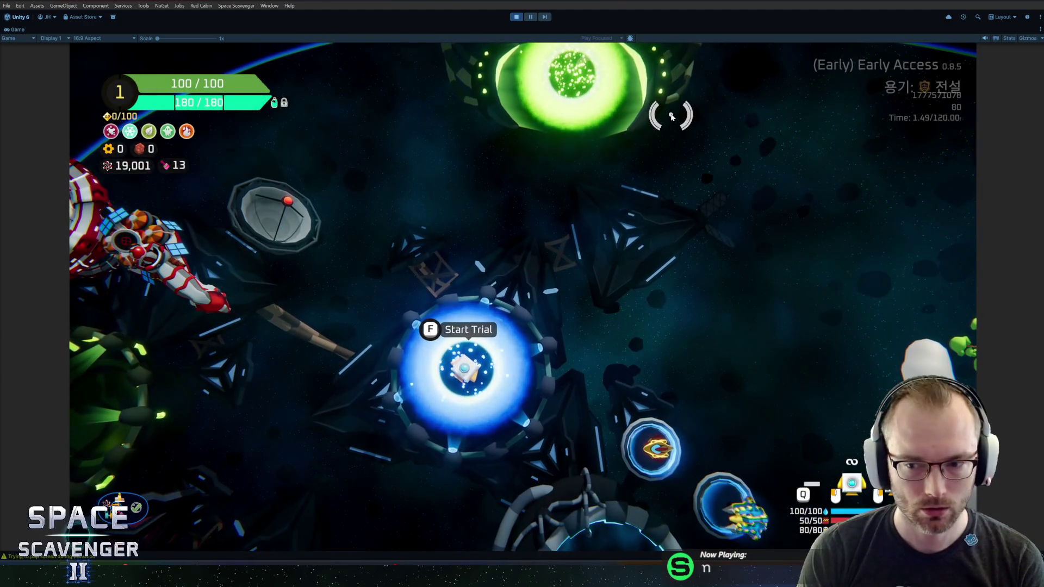
Start the Glacier trial from the portal and claim the XP reward at the station.
key("f")
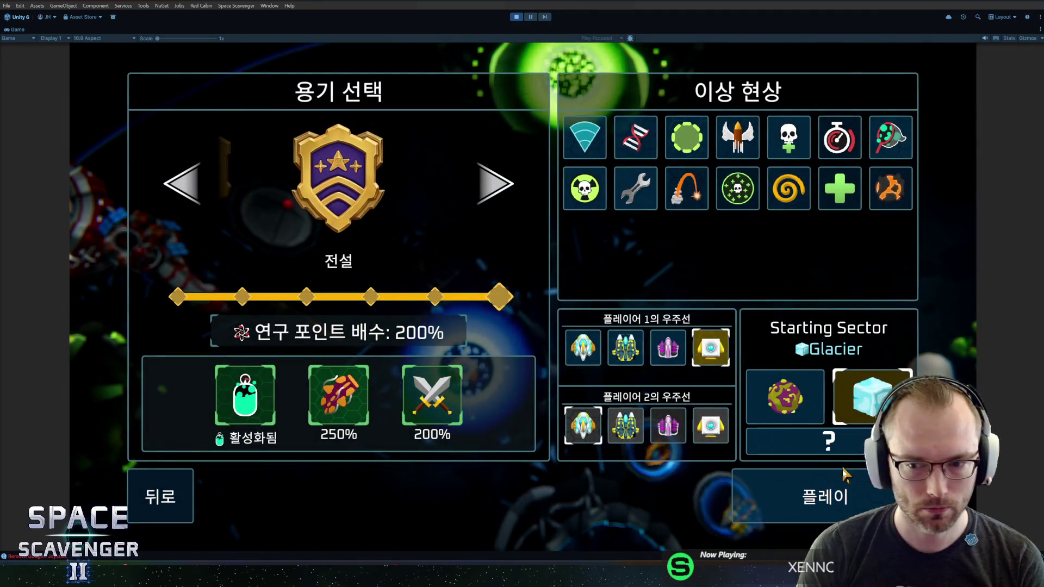
left_click(844, 475)
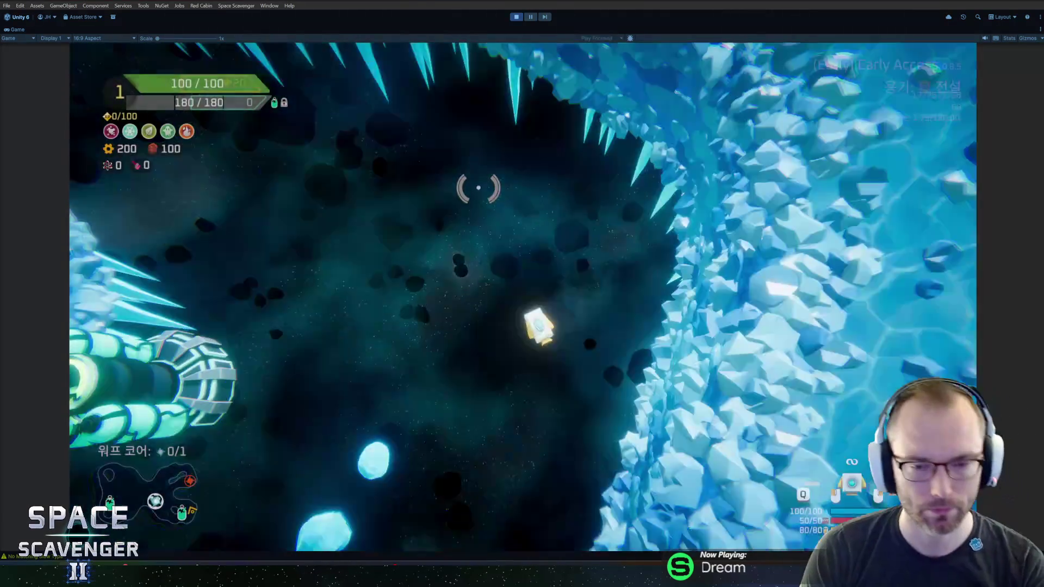
key("f")
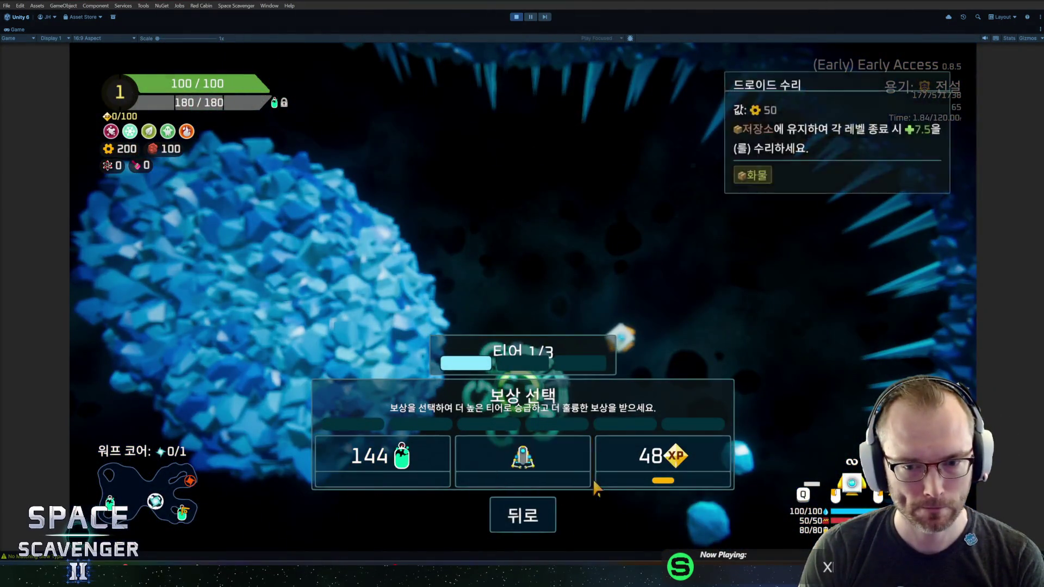
left_click(594, 484)
Mine an asteroid and attach the 저장소 storage module beside the ship core.
key("s")
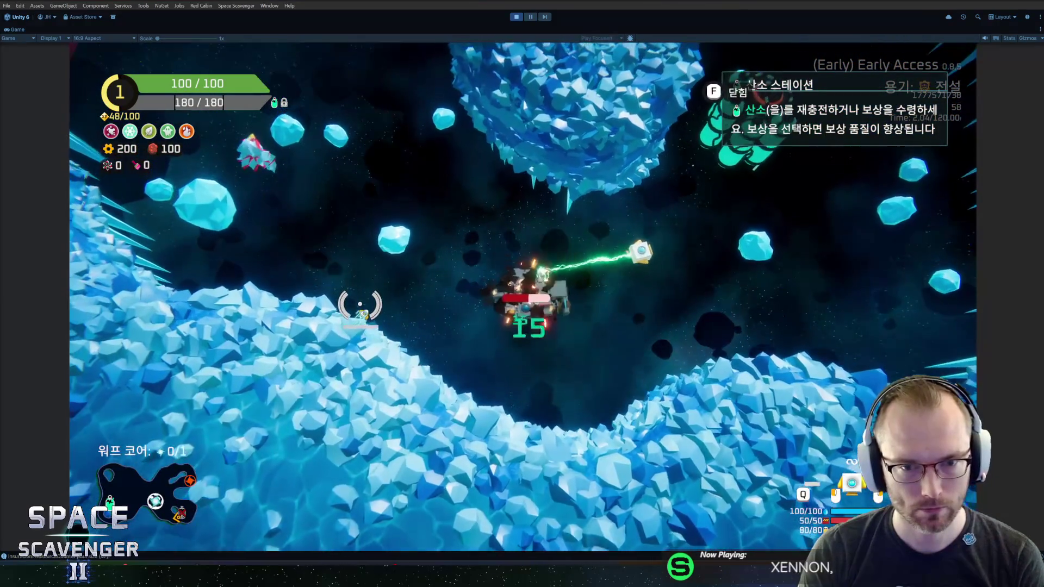
key("e")
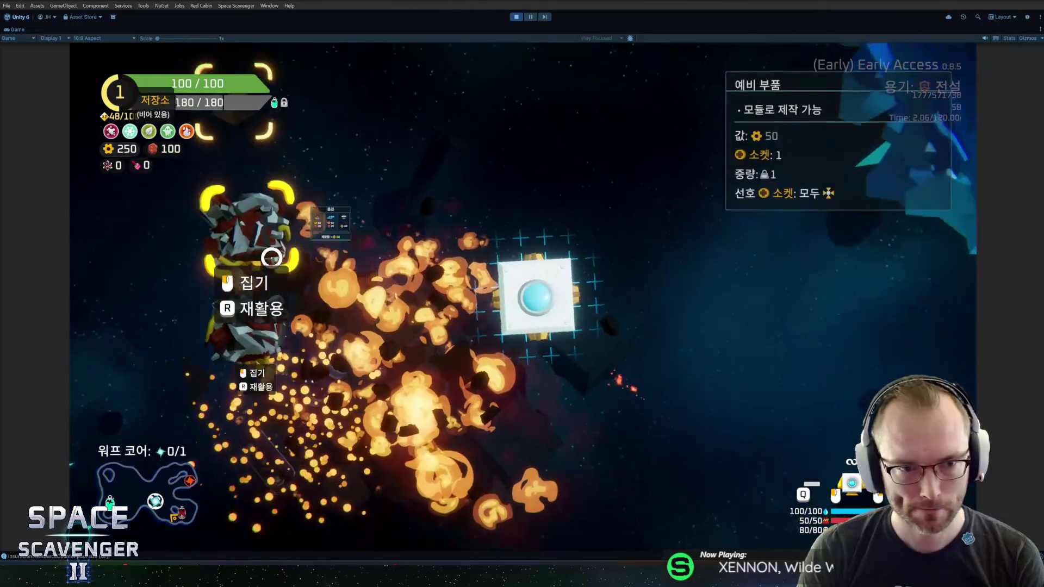
left_click(465, 284)
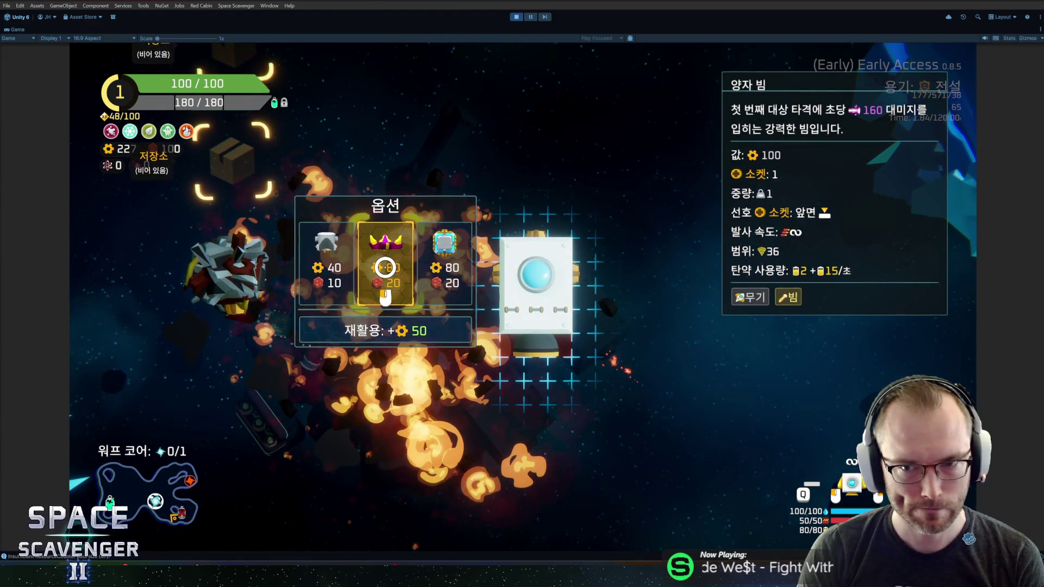
left_click(465, 259)
left_click(470, 280)
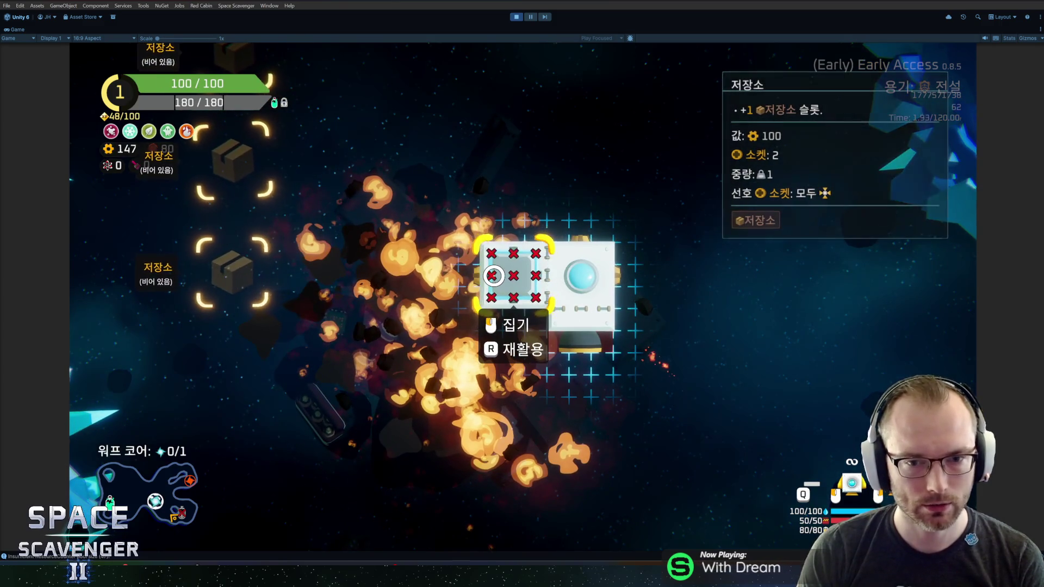
key("Tab")
key("grave")
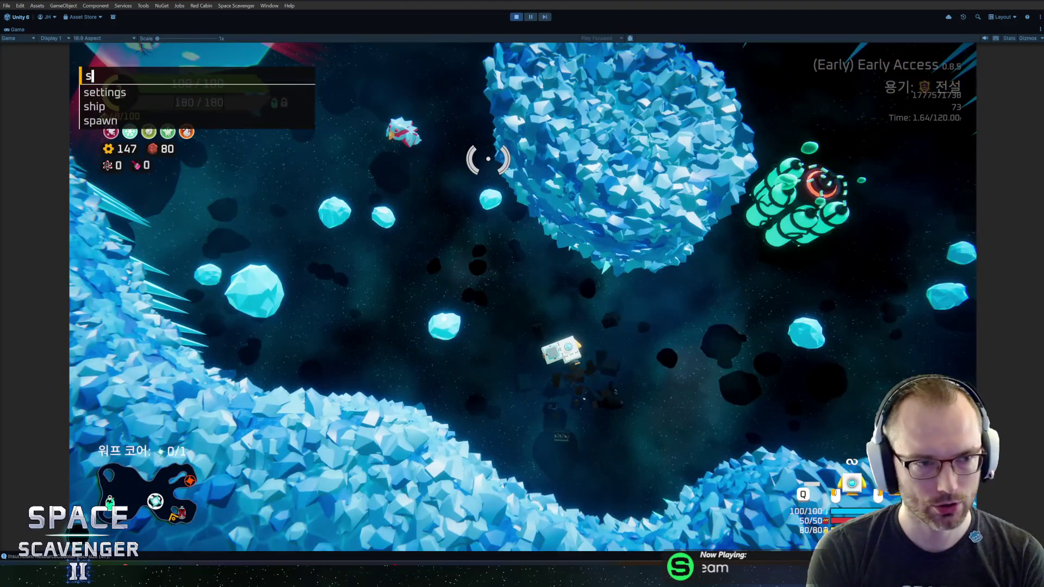
Run the #de upgrade command, preview the storage module upgrade, then cancel it and resume.
type("#Upgra")
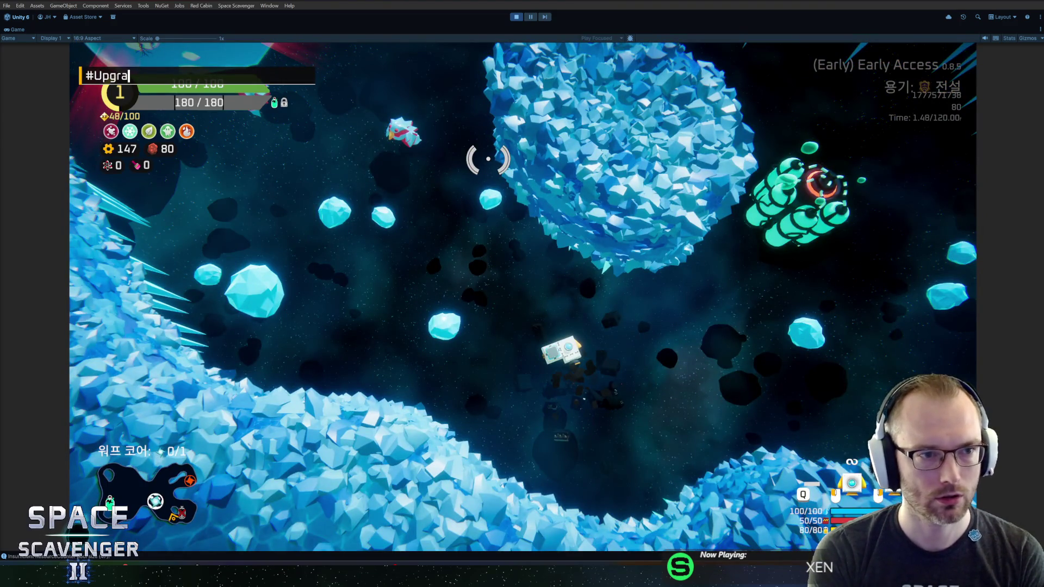
type("de")
key("Return")
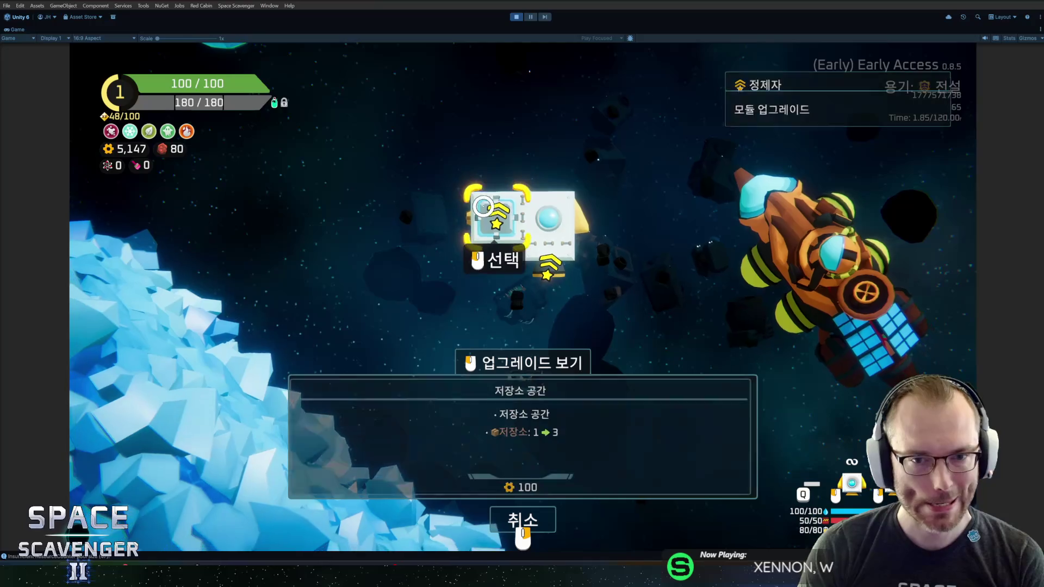
mouse_move(481, 219)
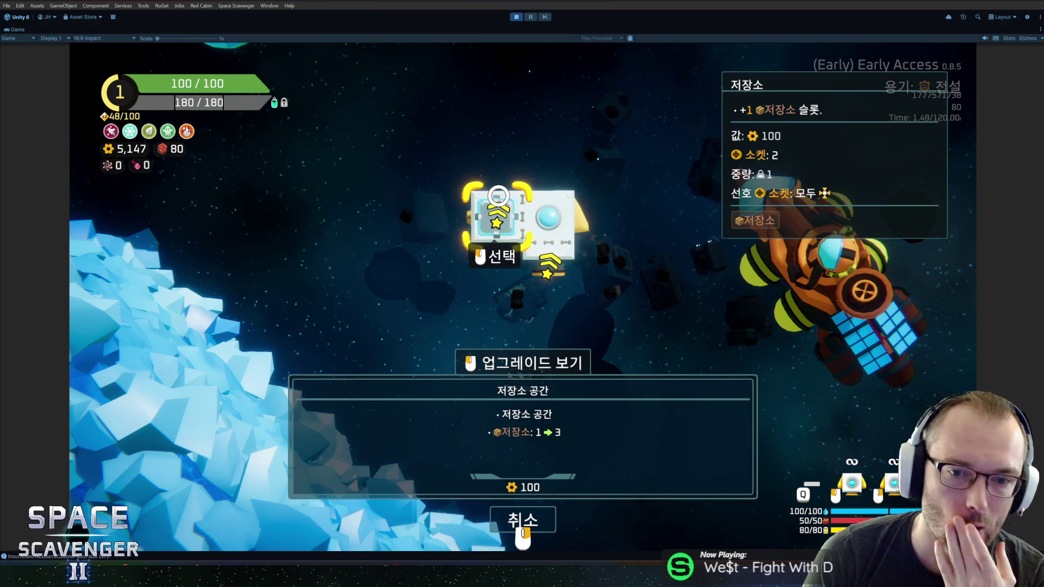
left_click(505, 215)
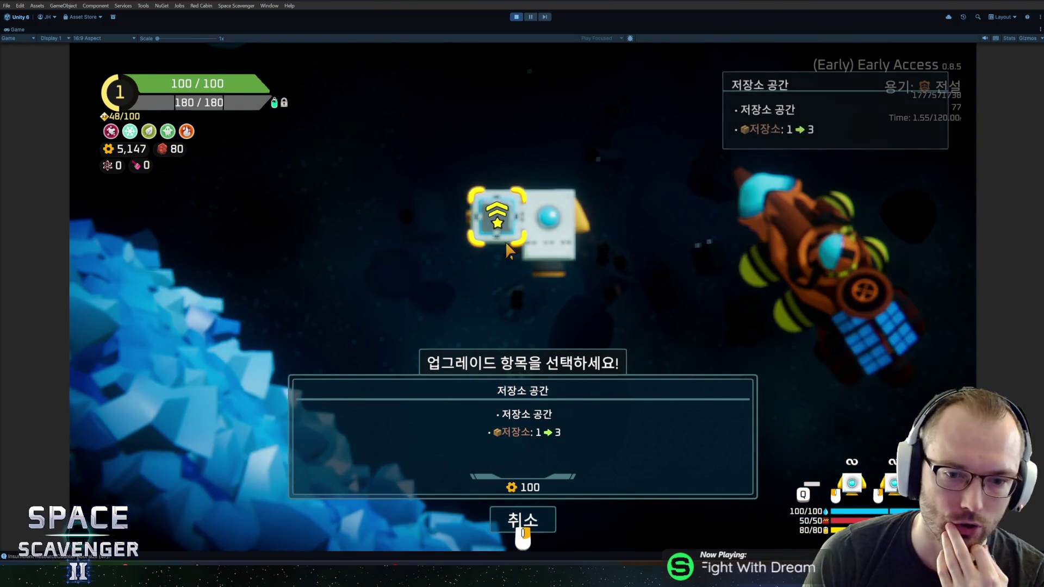
left_click(520, 519)
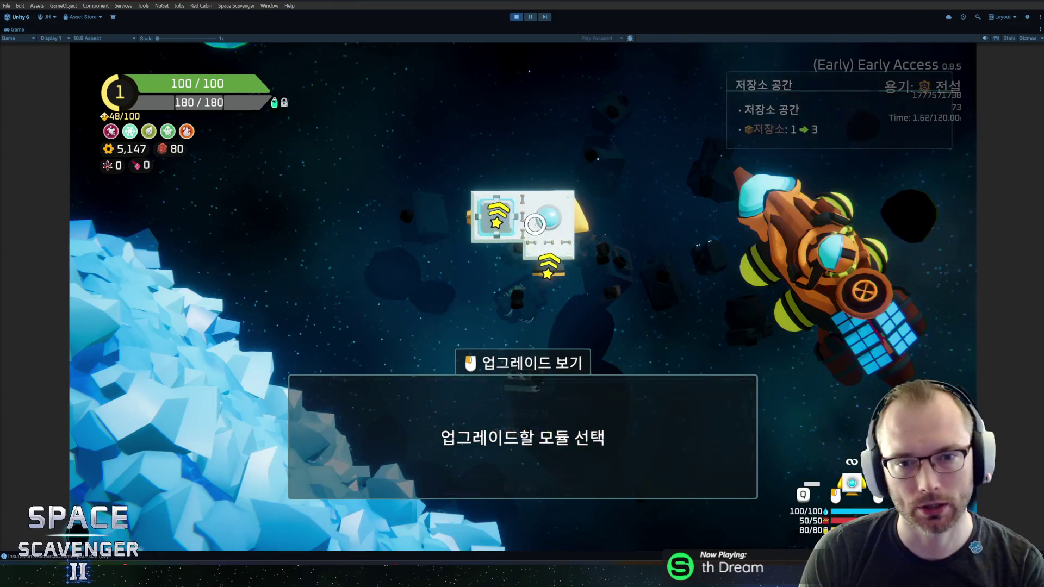
key("Escape")
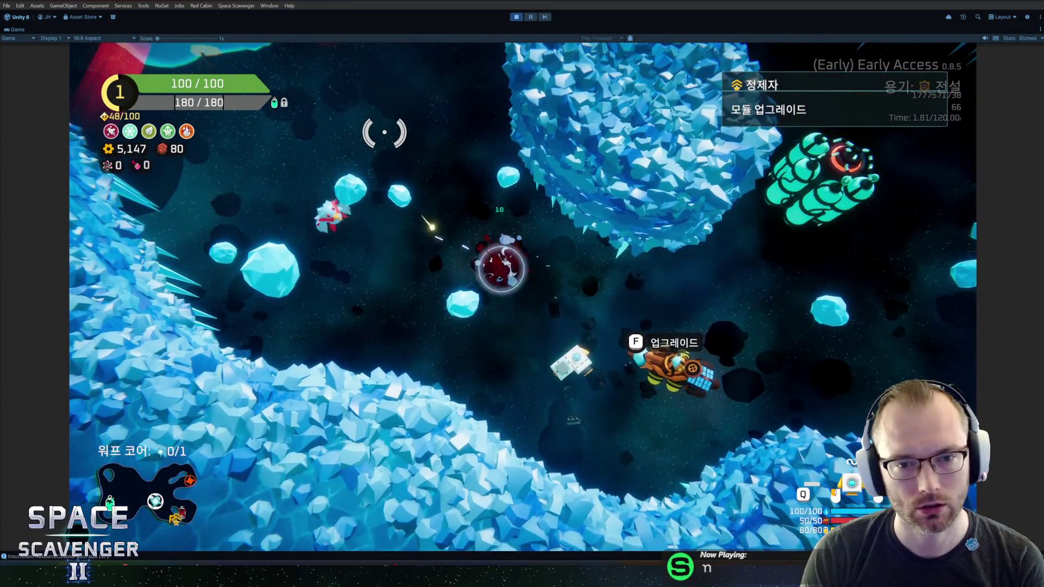
Fly past the ice planet, warp core and enemies to the oxygen station and open its rewards.
key("a")
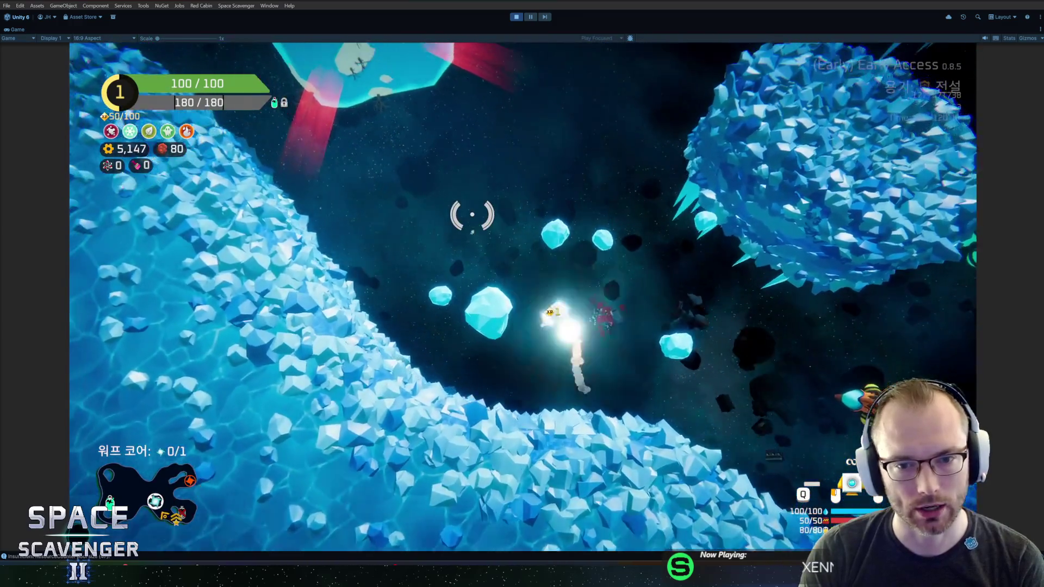
key("w")
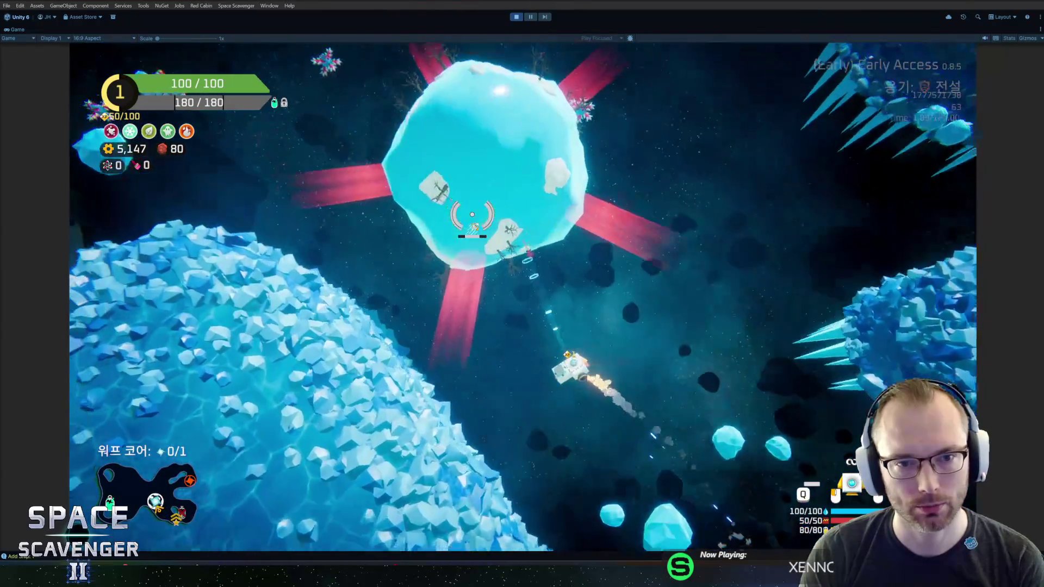
key("d")
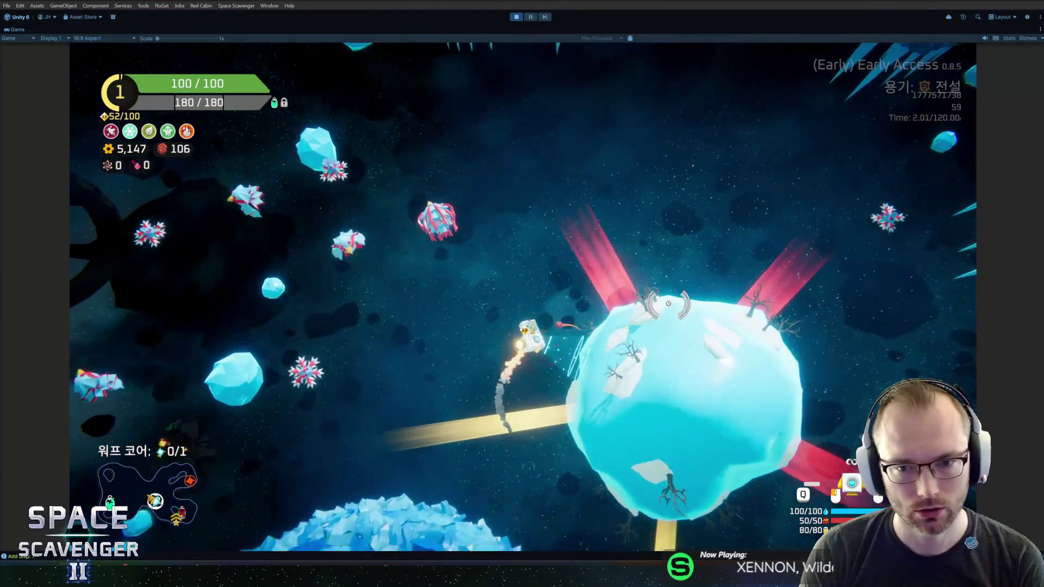
key("s")
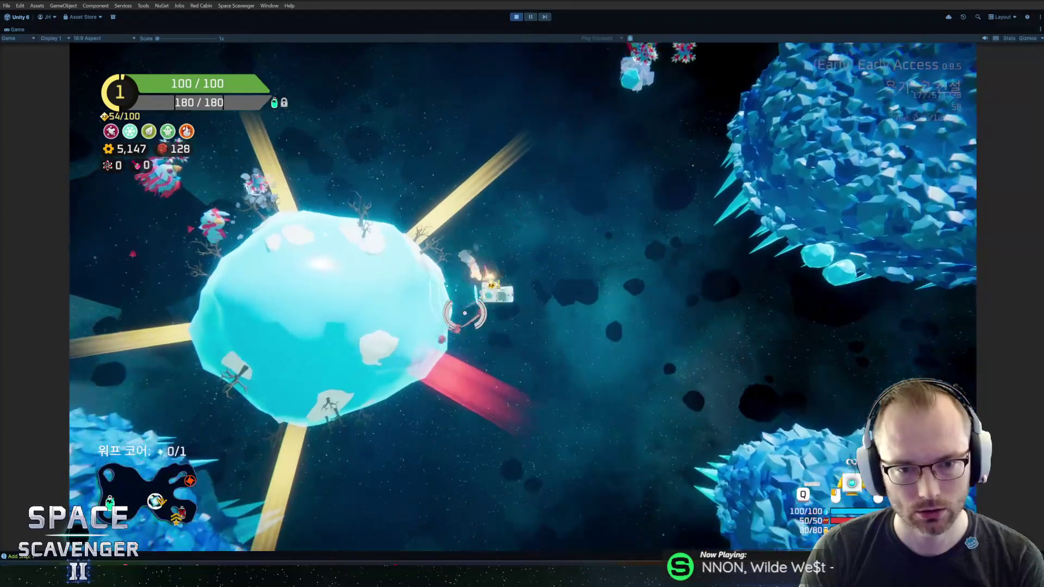
key("w")
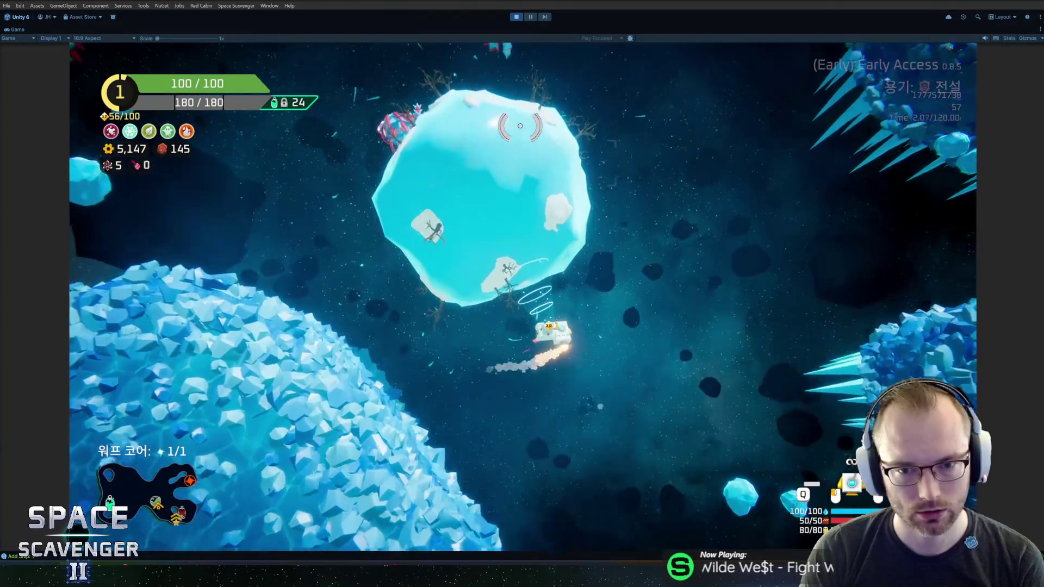
key("s")
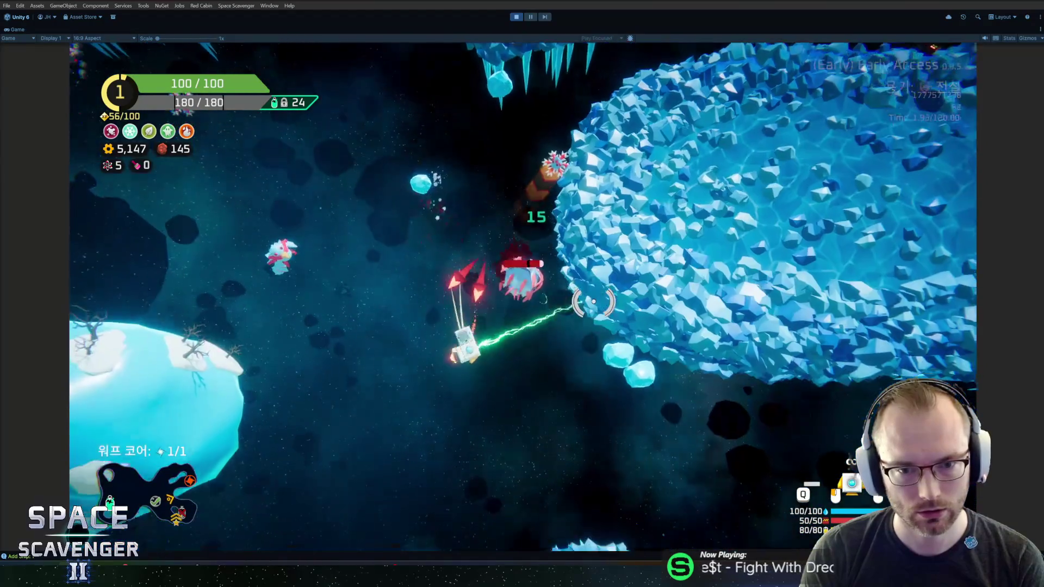
key("s")
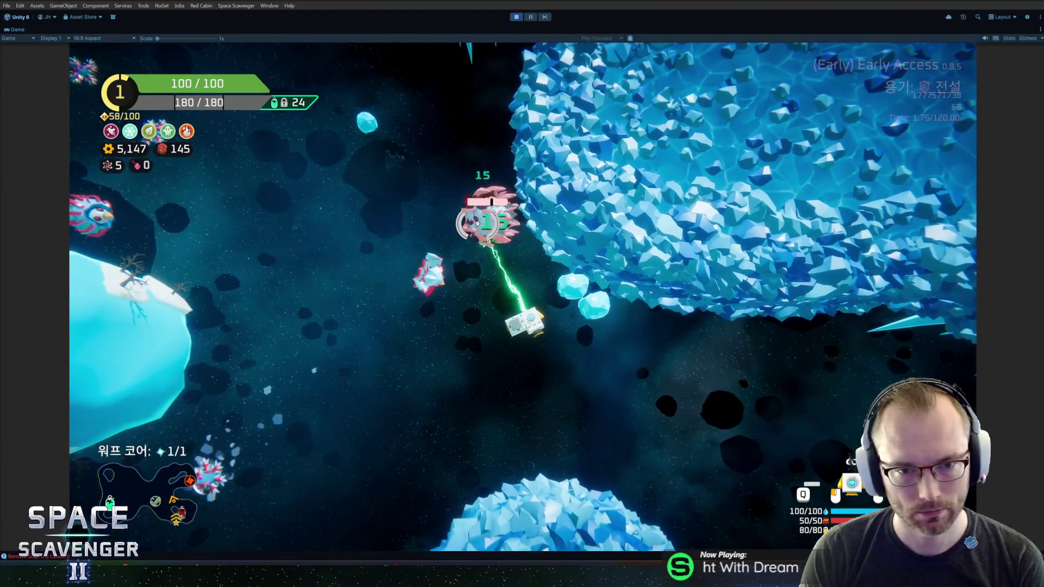
key("w")
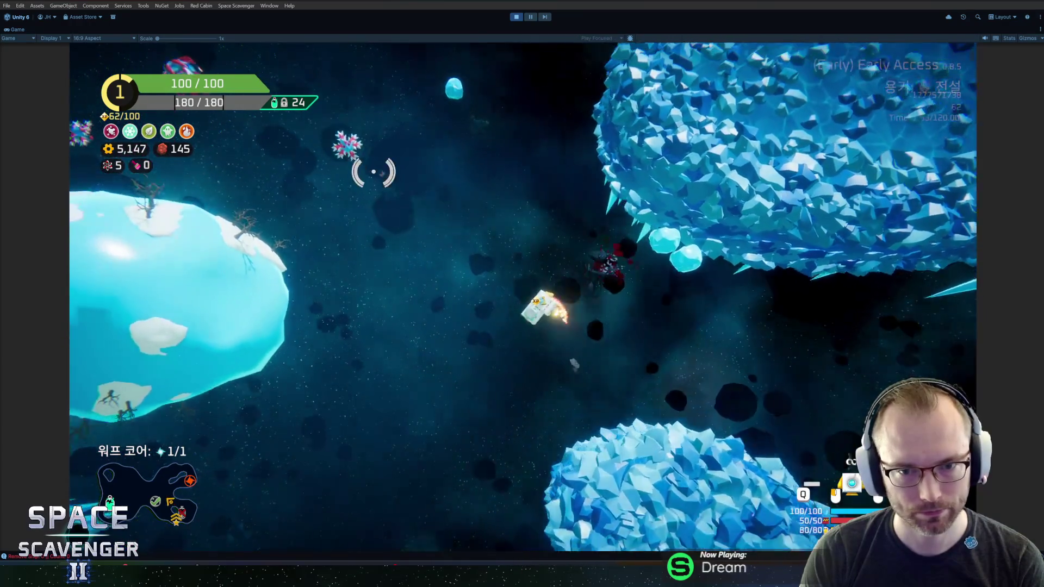
key("w")
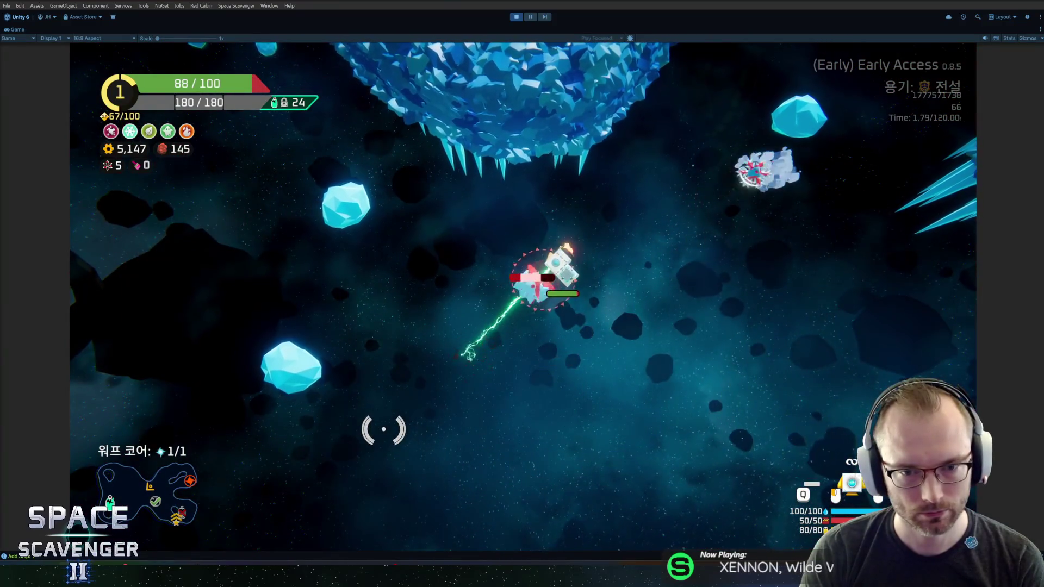
key("w")
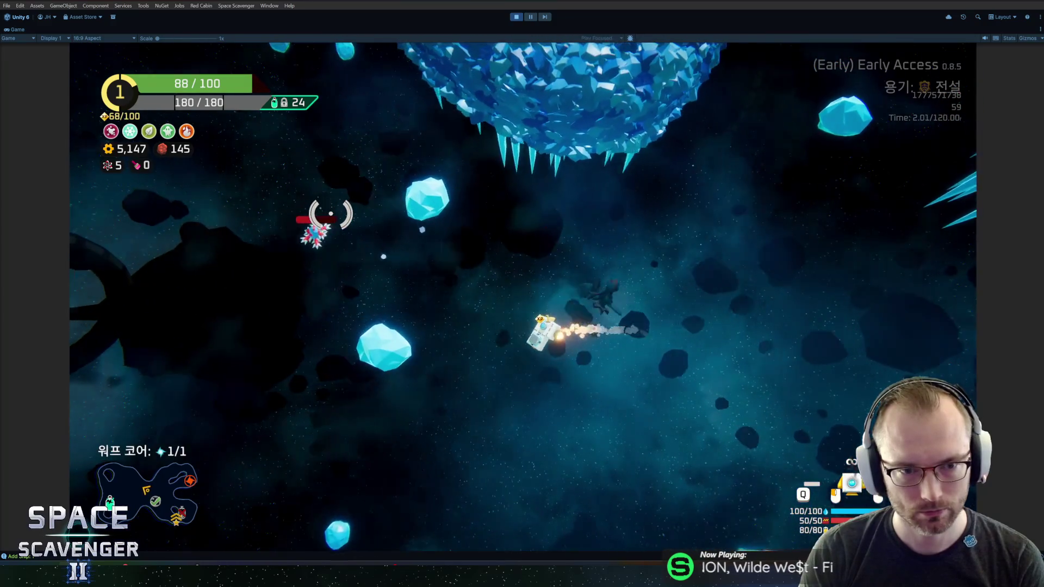
key("w")
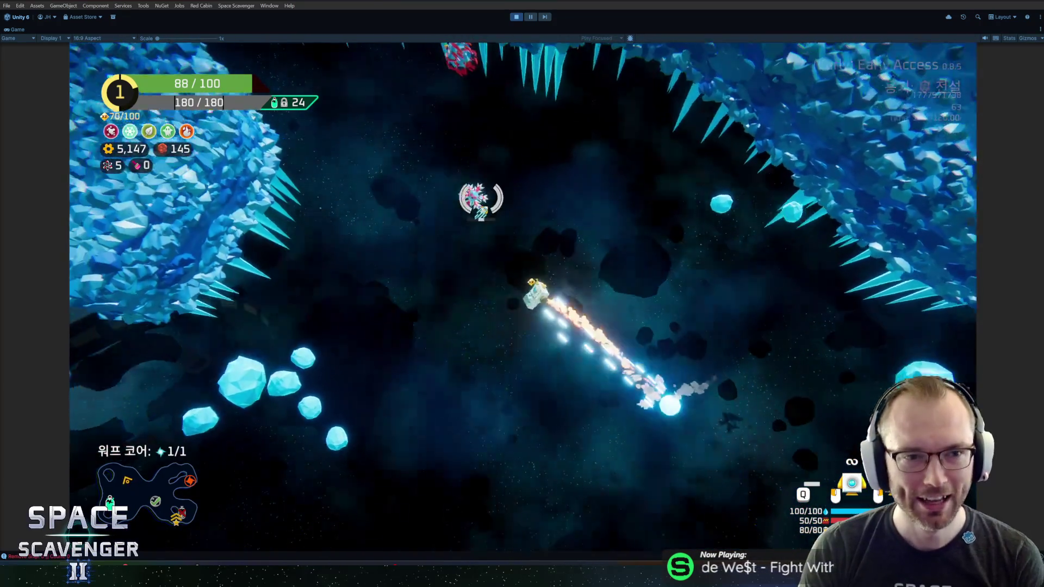
key("w")
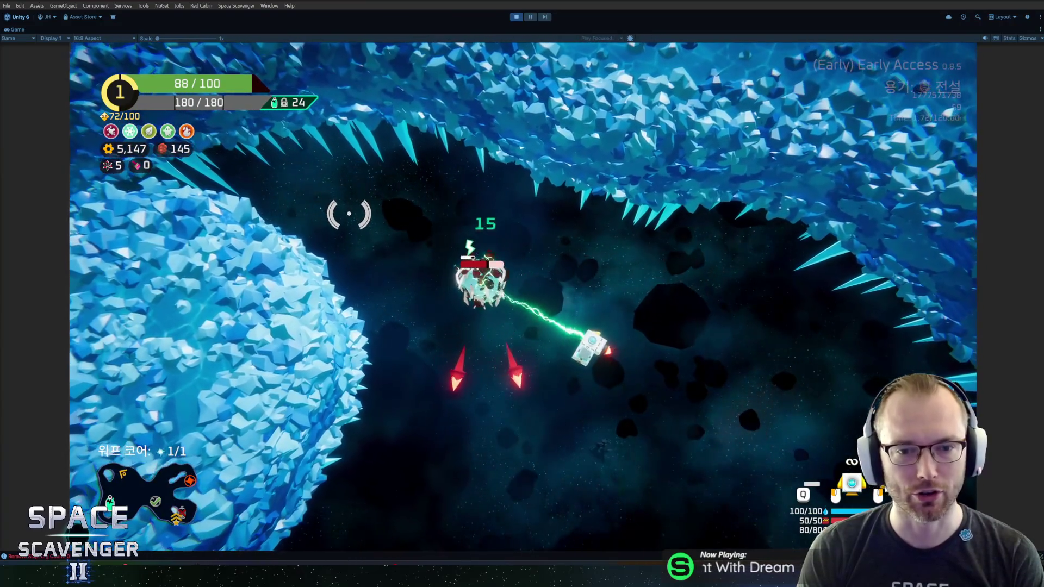
key("w")
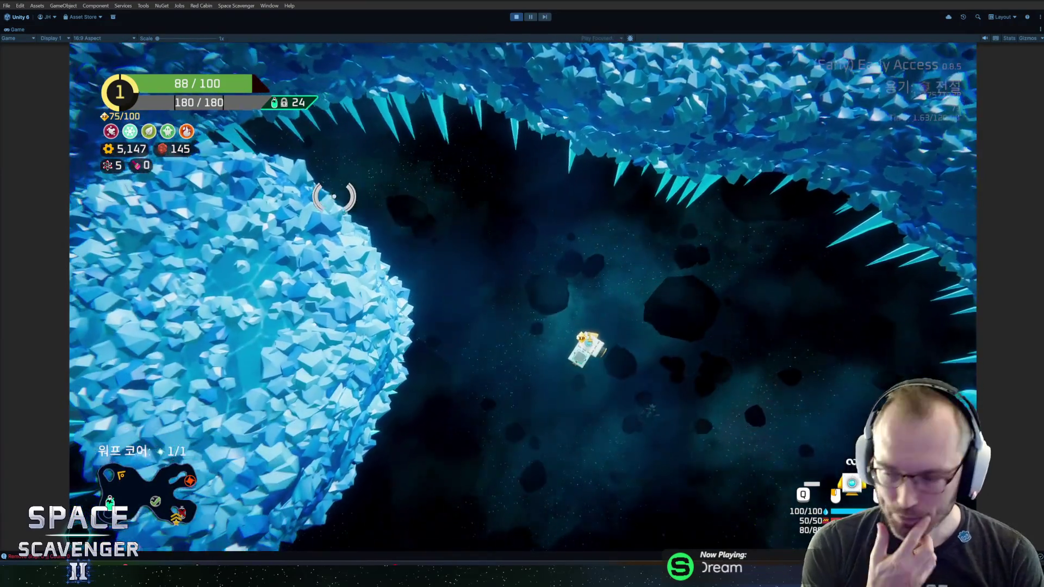
key("w")
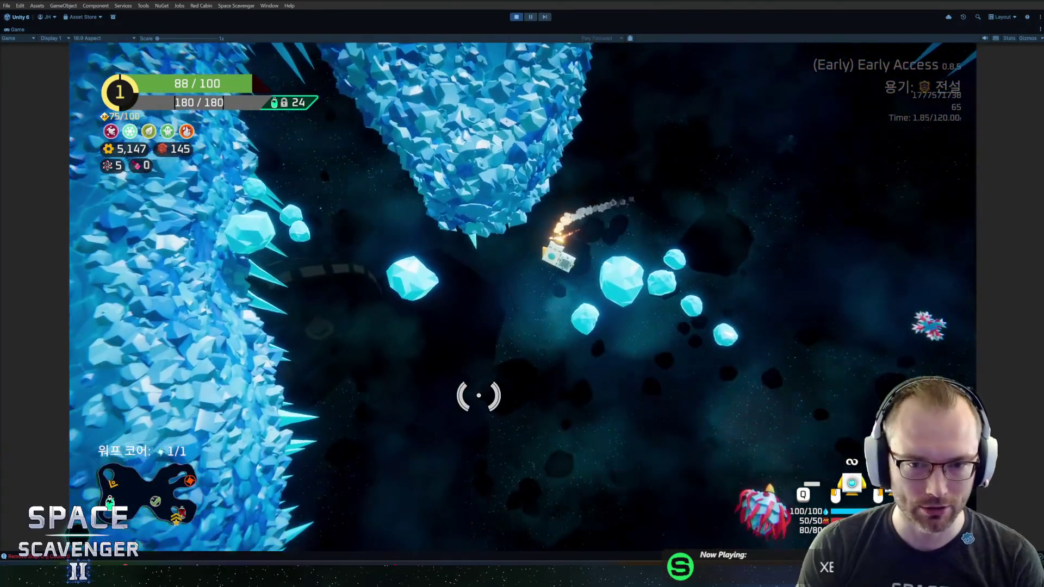
key("w")
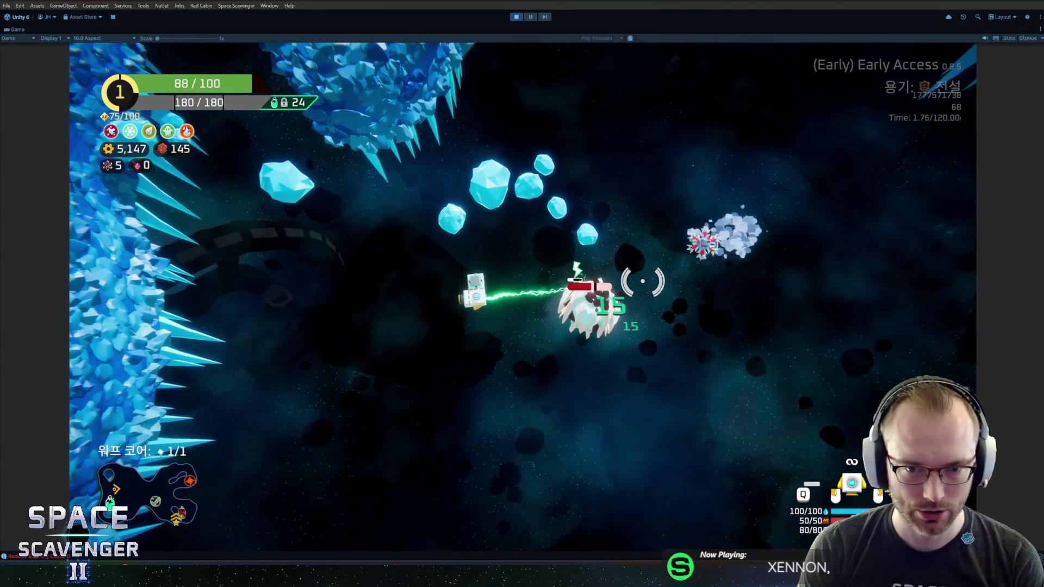
key("w")
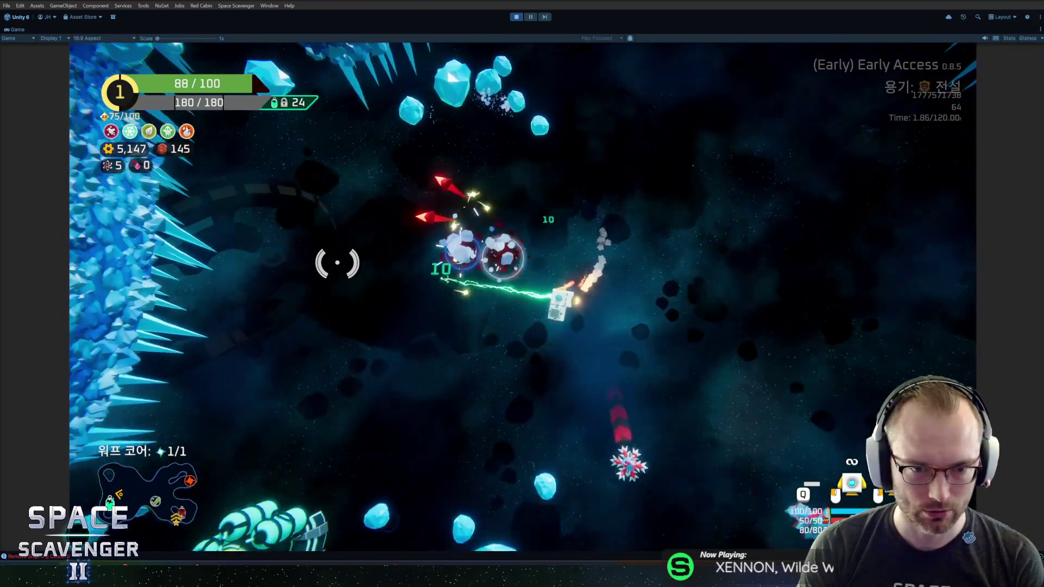
key("w")
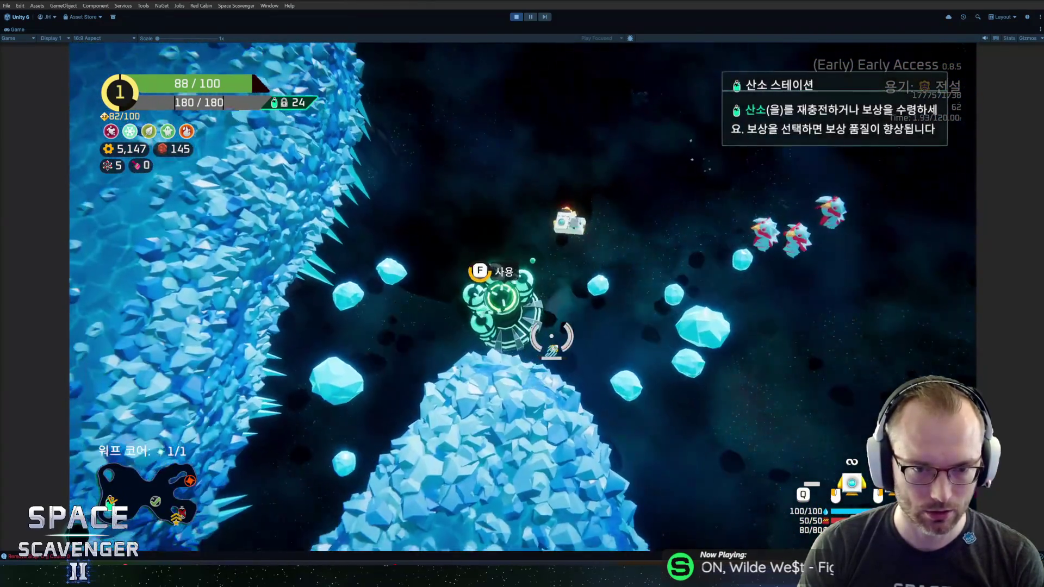
key("f")
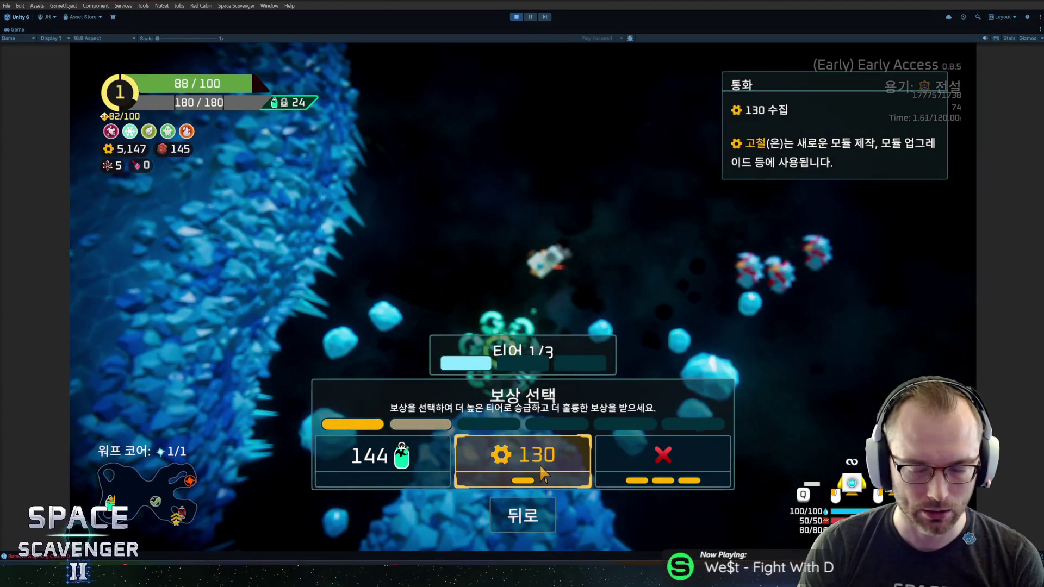
Decline the oxygen reward and fly through the crystal cave and asteroid field.
left_click(662, 456)
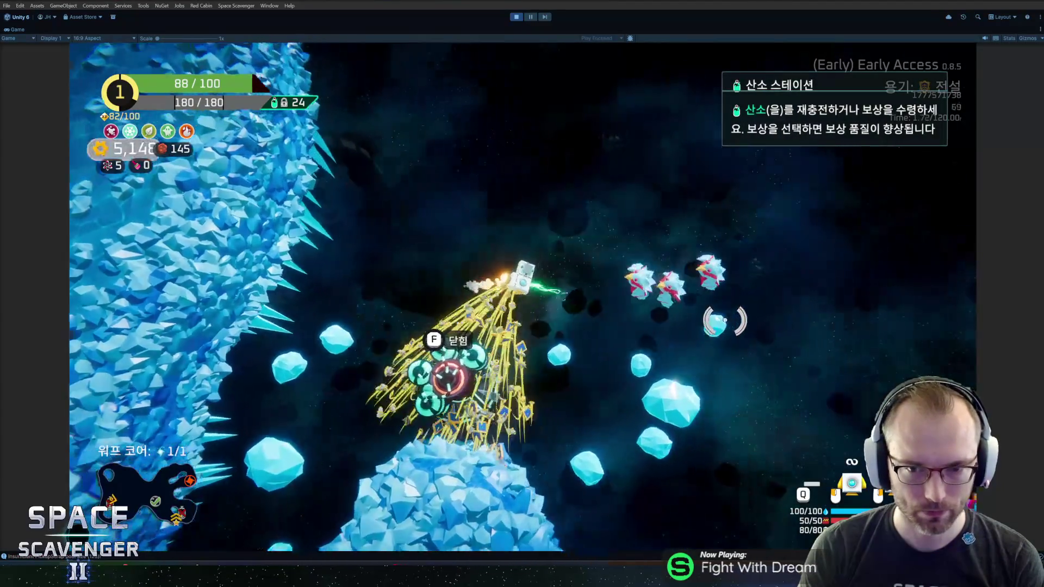
key("w")
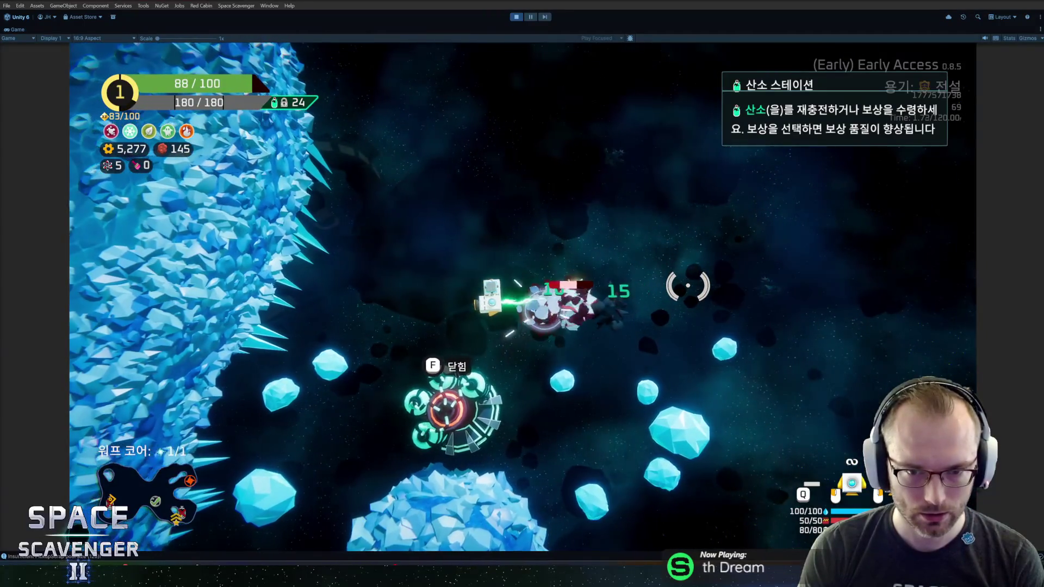
key("w")
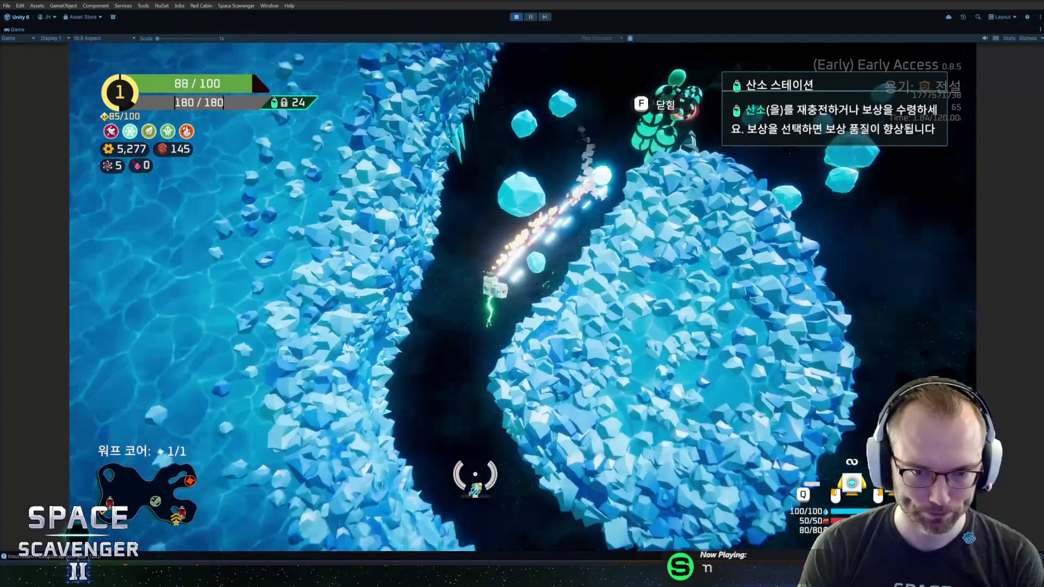
key("w")
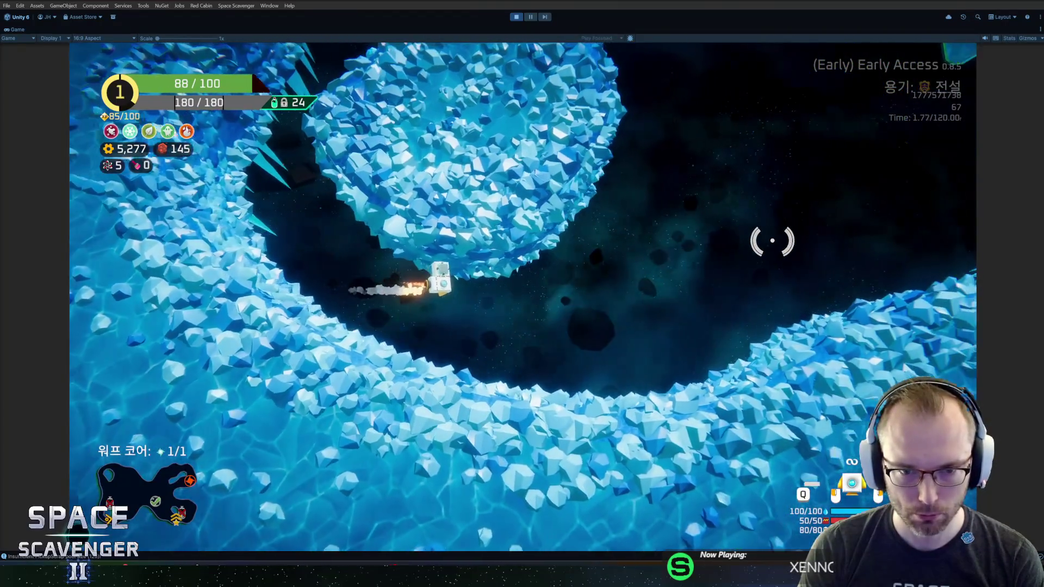
key("w")
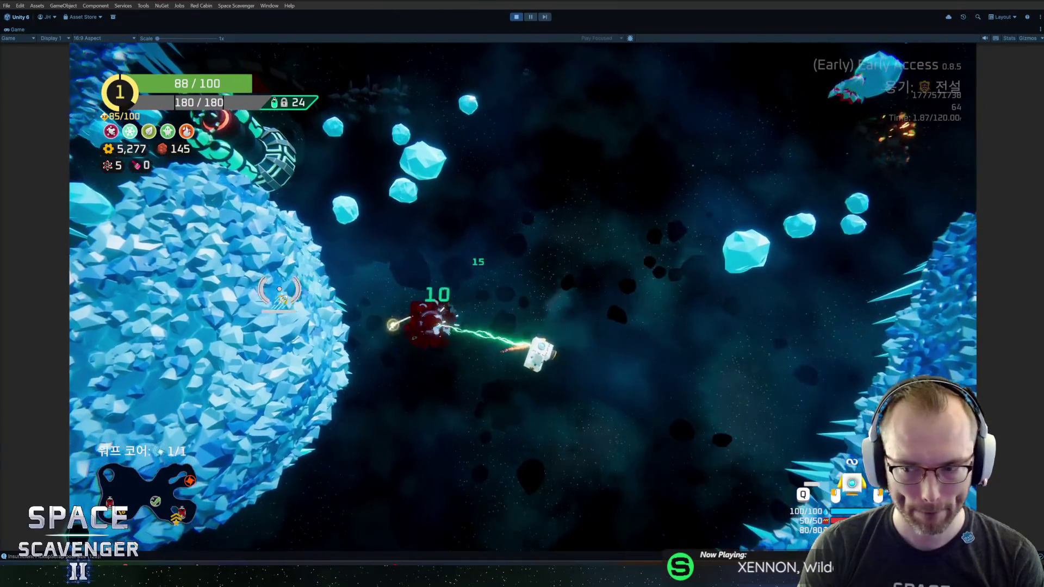
key("w")
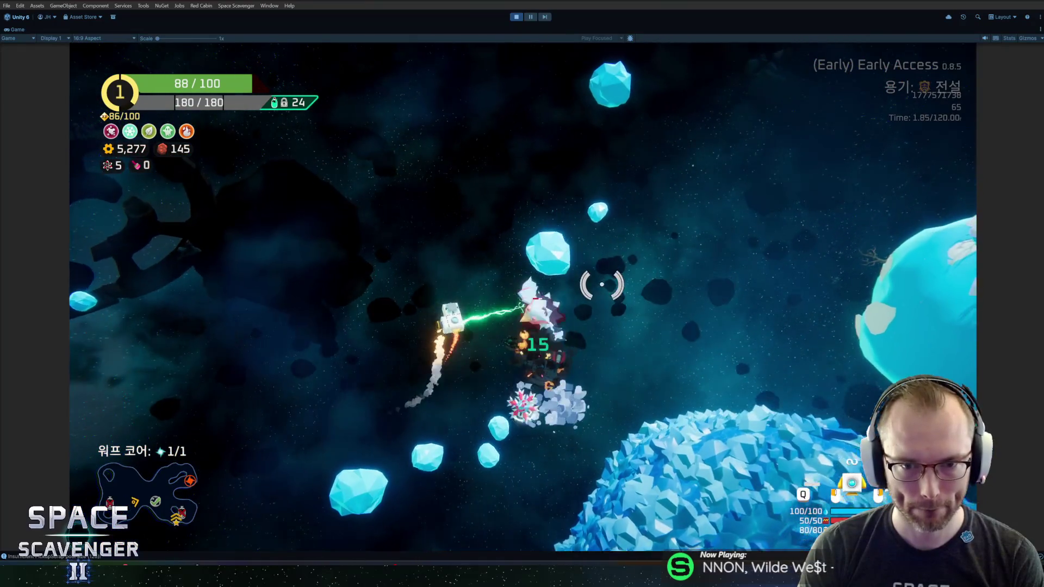
key("w")
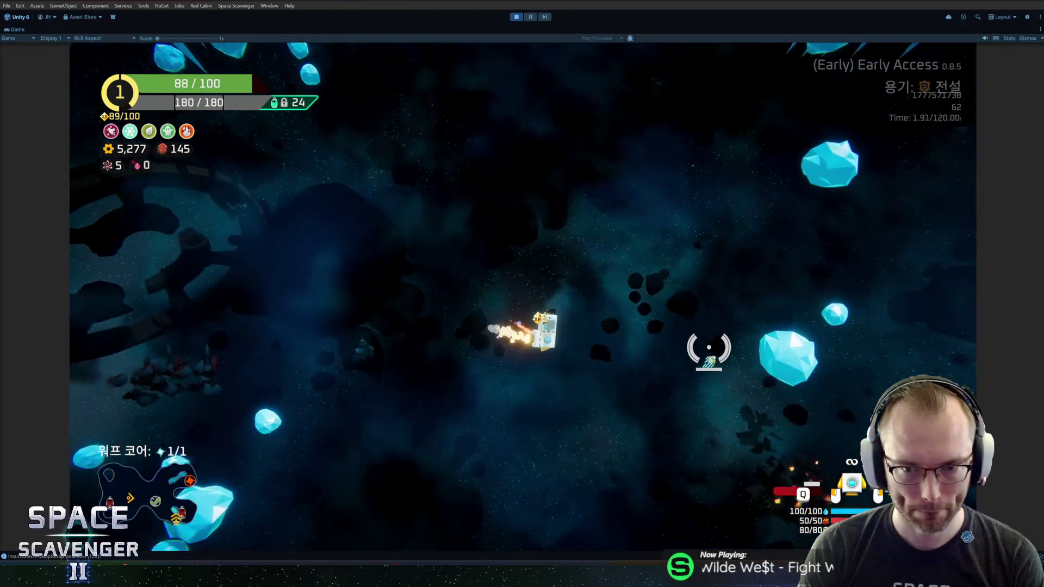
key("w")
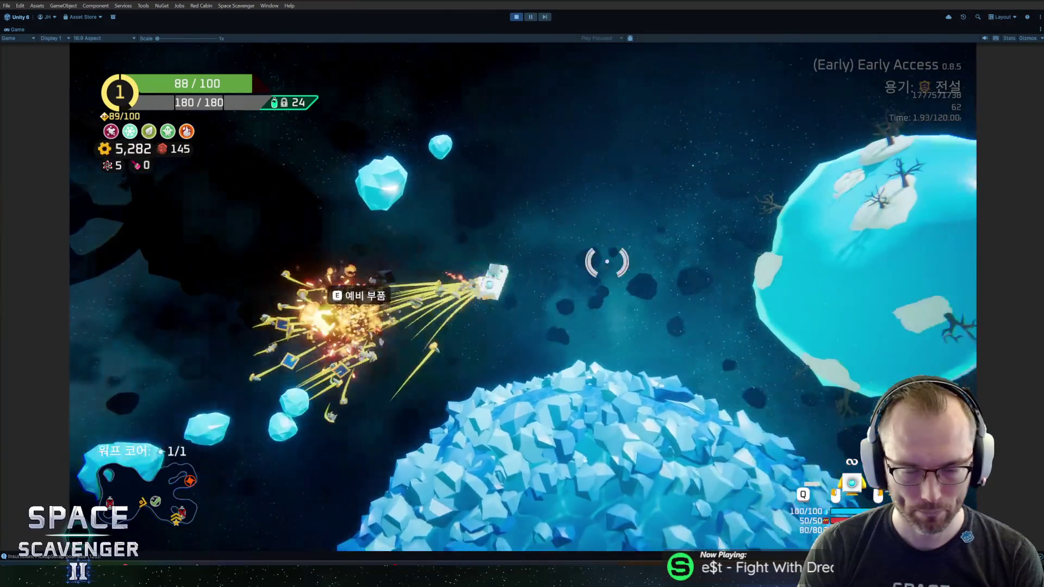
Buy the green laser part for 80 scrap in build view, then fly past the ice planet.
key("Tab")
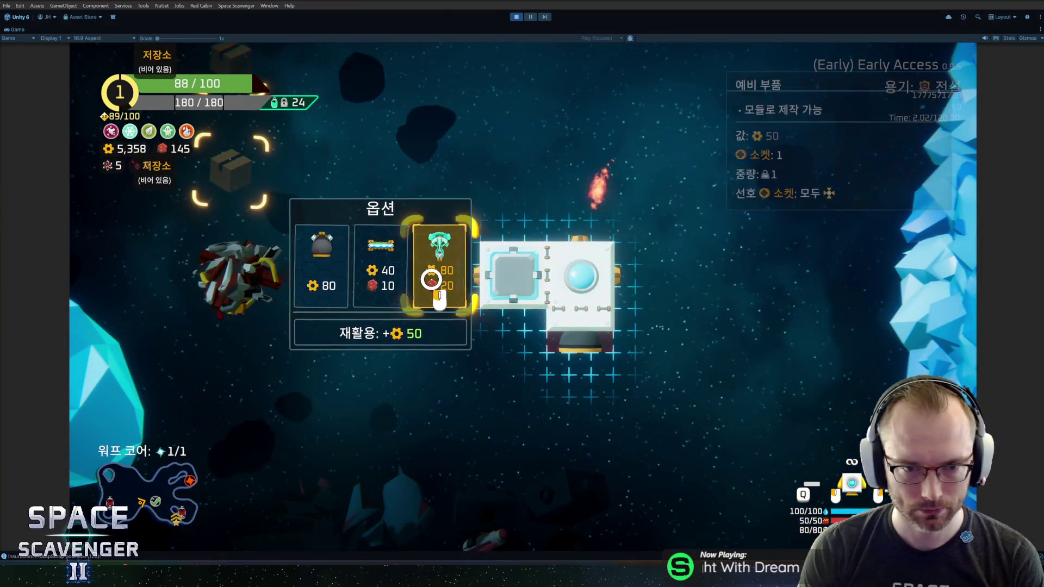
key("Tab")
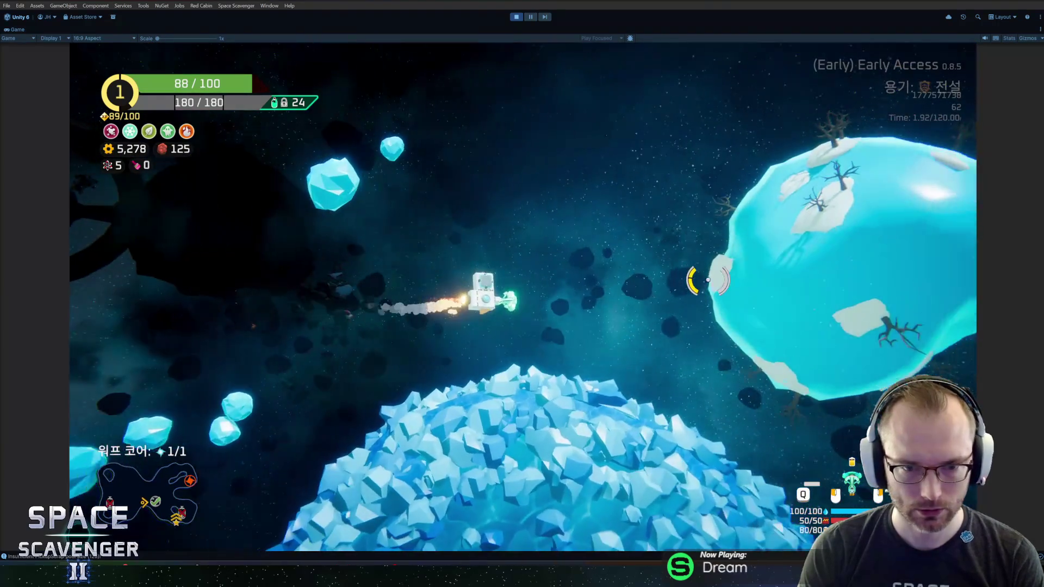
key("w")
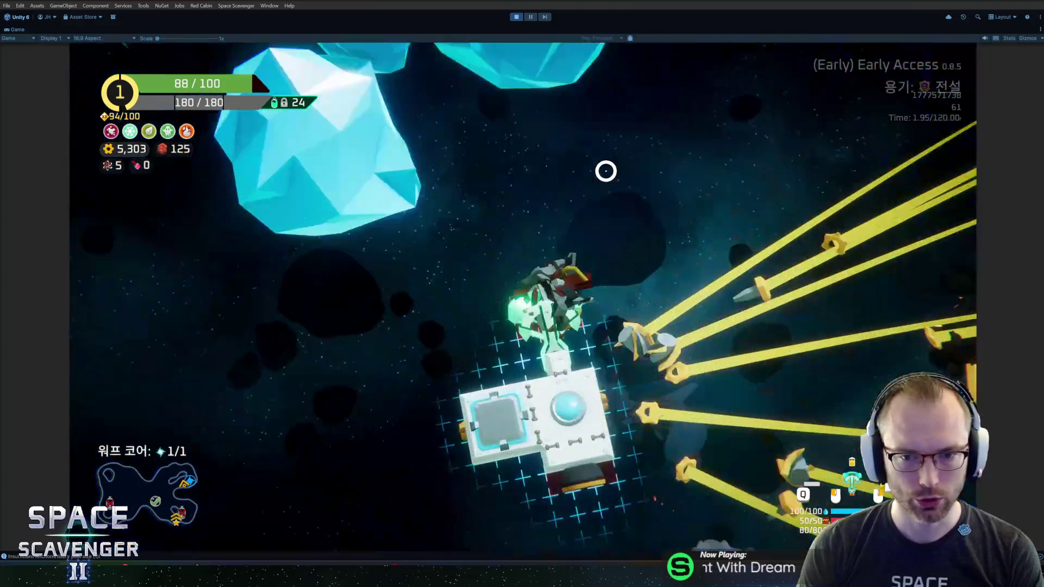
Buy the rocket launcher from the salvaged part and attach it to the ship's right side.
key("Tab")
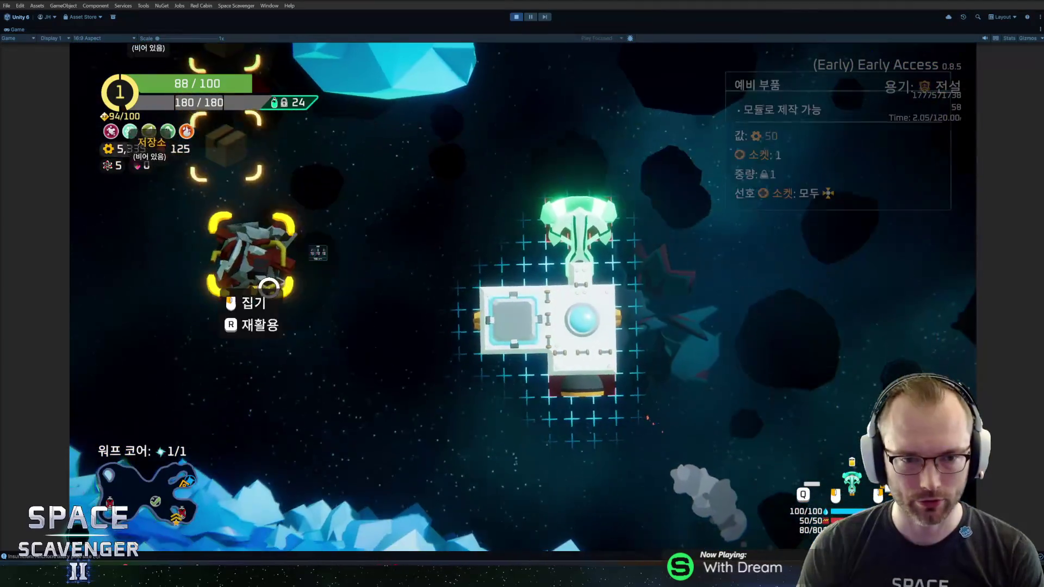
left_click(234, 269)
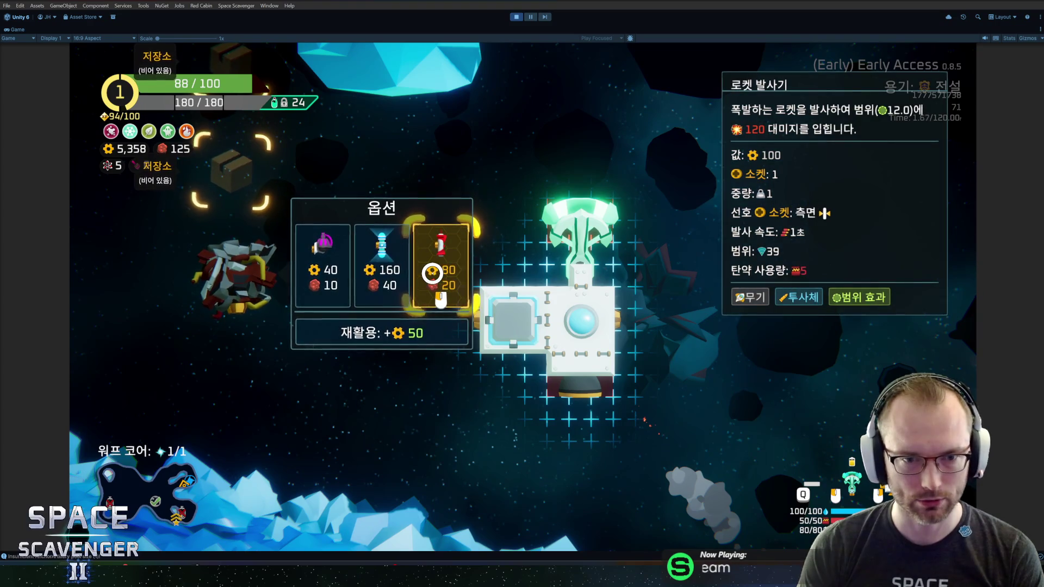
left_click(434, 277)
mouse_move(227, 361)
left_mouse_down()
mouse_move(400, 321)
mouse_move(585, 310)
left_mouse_up()
key("Tab")
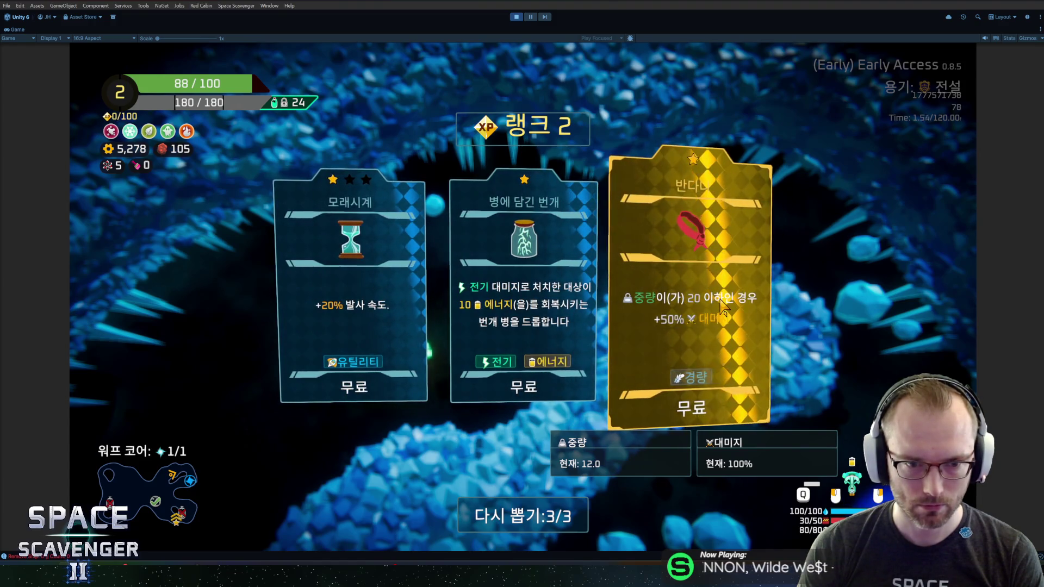
Take the 반다나 upgrade card, fire at cave targets, then stop play mode with Ctrl+P.
left_click(689, 253)
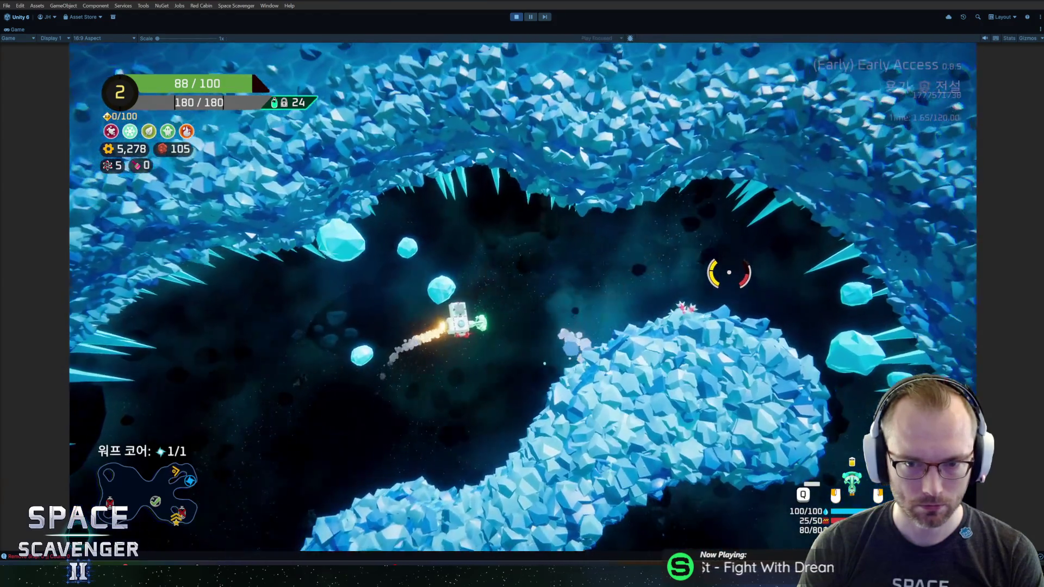
left_click(729, 272)
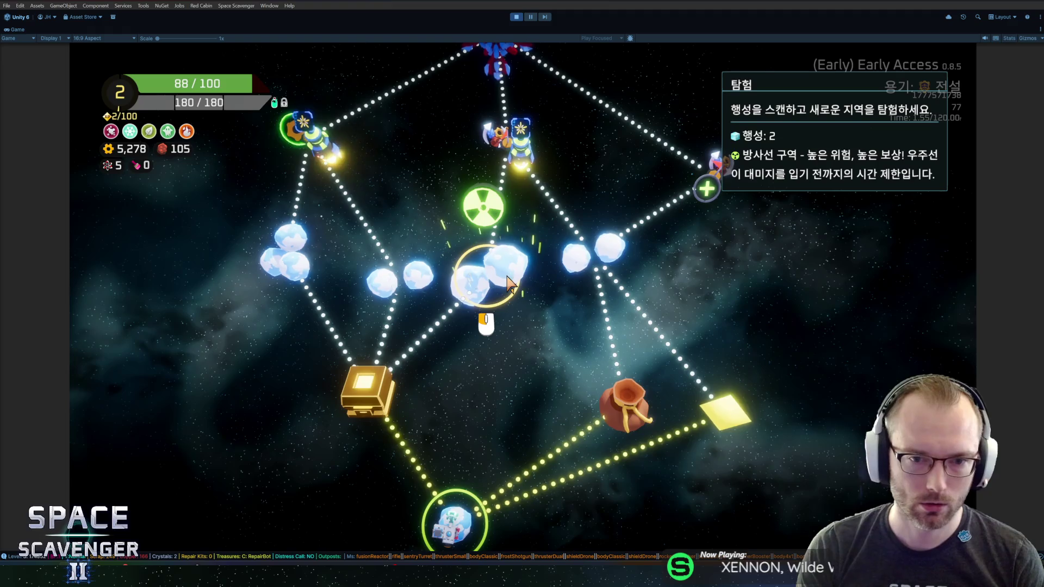
key("ctrl+p")
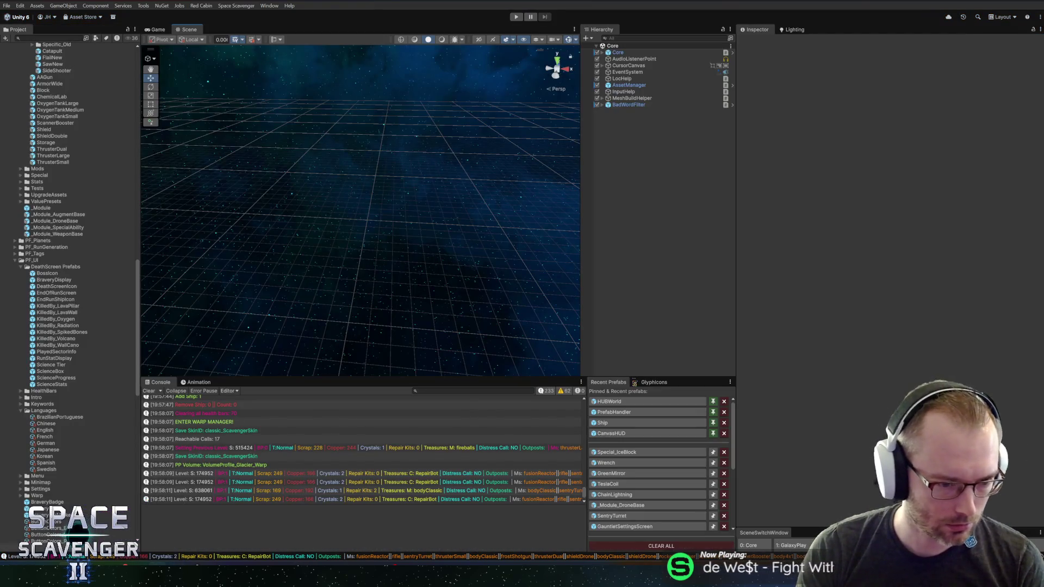
mouse_move(211, 586)
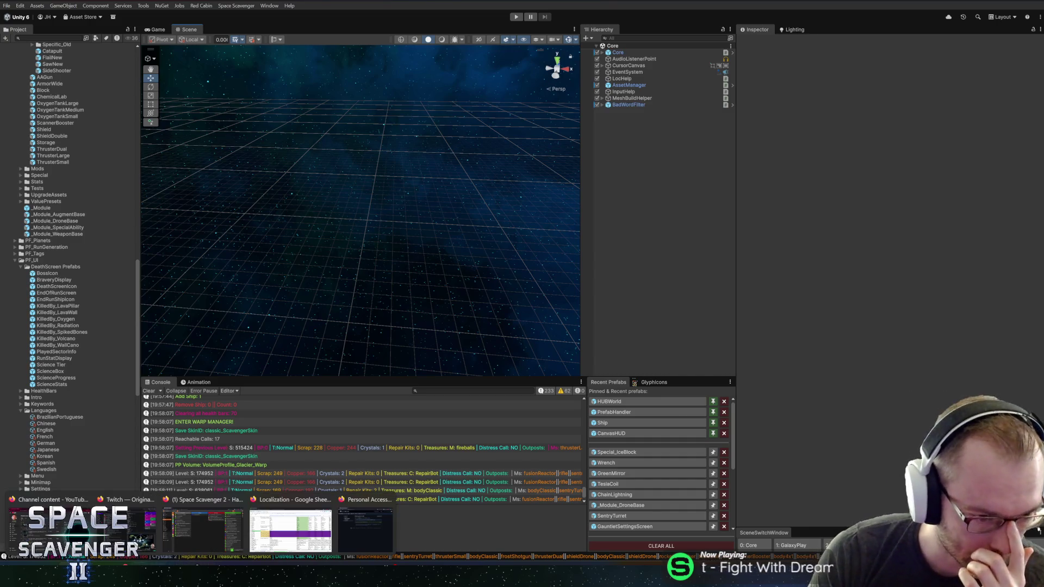
Review each changed file's diff, from GreenMirror.prefab through Korean.asset and Localization.csv, then begin the commit summary.
left_click(211, 586)
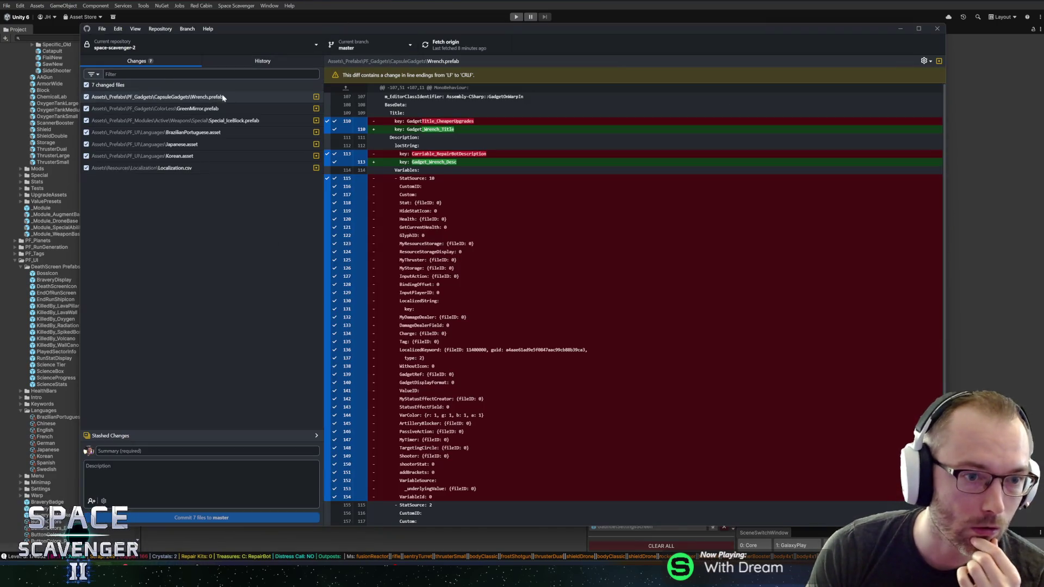
left_click(210, 109)
left_click(210, 120)
left_click(195, 132)
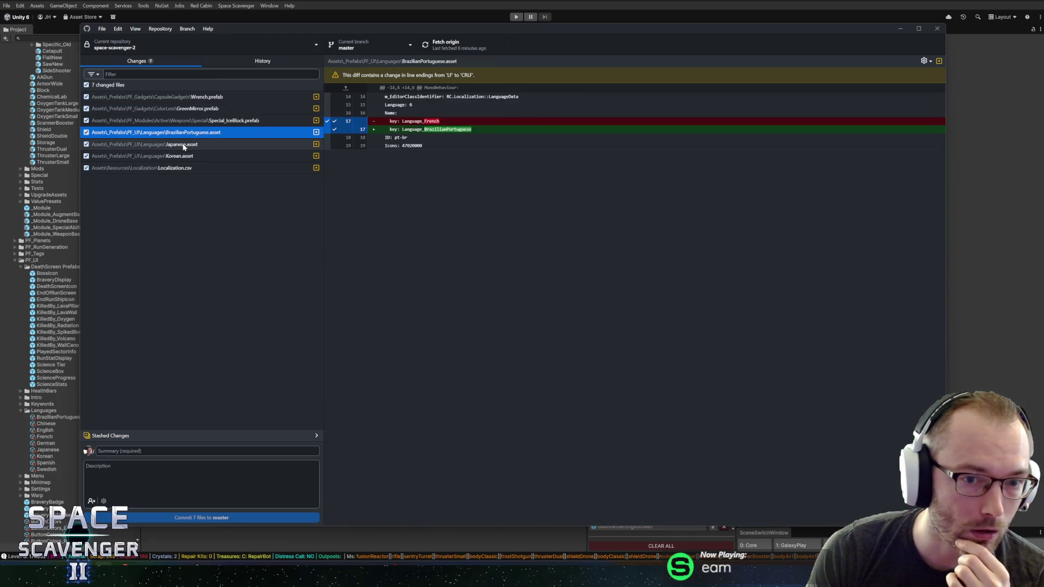
left_click(184, 144)
left_click(178, 156)
left_click(174, 167)
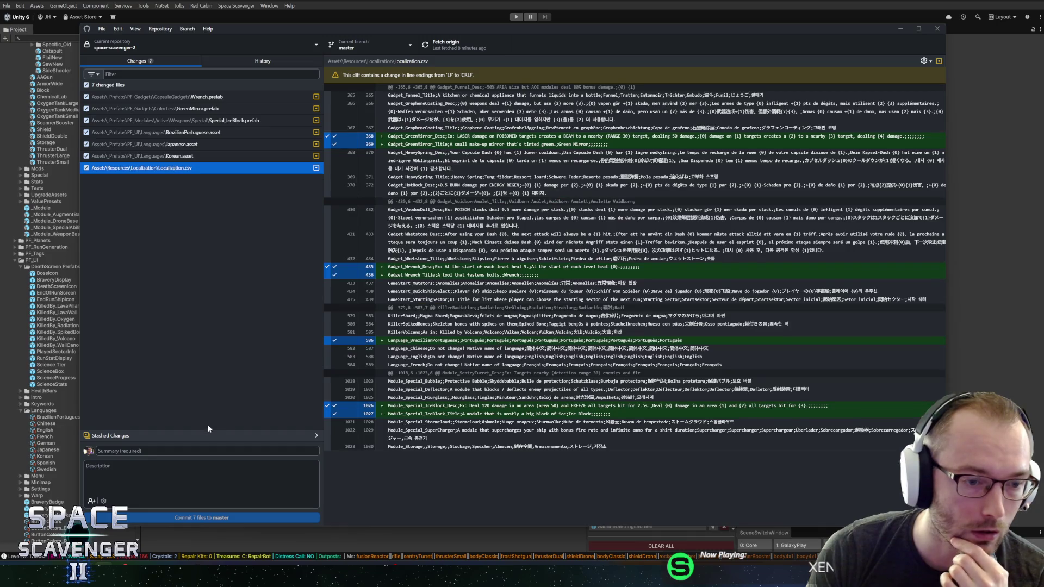
left_click(209, 451)
type("A")
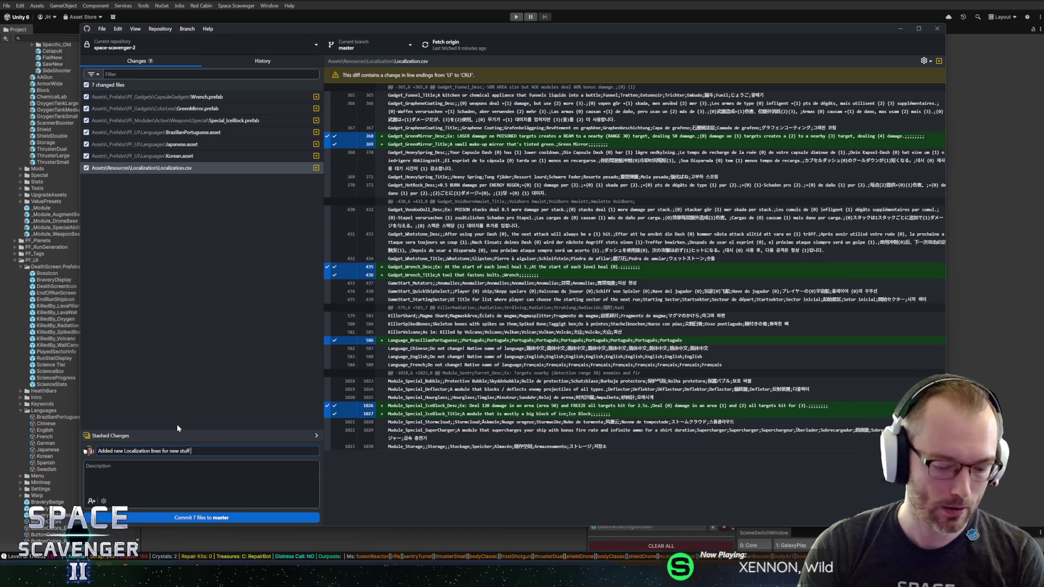
Commit the 7 files to master as 'Added new Localization lines for new stuff + Languages named correctly' and push to origin.
type("anguages")
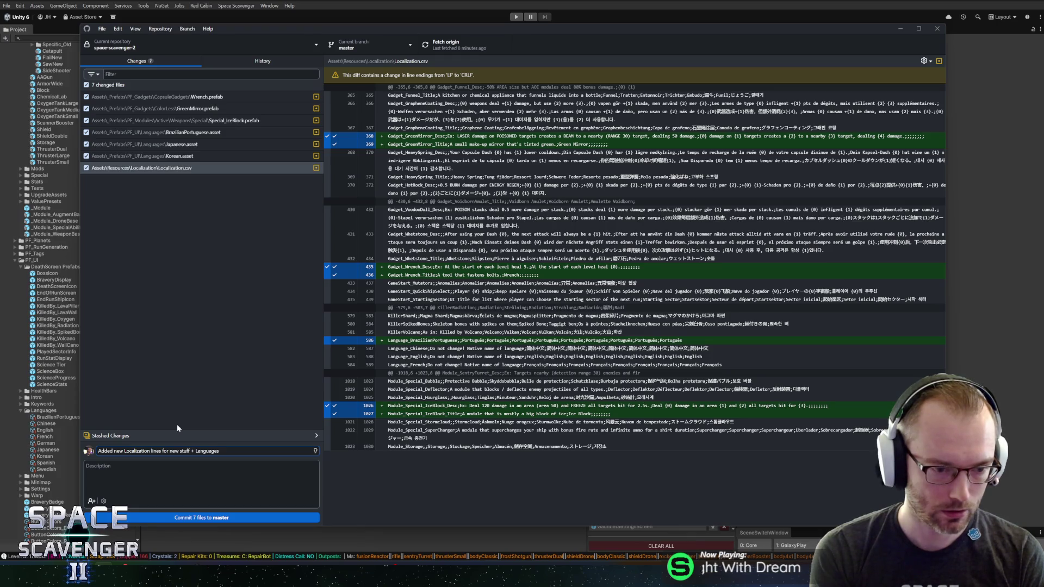
type(" named cor")
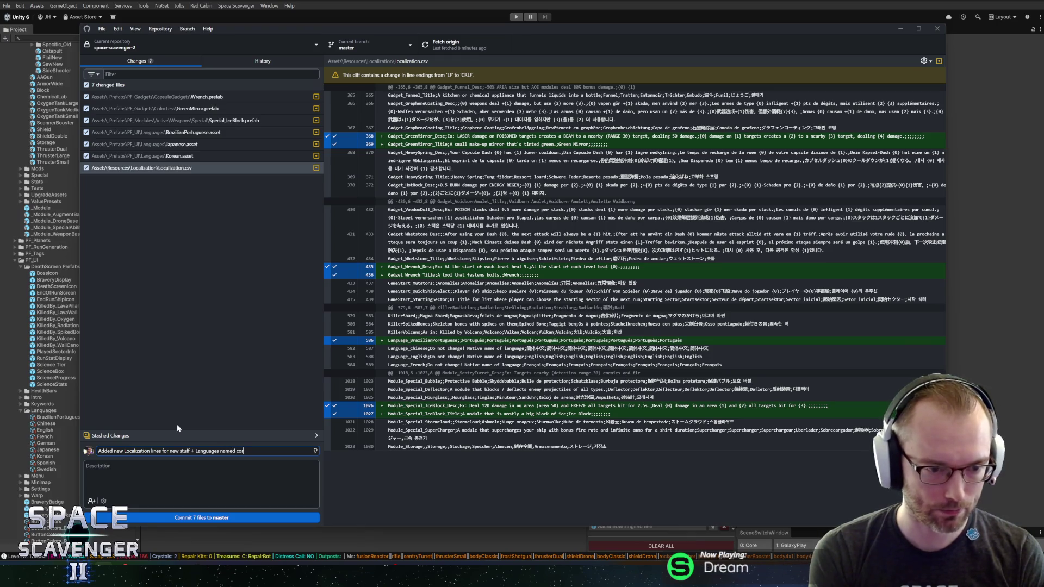
type("rectly")
left_click(185, 516)
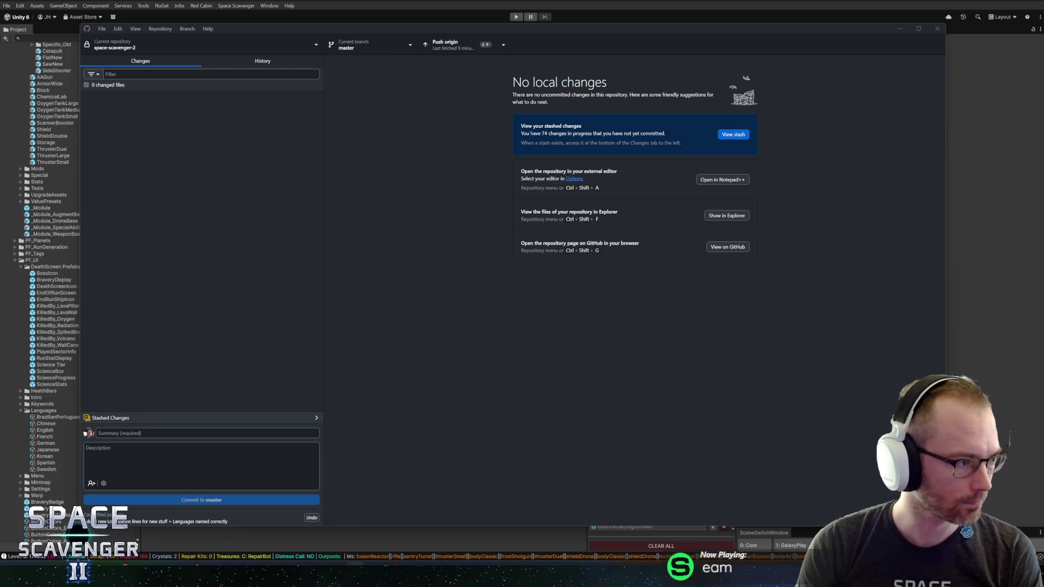
left_click(463, 50)
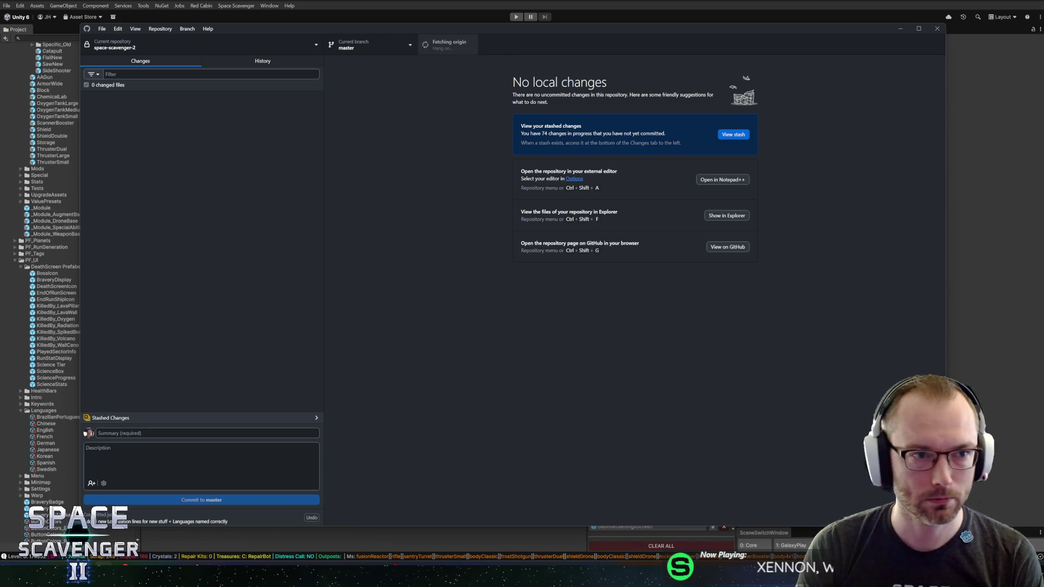
key("alt+Tab")
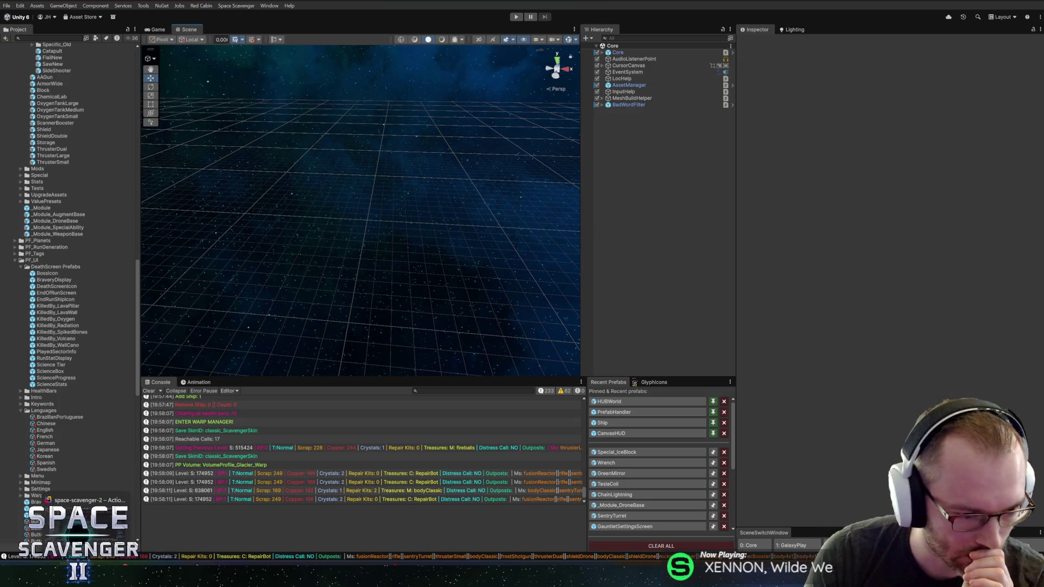
On the HacknPlan board, move #2019 'Add missing Localization' to Completed and #2017 into In Progress.
mouse_move(133, 565)
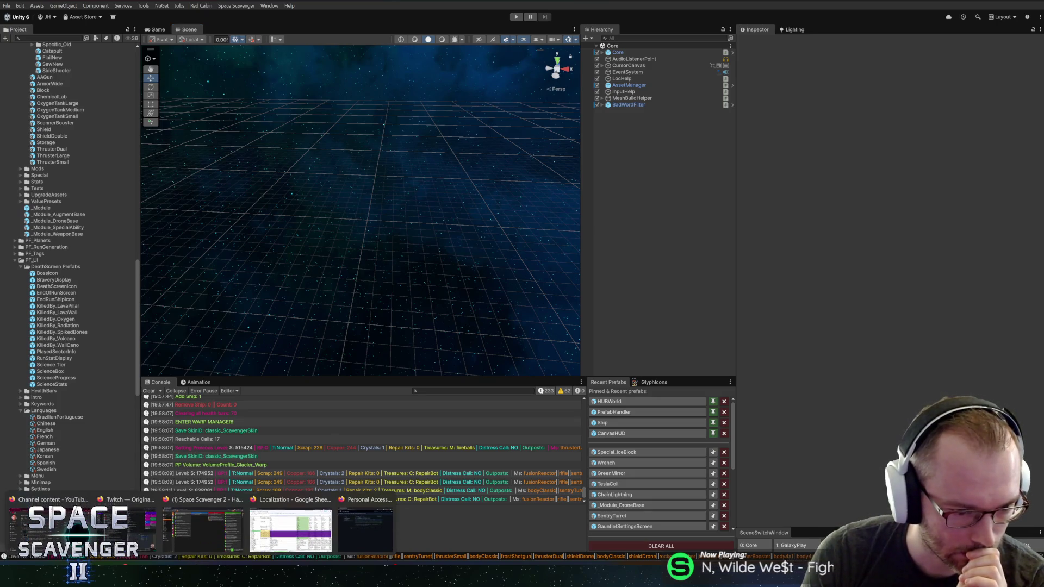
left_click(218, 531)
mouse_move(201, 568)
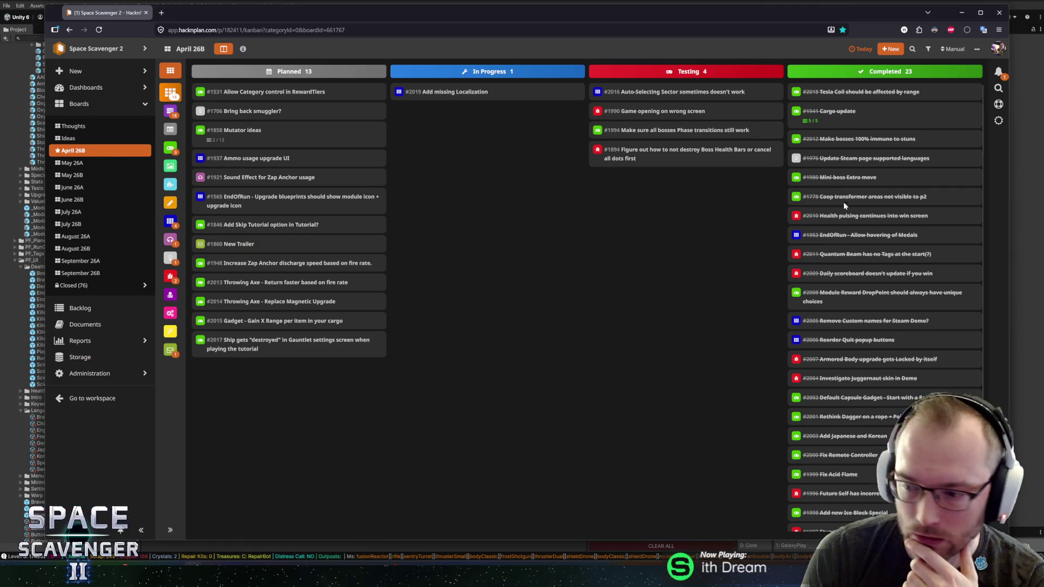
left_click_drag(432, 92, 870, 94)
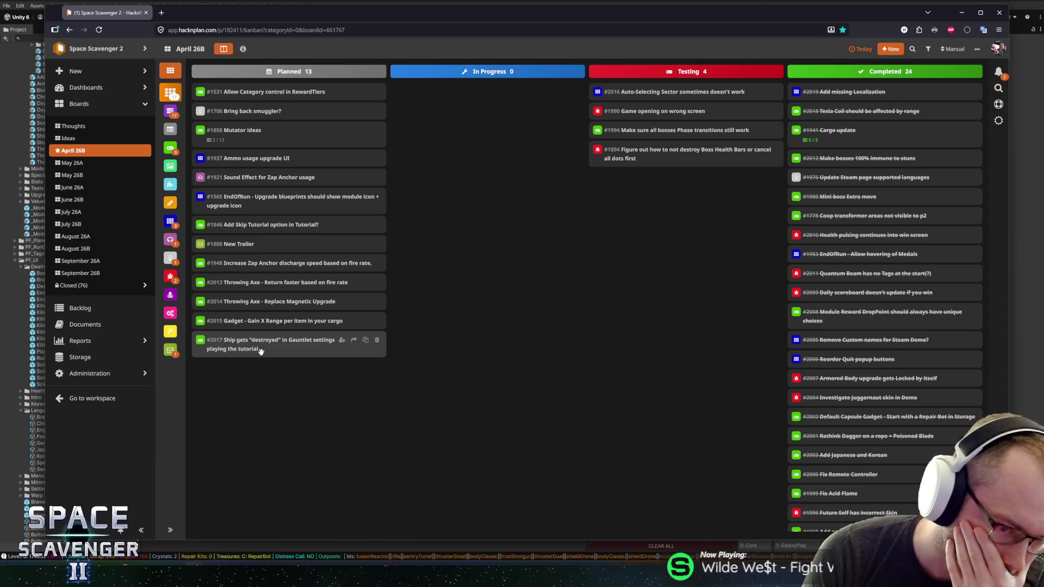
mouse_move(240, 351)
left_mouse_down()
mouse_move(452, 224)
mouse_move(459, 195)
left_mouse_up()
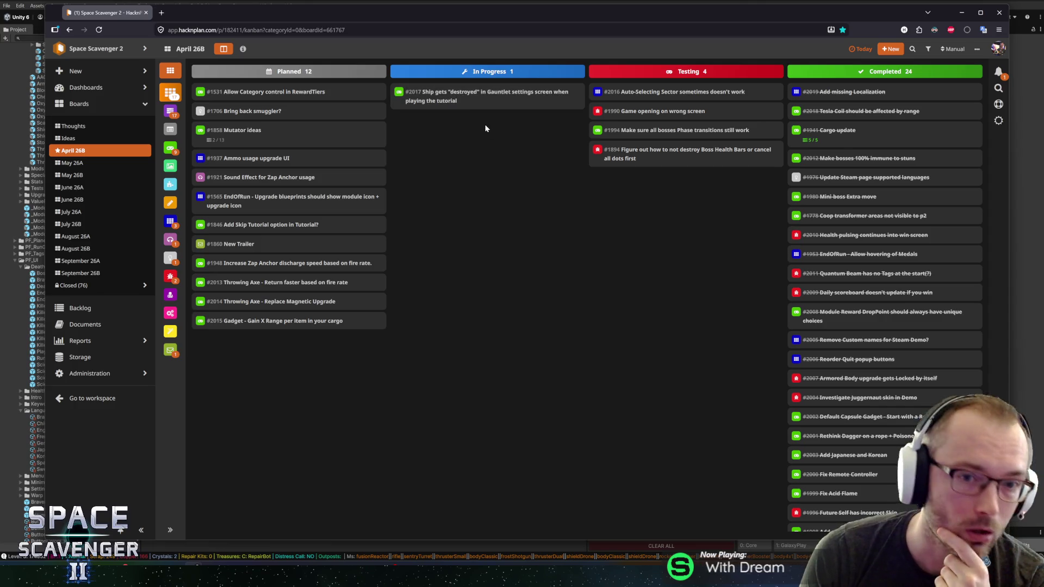
key("alt+Tab")
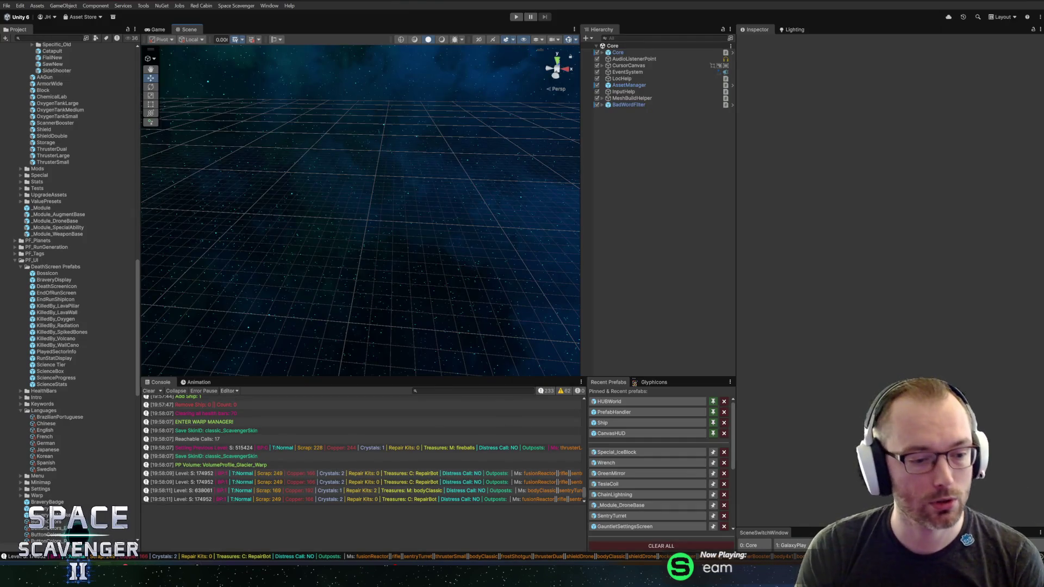
Open the QuickShipSelect class via Go to Class and browse to its ShipSelected method.
key("alt+Tab")
key("ctrl+n")
type("playerinput")
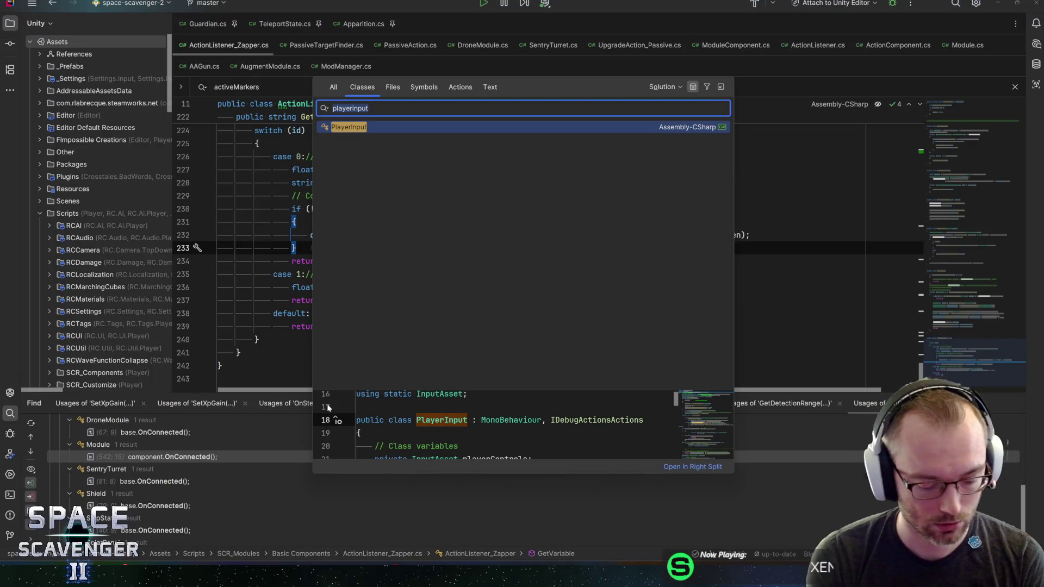
key("ctrl+a")
type("quick")
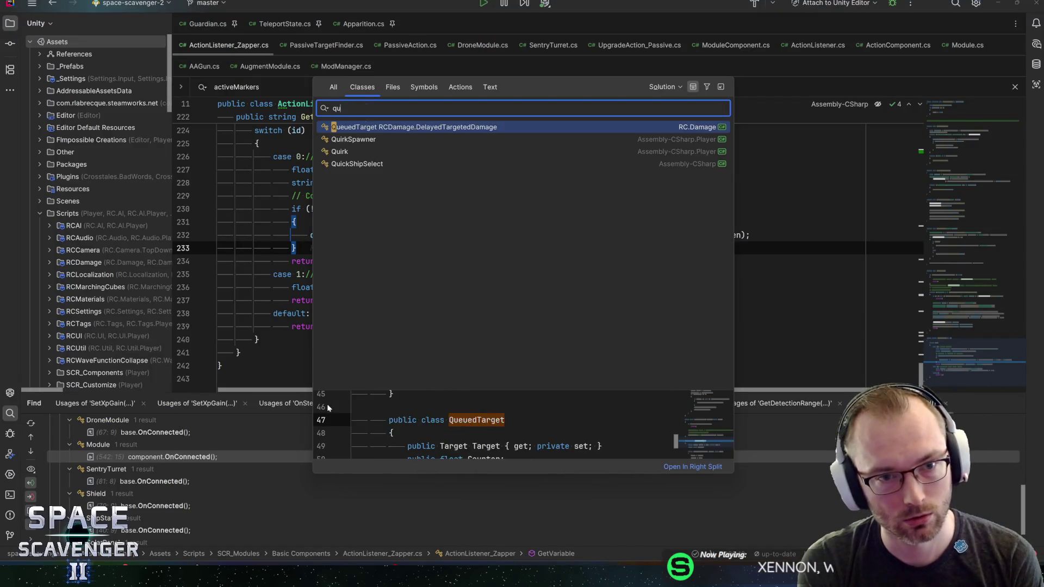
key("Return")
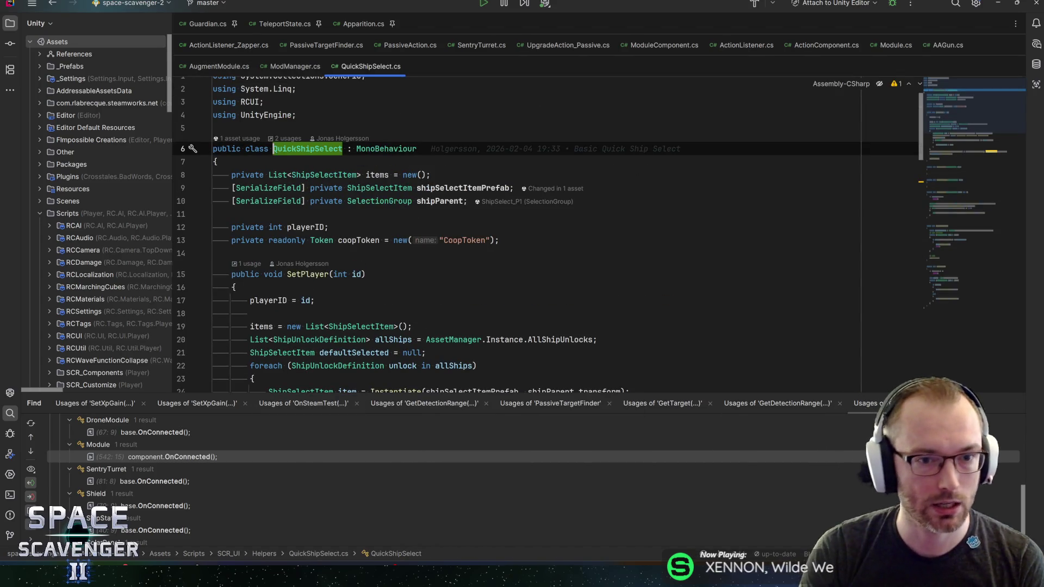
scroll(490, 228, "down", 10)
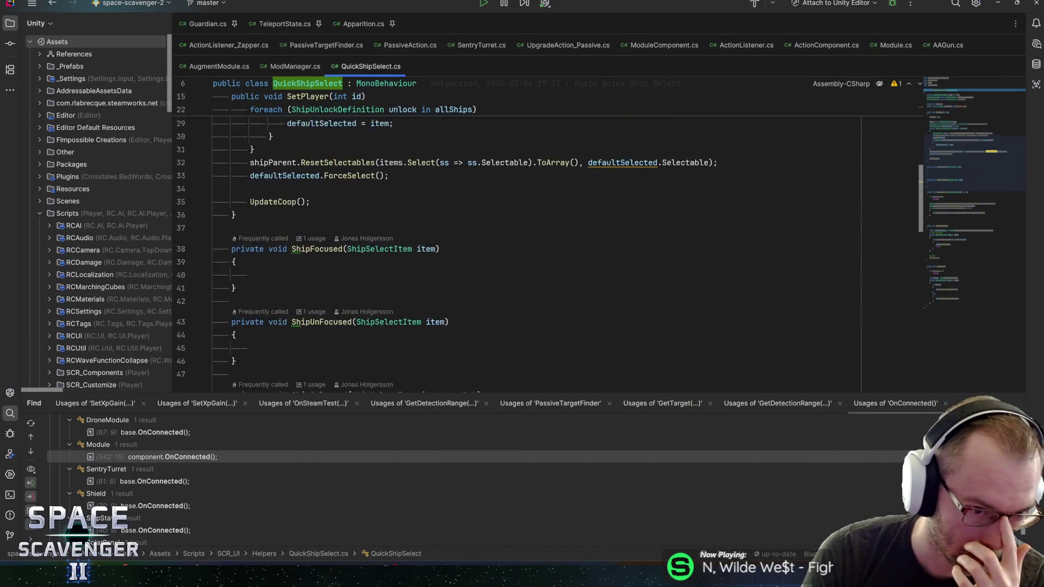
left_click(250, 211)
scroll(489, 239, "down", 3)
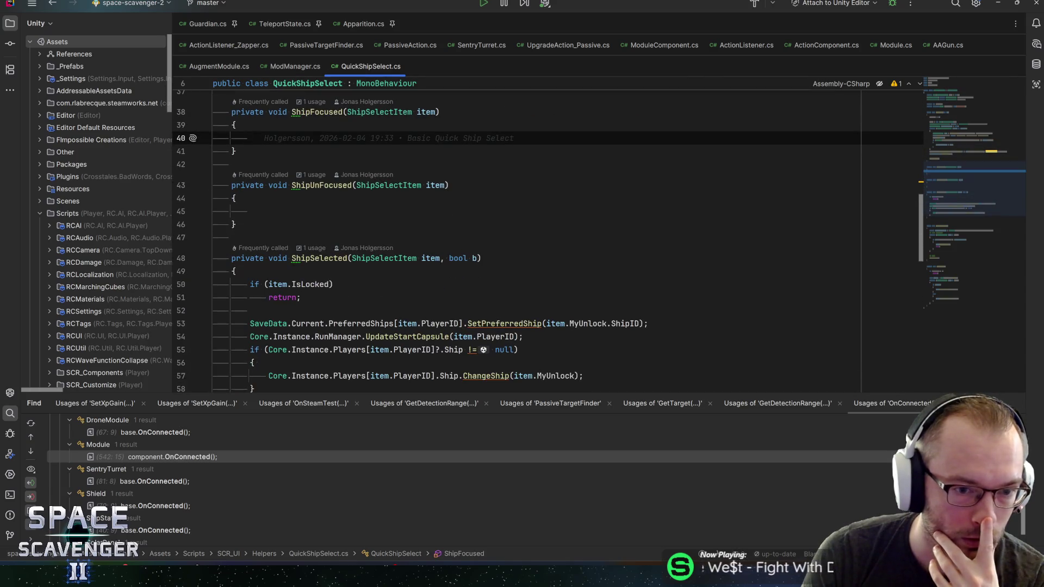
left_click(292, 257)
scroll(543, 239, "down", 4)
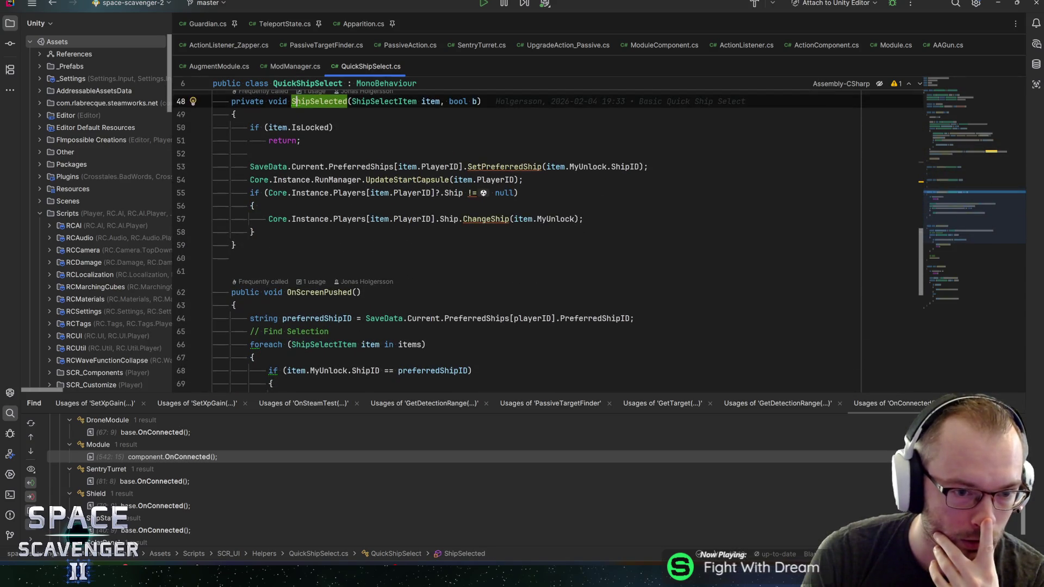
scroll(543, 239, "down", 5)
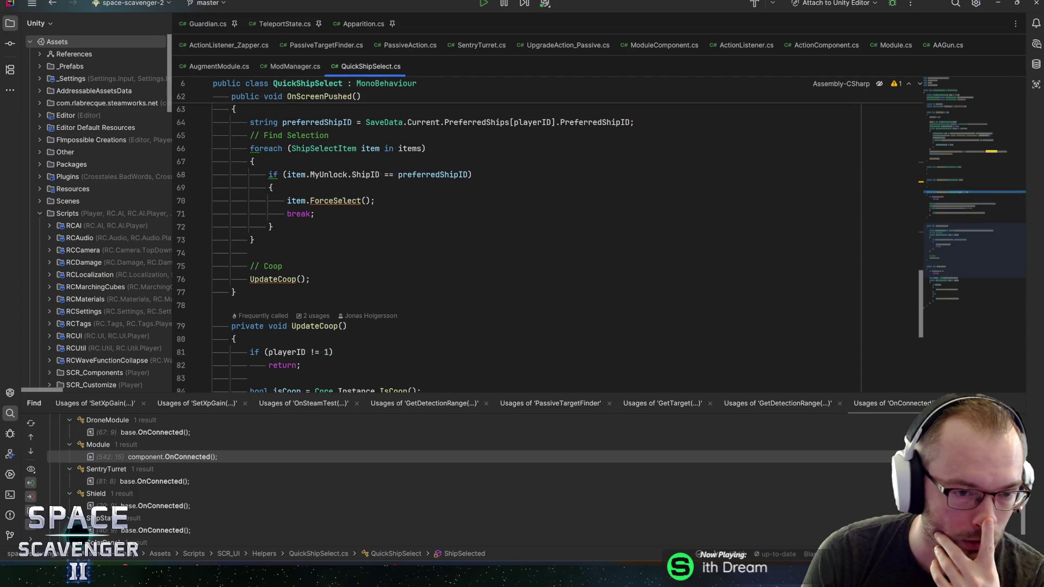
scroll(544, 239, "up", 3)
scroll(543, 239, "down", 4)
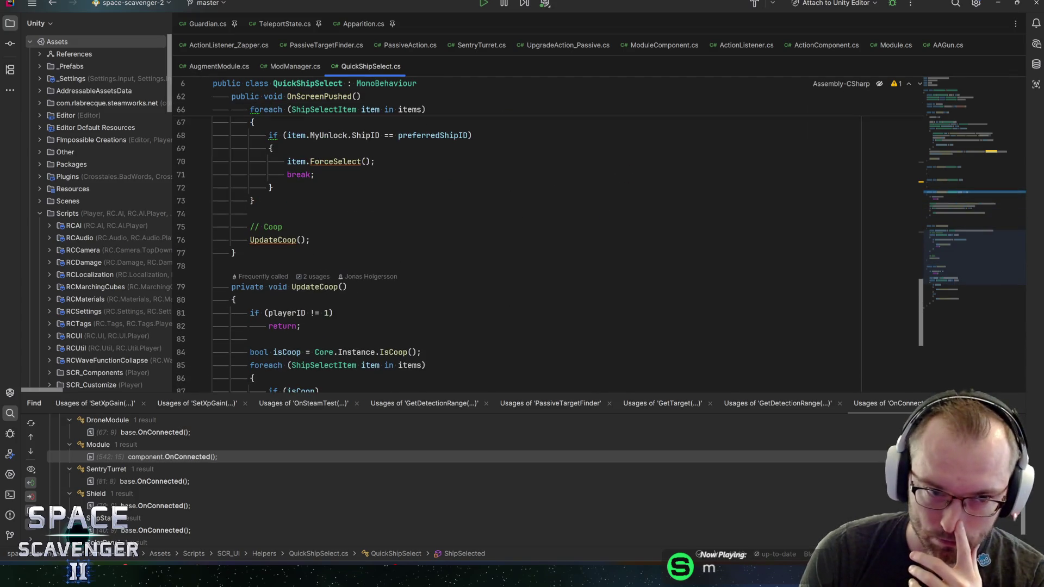
Inspect the ForceSelect declaration in ShipSelectItem and the Click declaration in Button.cs, then return to QuickShipSelect.
left_click(333, 162)
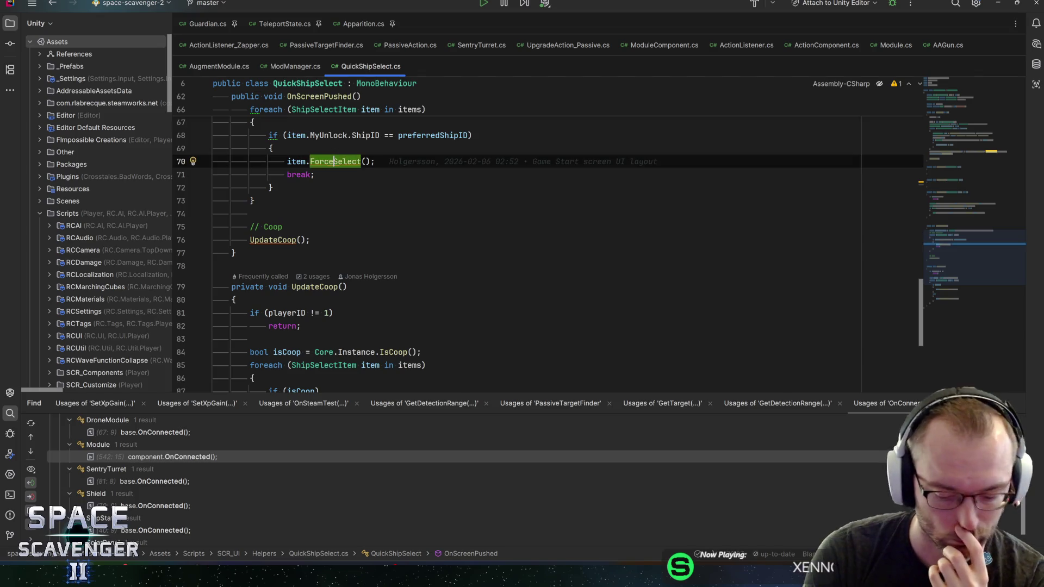
left_click(334, 162, "ctrl")
key("ctrl+minus")
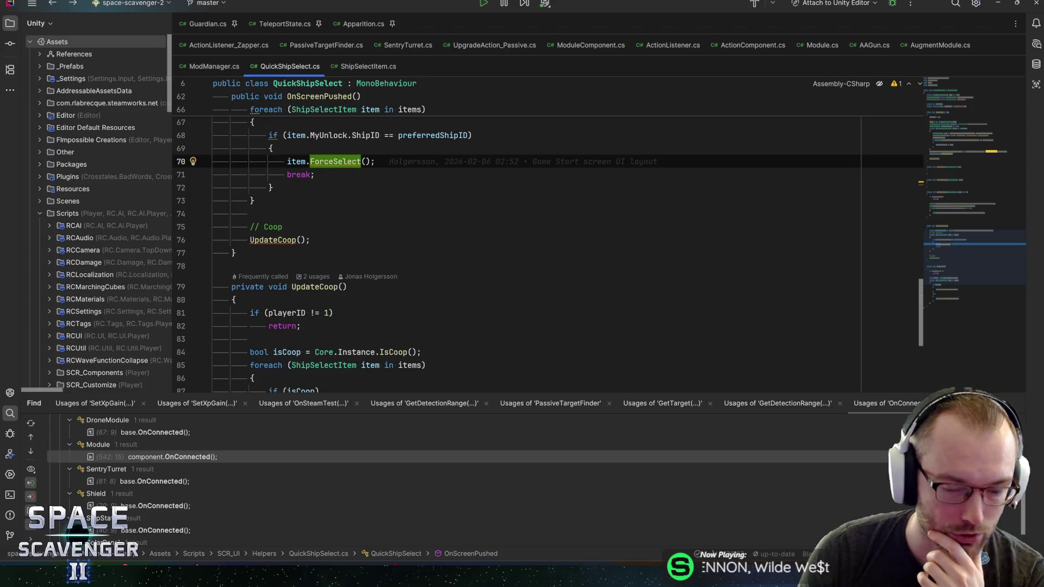
key("ctrl+shift+minus")
left_click(308, 281, "ctrl")
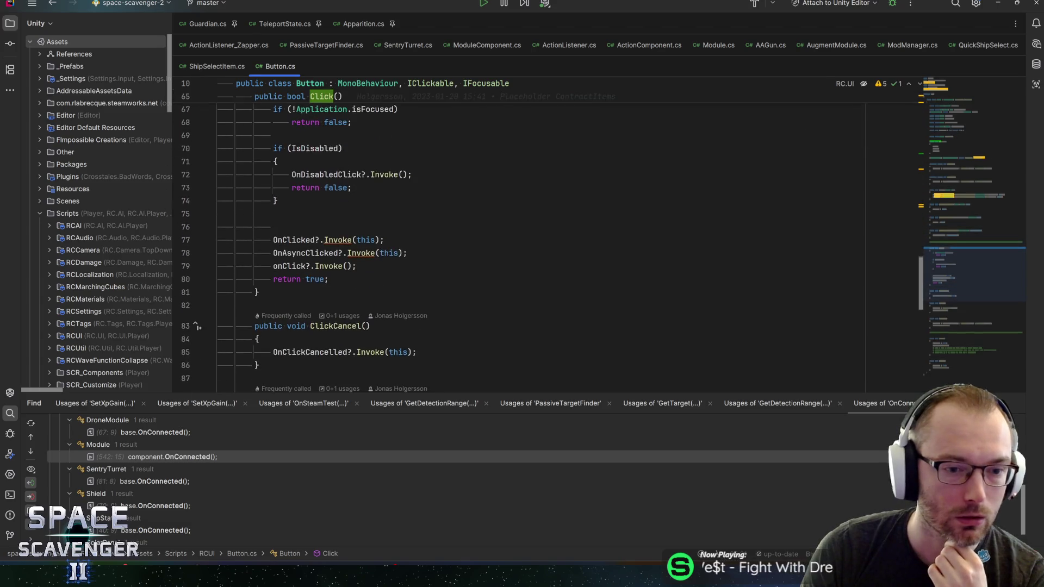
key("ctrl+minus")
key("ctrl+minus")
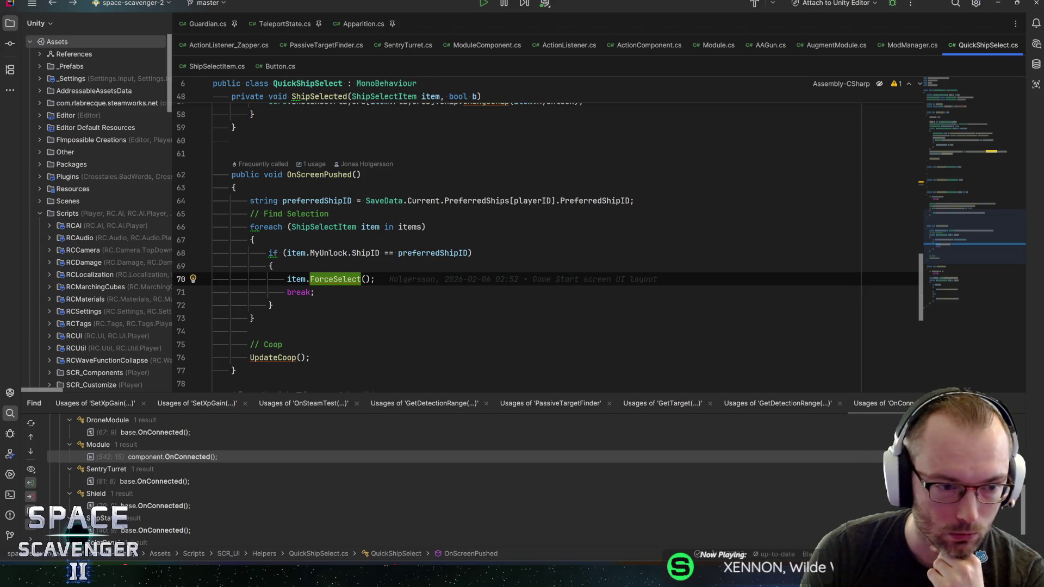
scroll(544, 239, "down", 8)
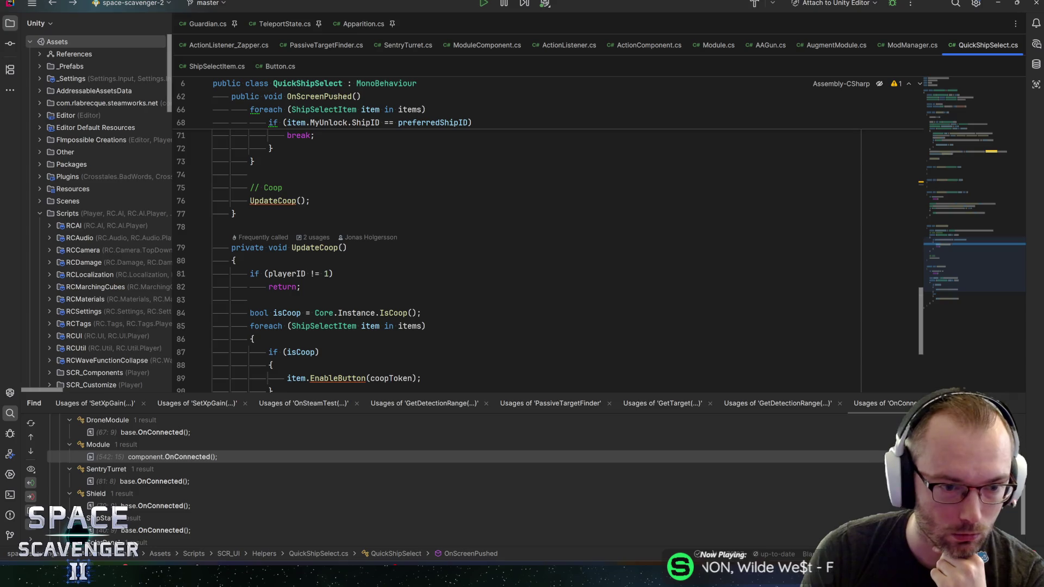
scroll(544, 239, "up", 3)
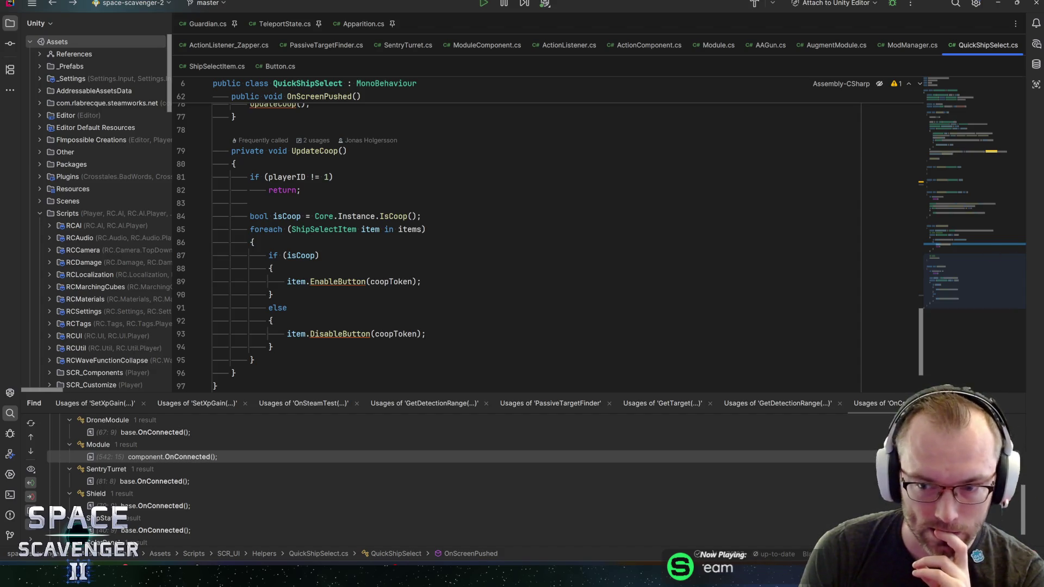
Close every Find results tab except the OnConnected usages search.
right_click(892, 402)
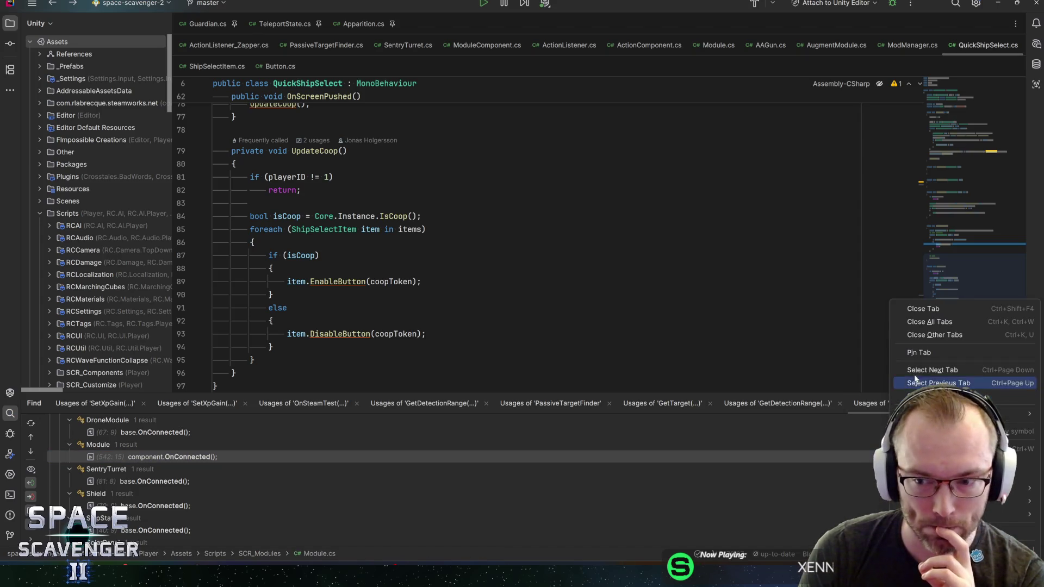
left_click(944, 339)
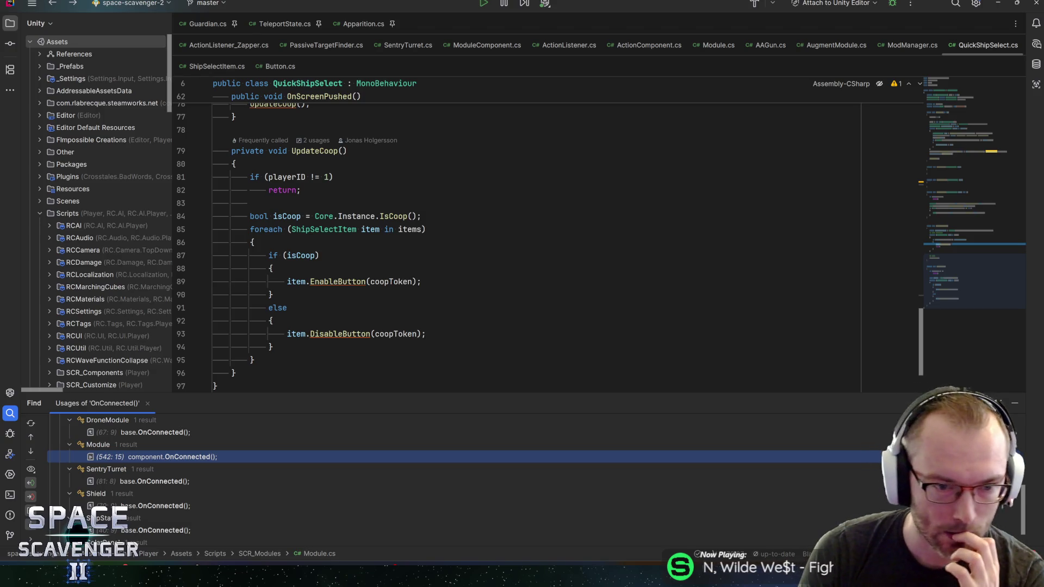
mouse_move(994, 291)
left_mouse_down()
mouse_move(980, 194)
mouse_move(986, 113)
left_mouse_up()
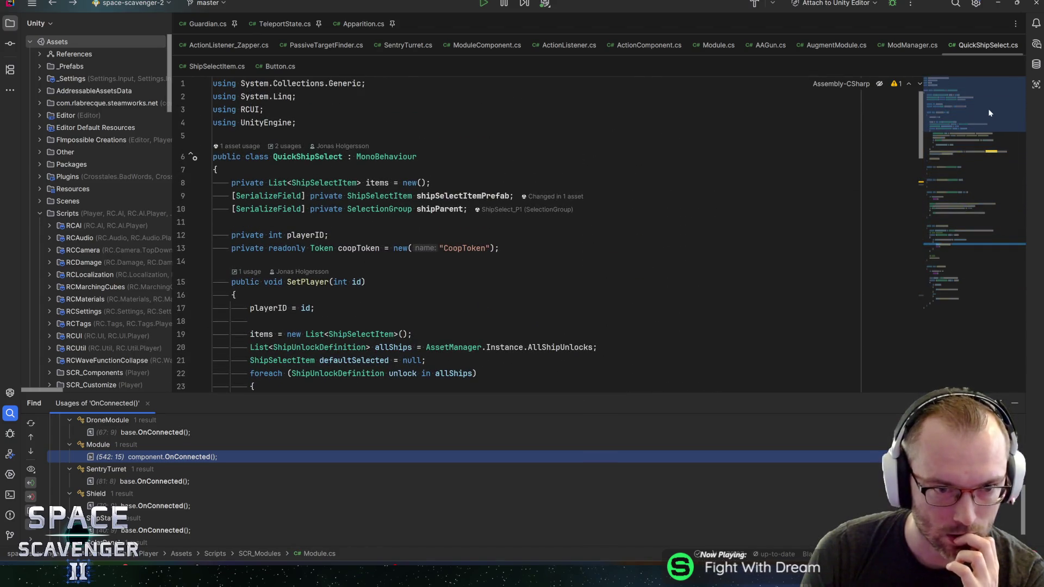
scroll(544, 234, "down", 2)
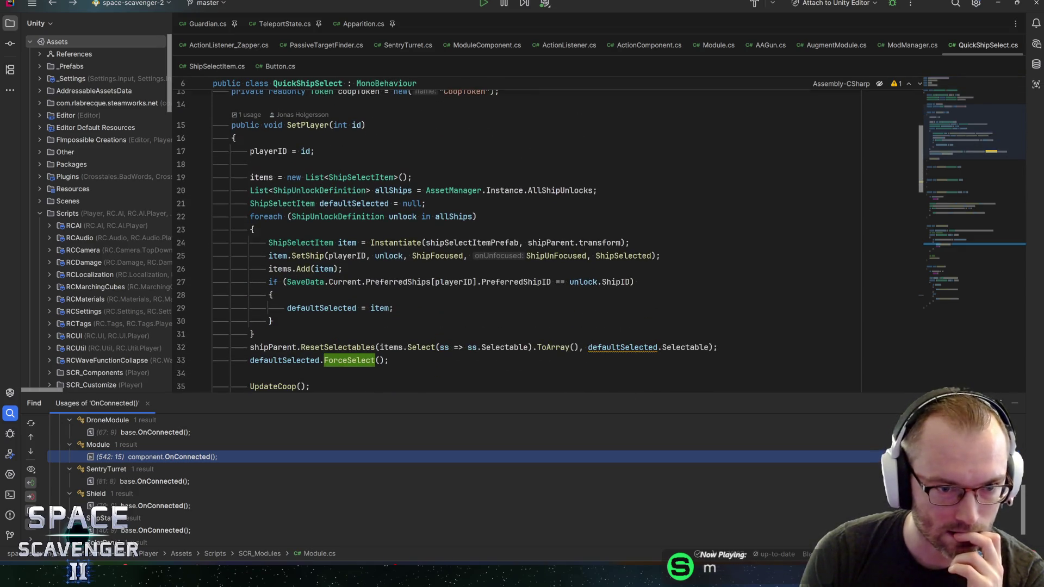
scroll(544, 233, "down", 4)
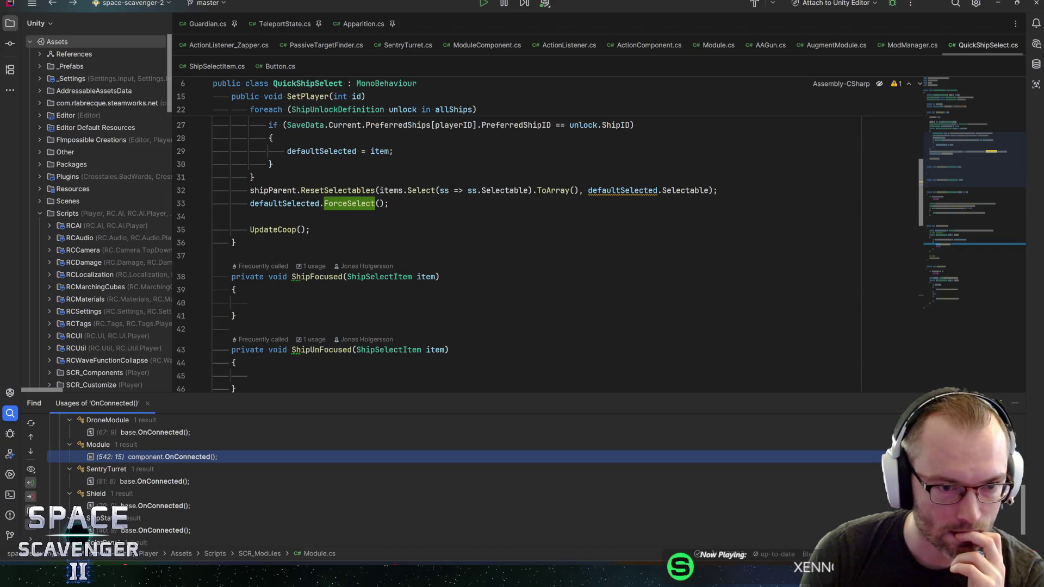
scroll(544, 234, "up", 7)
scroll(544, 233, "down", 15)
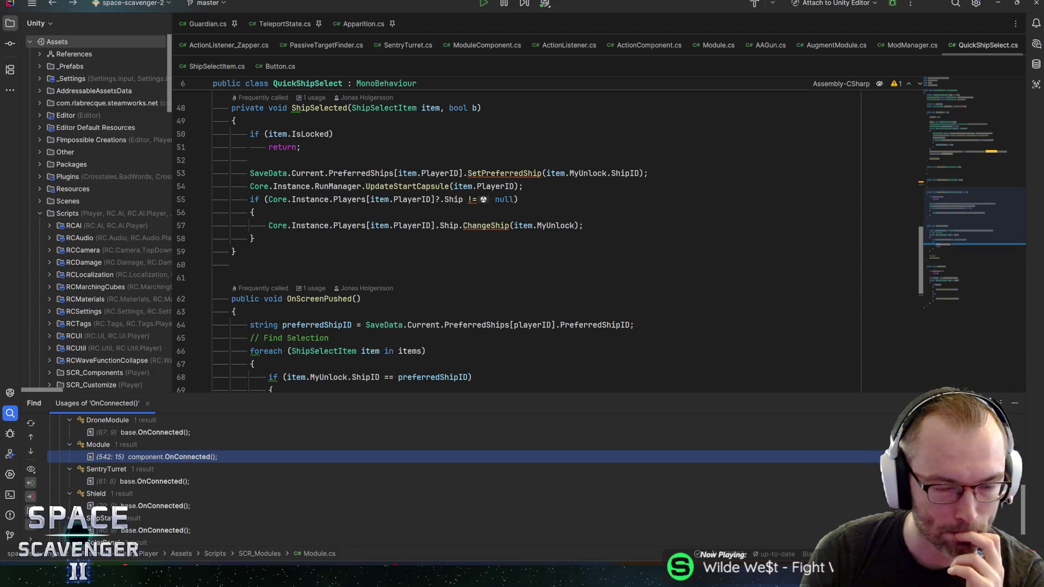
scroll(516, 242, "down", 5)
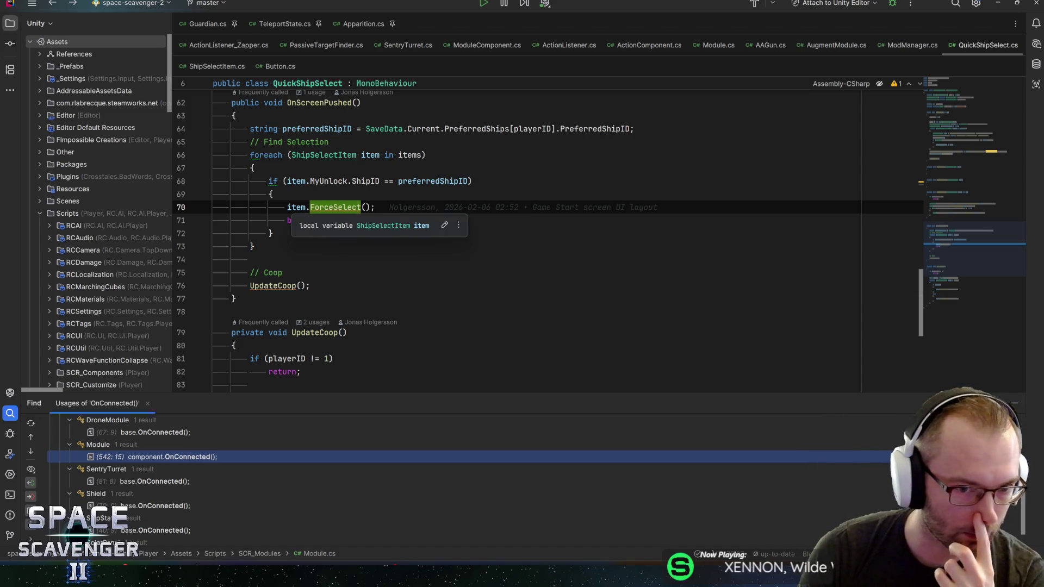
Trace the ForceSelect call to its declaration and on into the Click declaration, then come back.
left_click(310, 207)
key("ctrl+b")
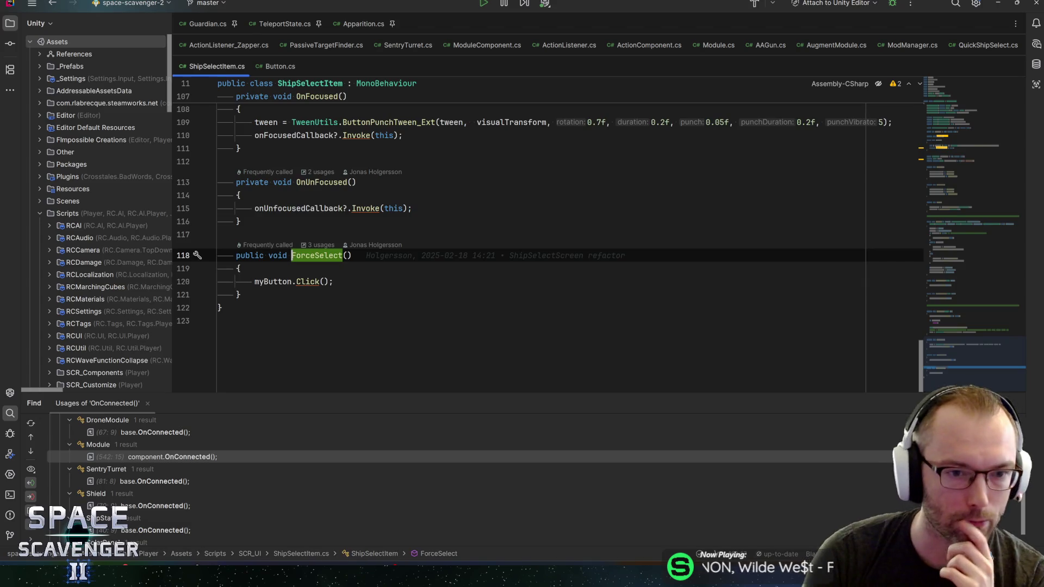
left_click(297, 281)
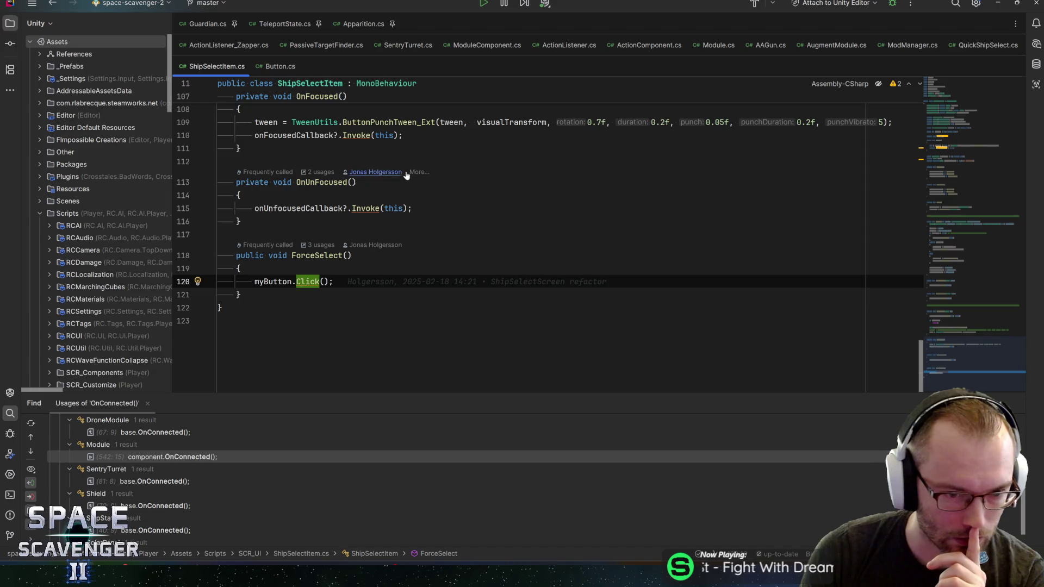
key("ctrl+alt+Left")
key("ctrl+alt+Right")
key("ctrl+b")
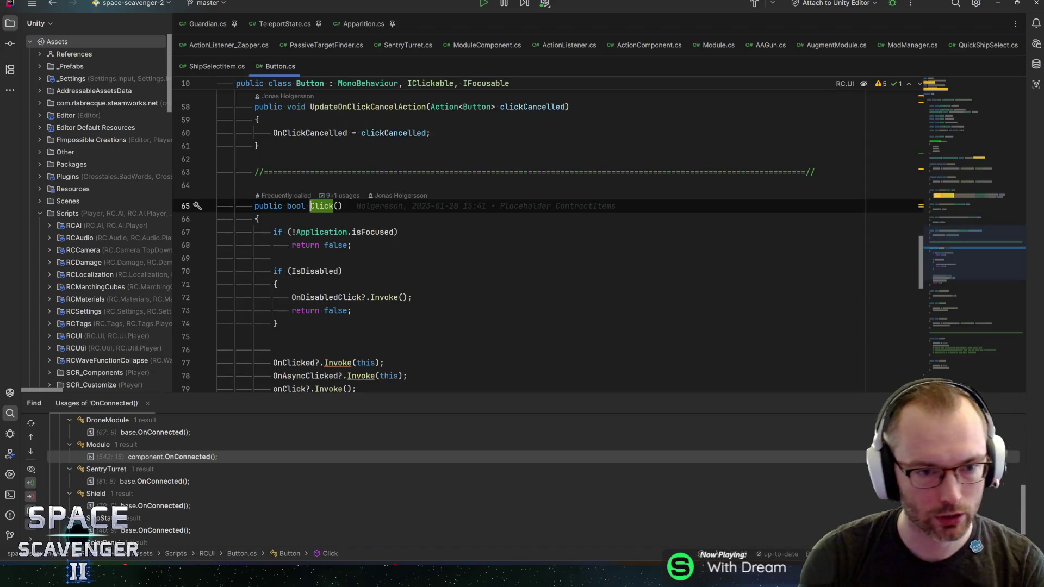
scroll(548, 239, "down", 2)
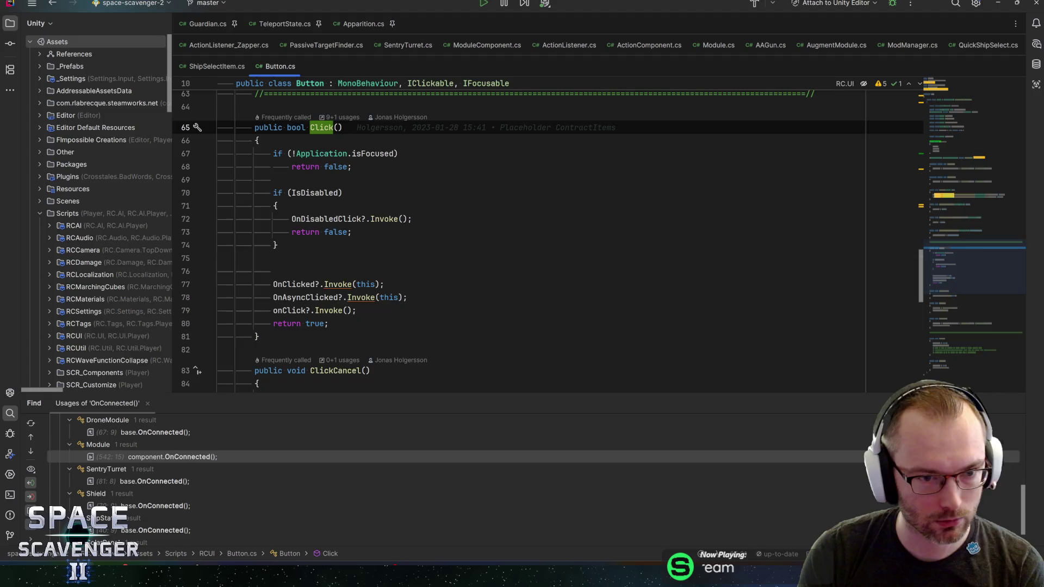
key("ctrl+alt+Left")
scroll(368, 245, "up", 10)
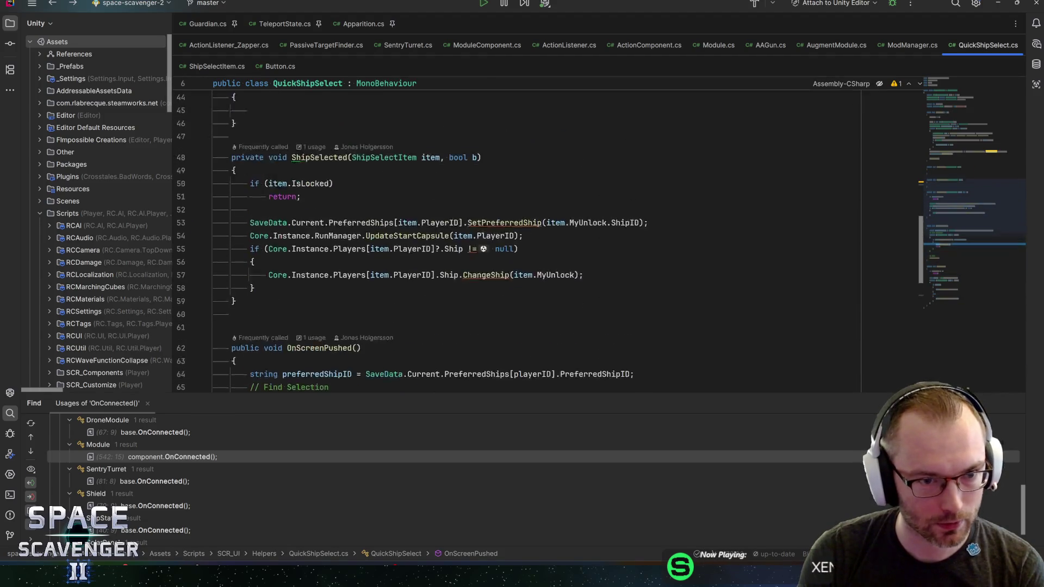
scroll(368, 245, "down", 6)
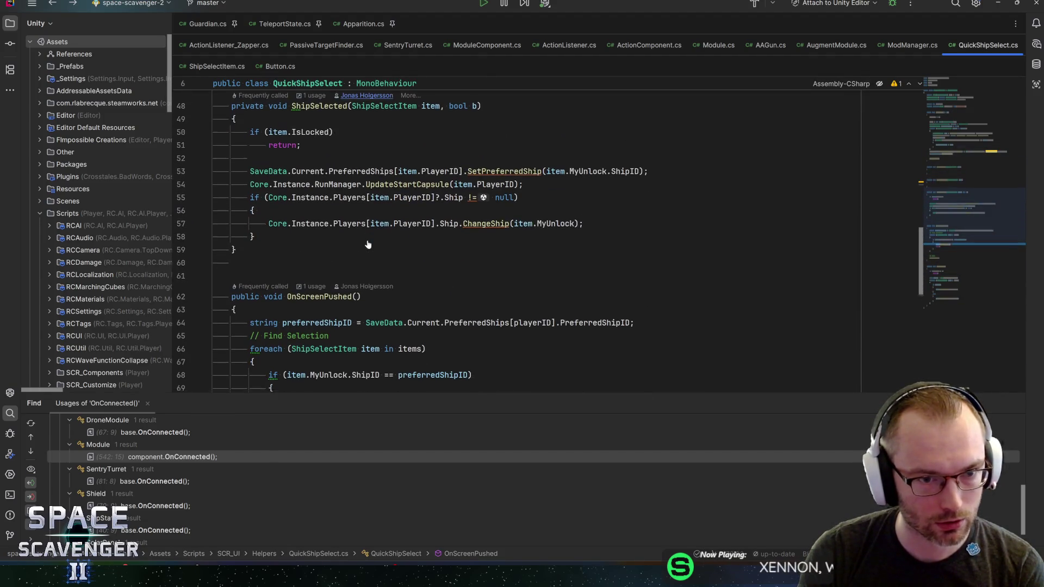
scroll(368, 245, "down", 6)
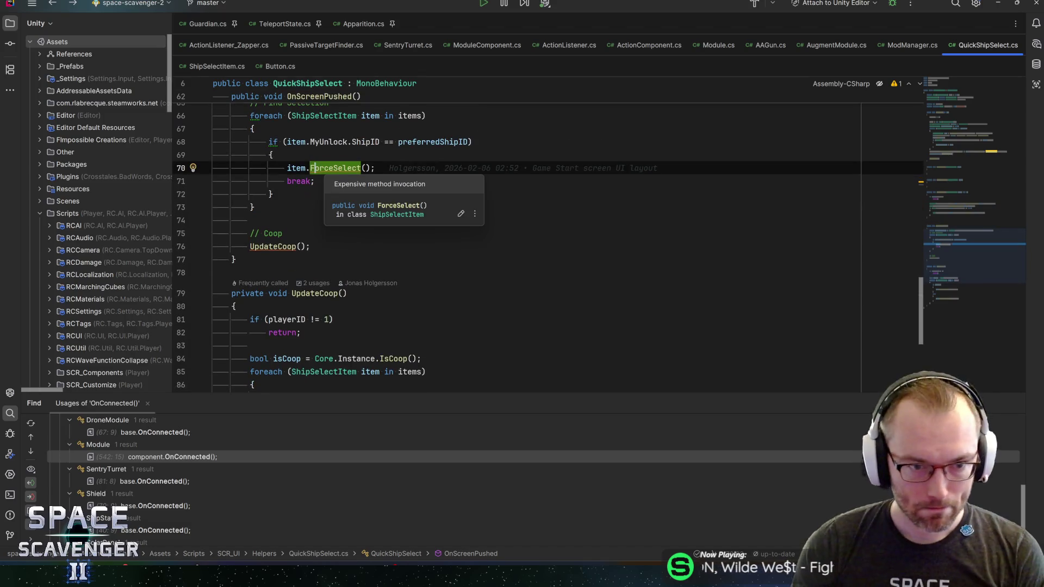
Follow ForceSelect into Button.Click() and find all usages of the OnClicked event.
key("ctrl+b")
left_click(308, 282, "ctrl")
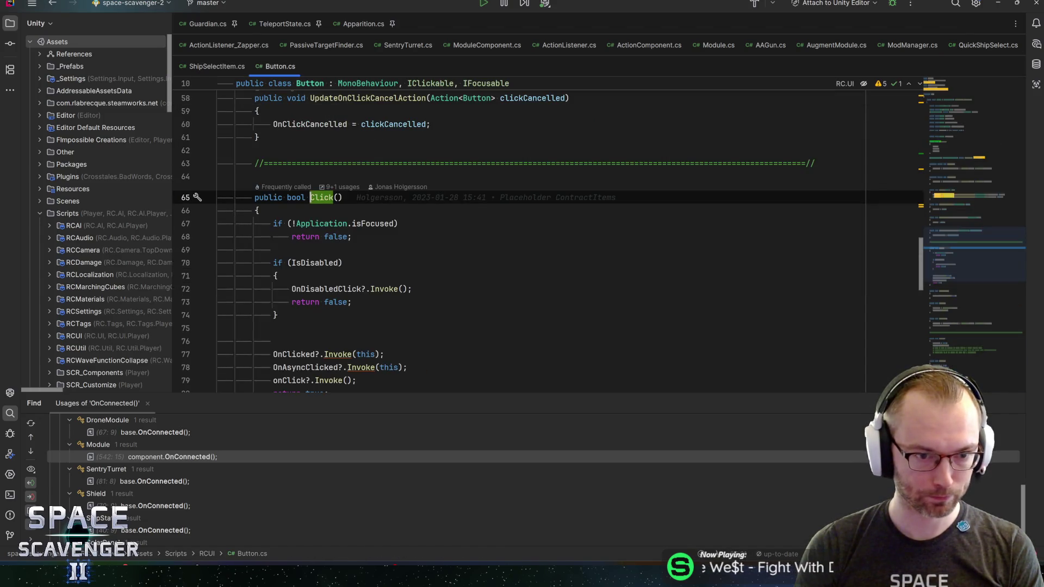
scroll(315, 237, "down", 3)
left_click(314, 236)
key("alt+F7")
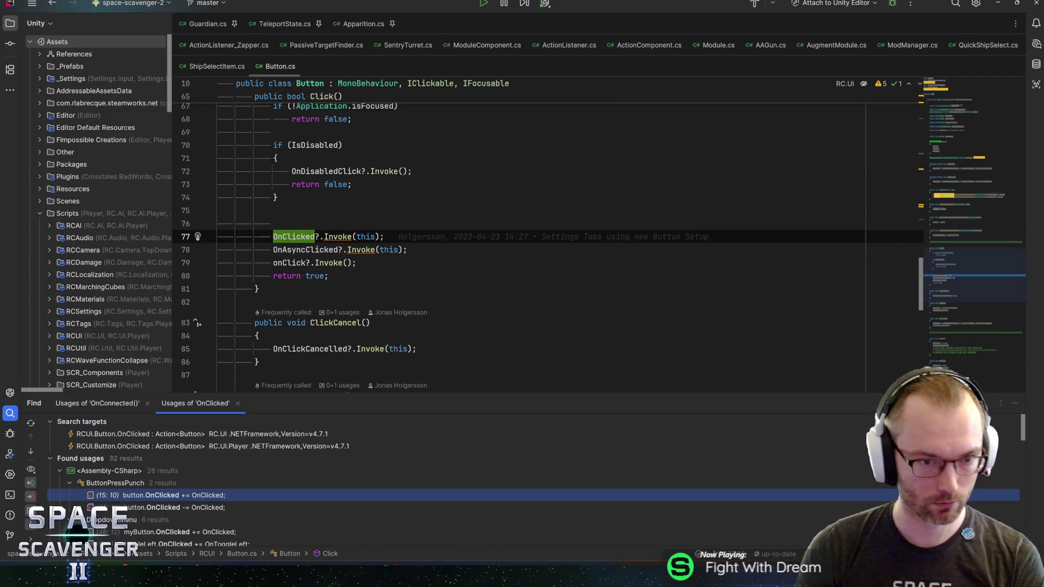
Open ShipSelectItem's OnClicked handler and find all usages of onSelectedCallback.
scroll(225, 485, "down", 10)
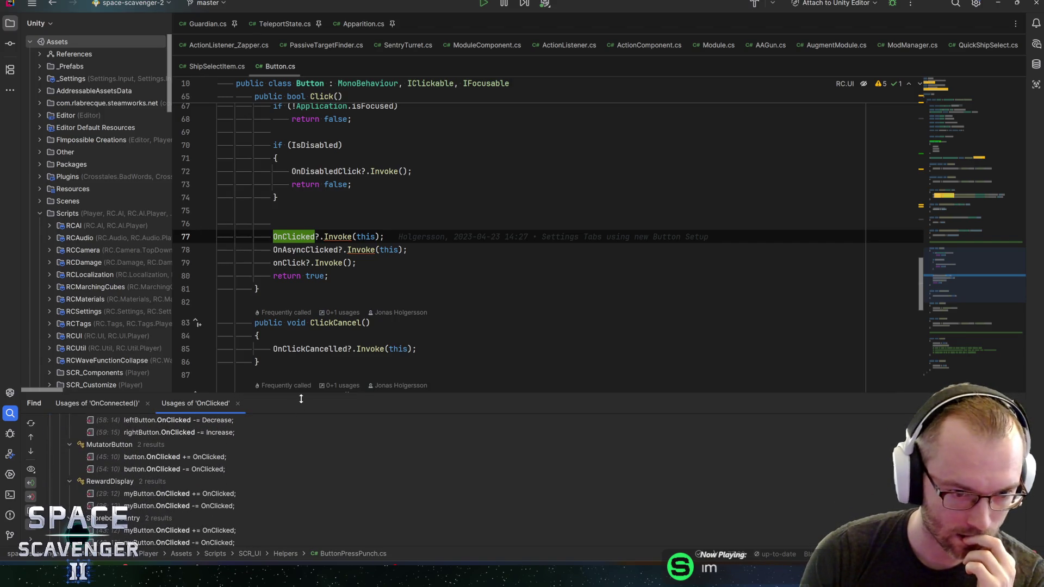
left_click_drag(298, 395, 319, 296)
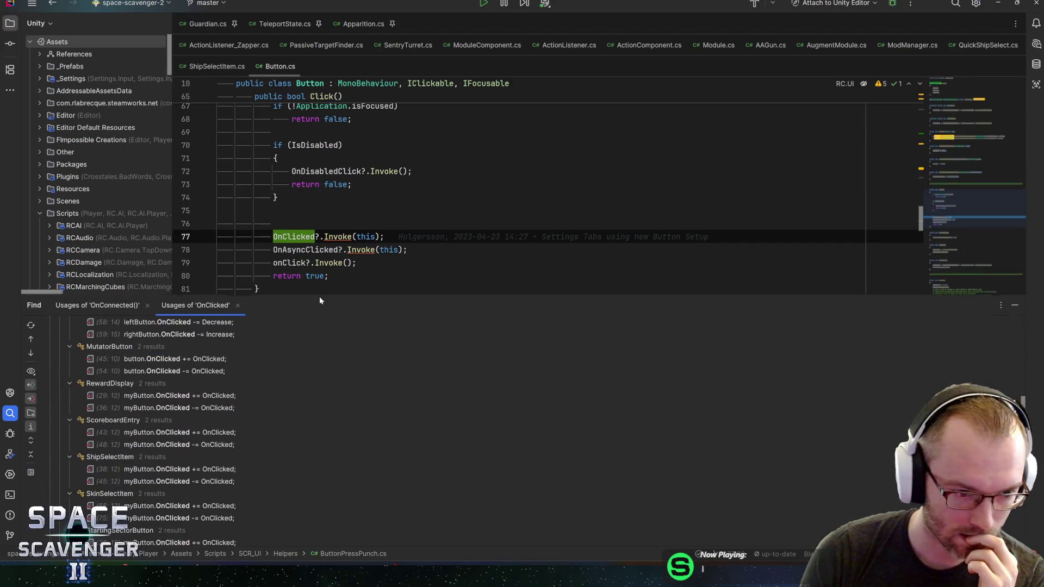
double_click(201, 466)
left_click(310, 185)
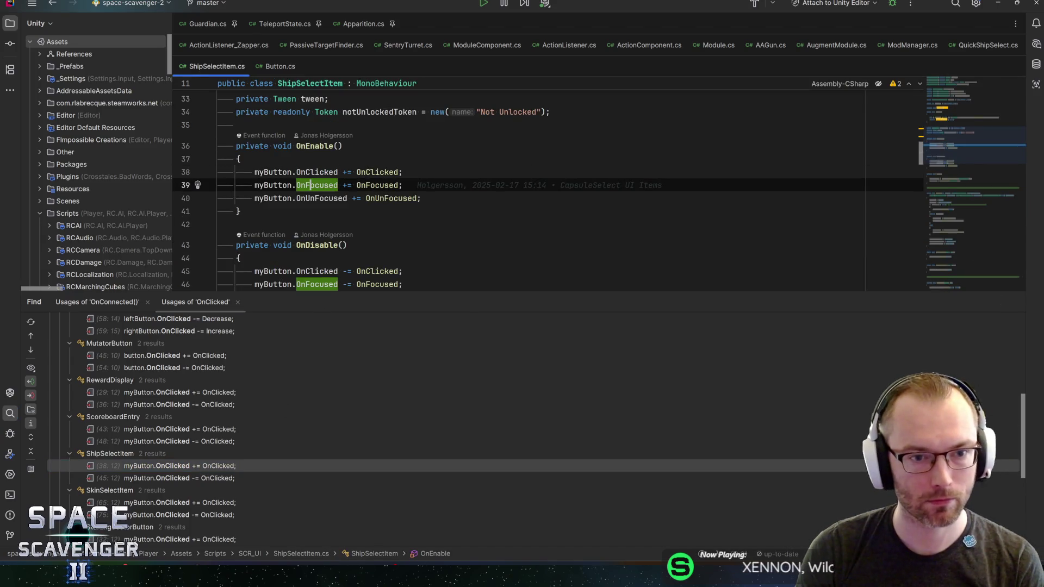
left_click(375, 173, "ctrl")
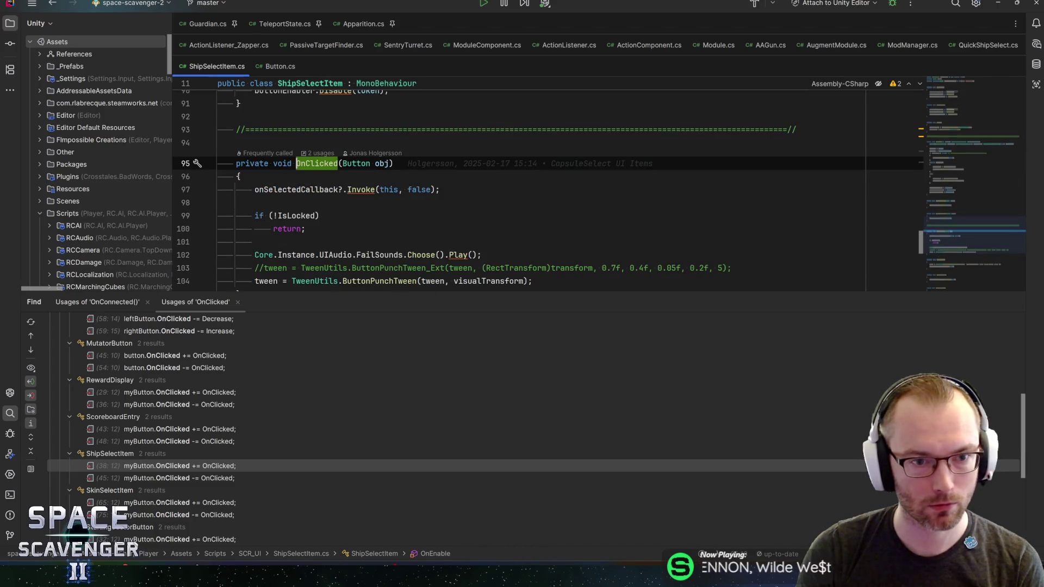
left_click(306, 189)
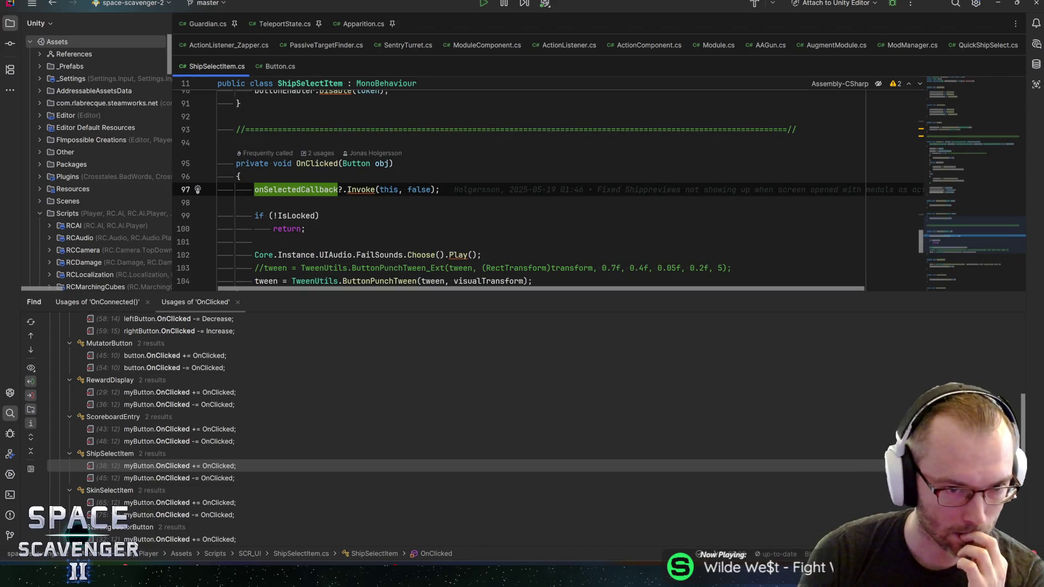
mouse_move(306, 189)
scroll(328, 213, "down", 1)
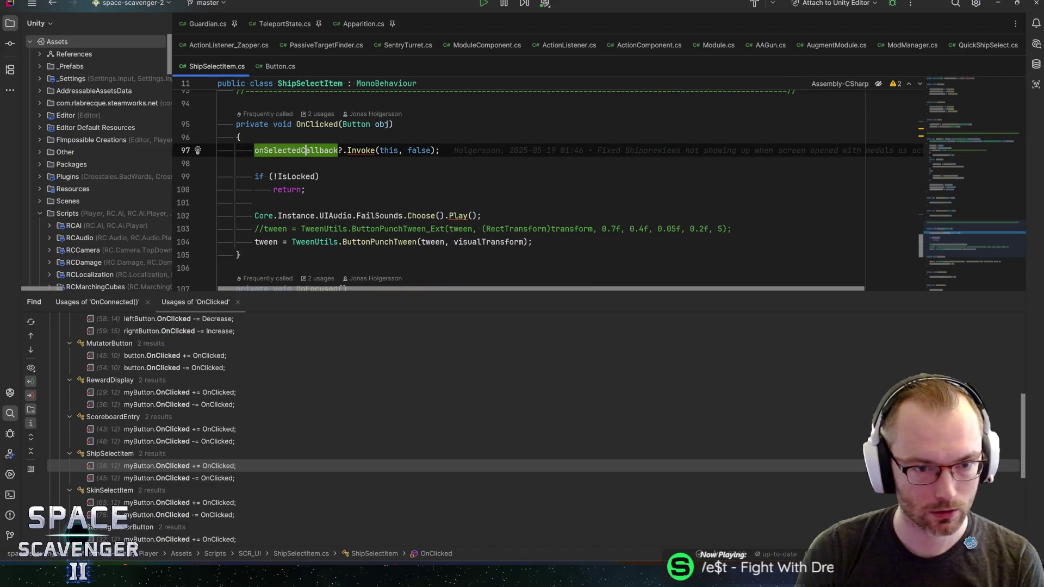
key("alt+F7")
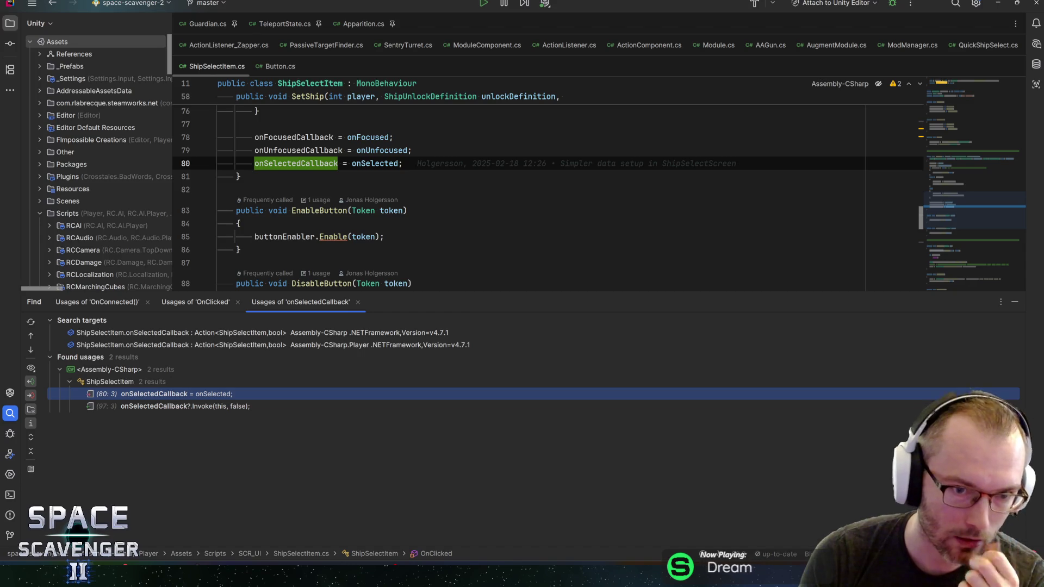
Find usages of SetShip, open QuickShipSelect's call, and jump to its ShipSelected handler.
scroll(544, 185, "up", 6)
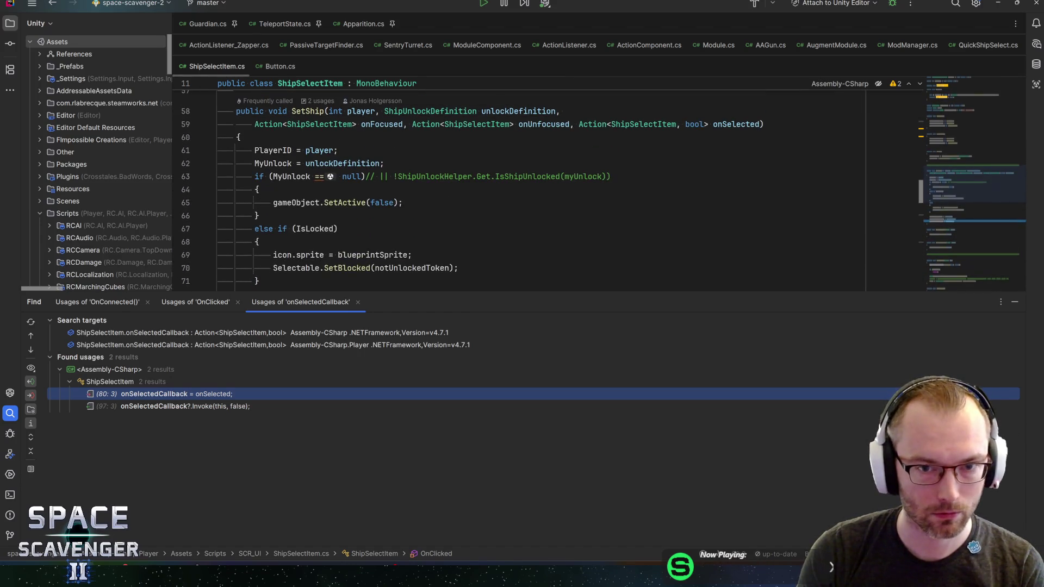
scroll(544, 185, "down", 5)
scroll(543, 184, "up", 6)
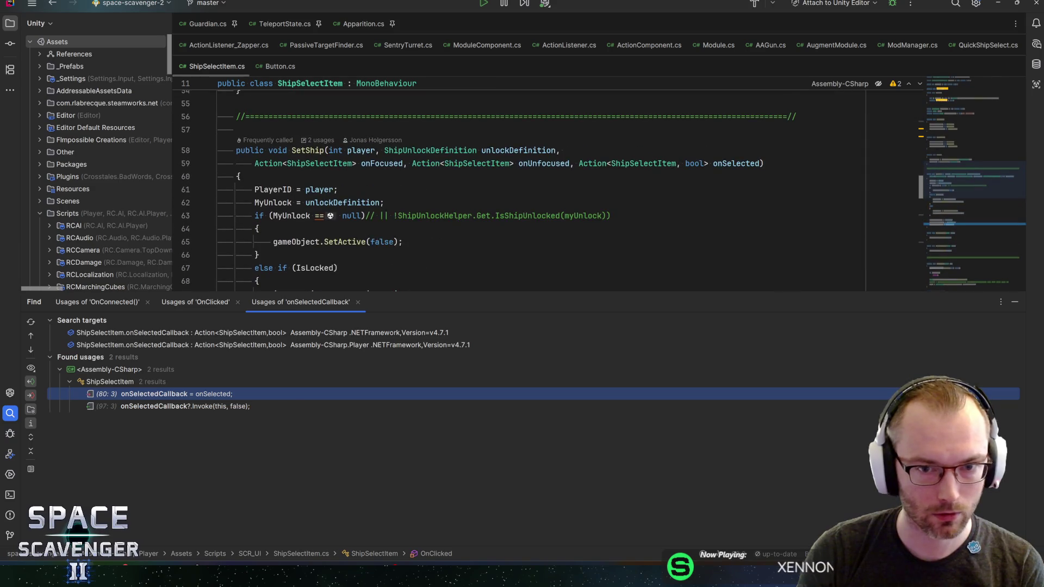
left_click(727, 163)
left_click(307, 151)
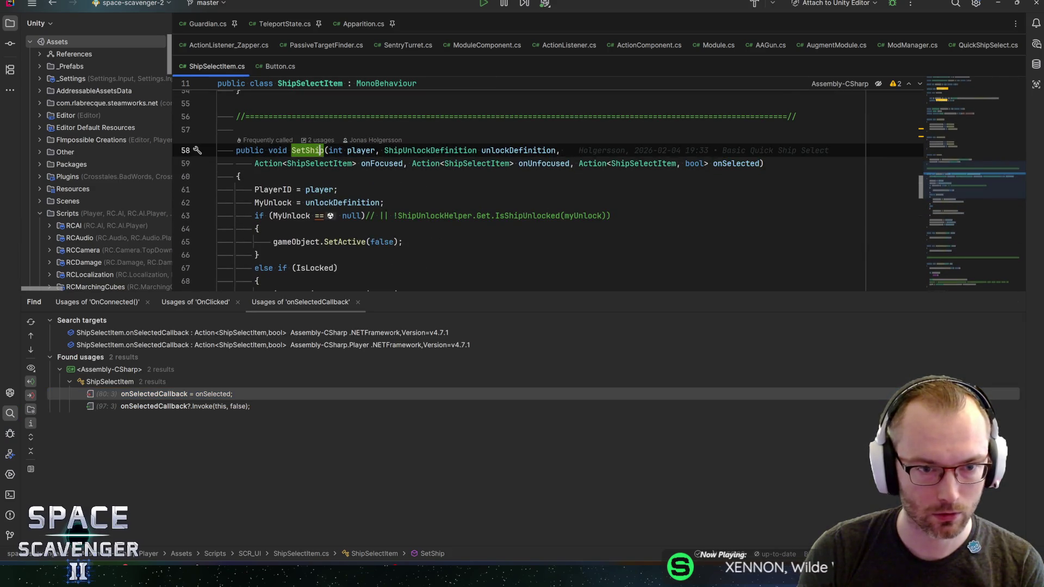
key("alt+F7")
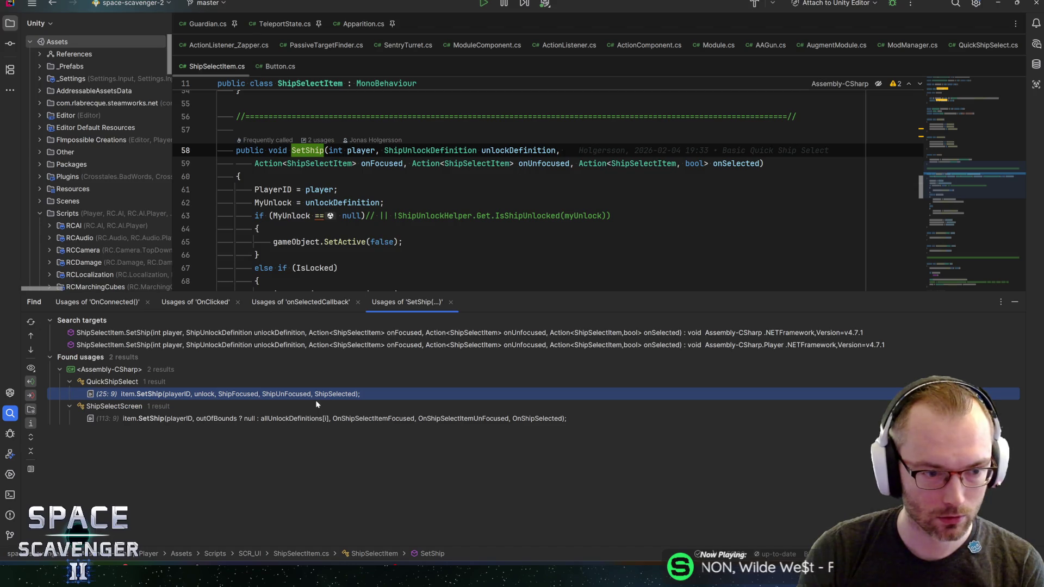
key("Return")
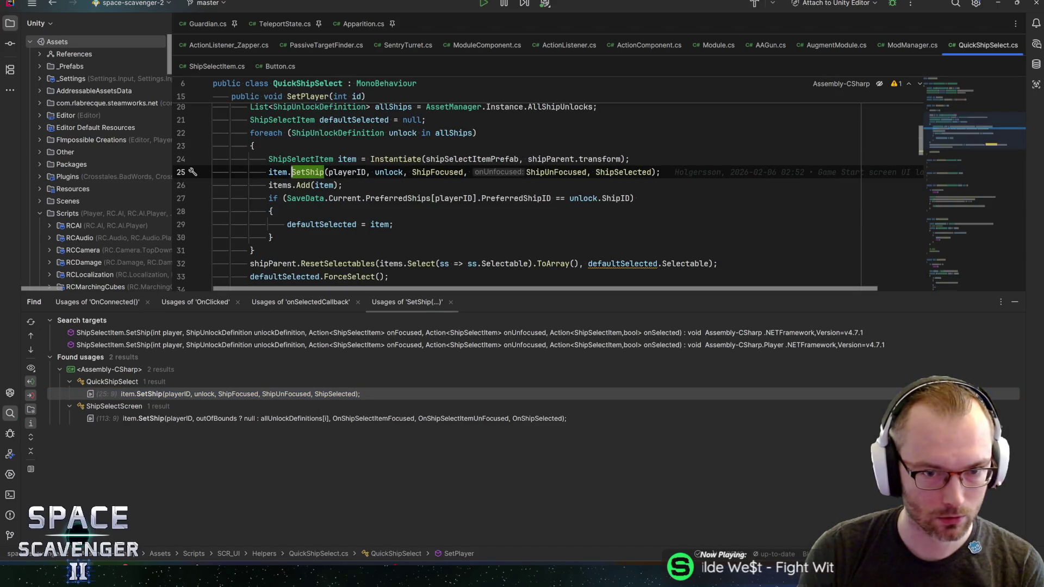
left_click(628, 172, "ctrl")
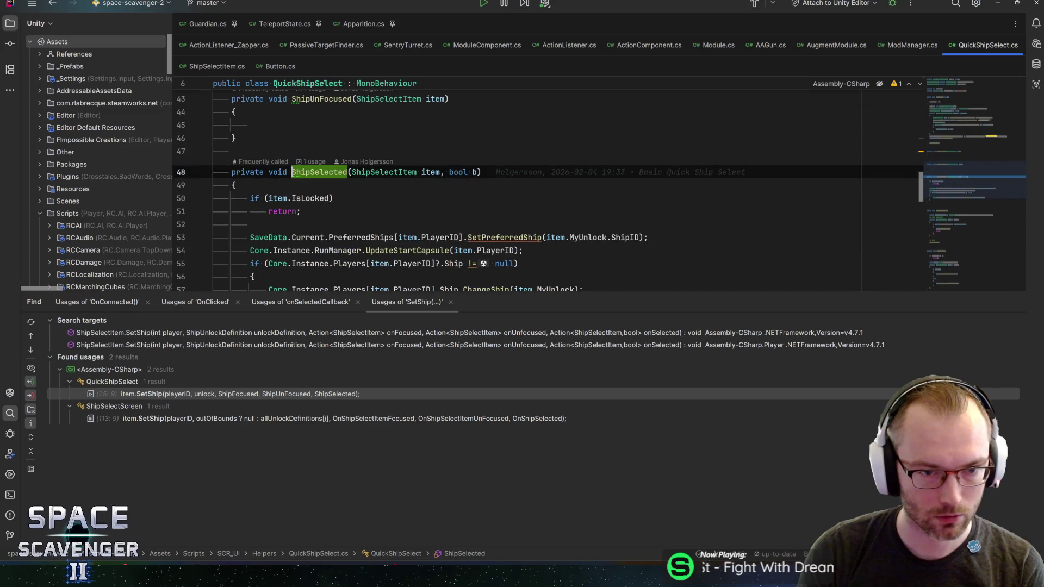
left_click(330, 198)
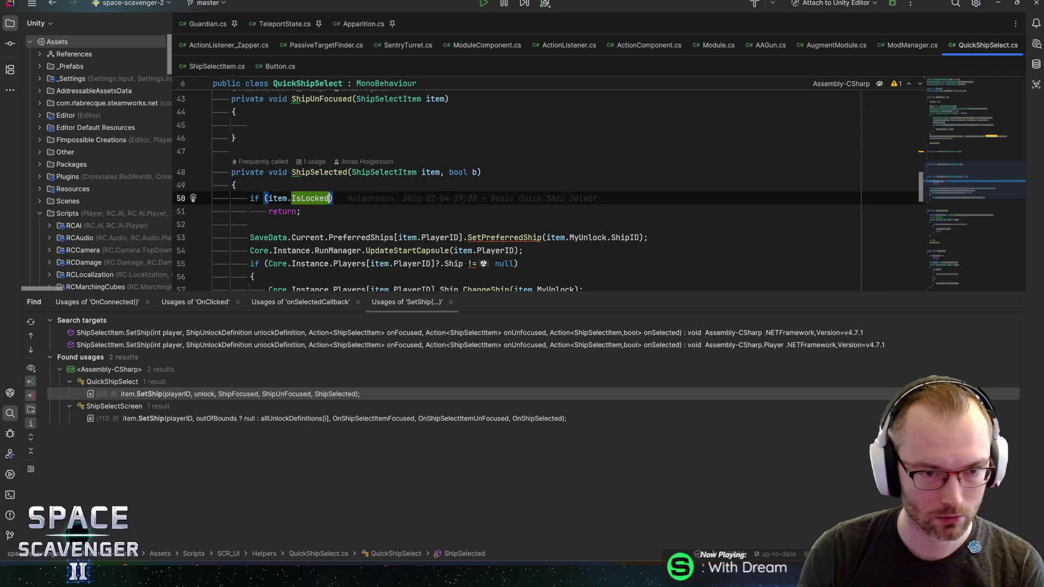
Extend ShipSelected's early return to also skip the player's PreferredShipID ship from SaveData, and save.
type("|| it")
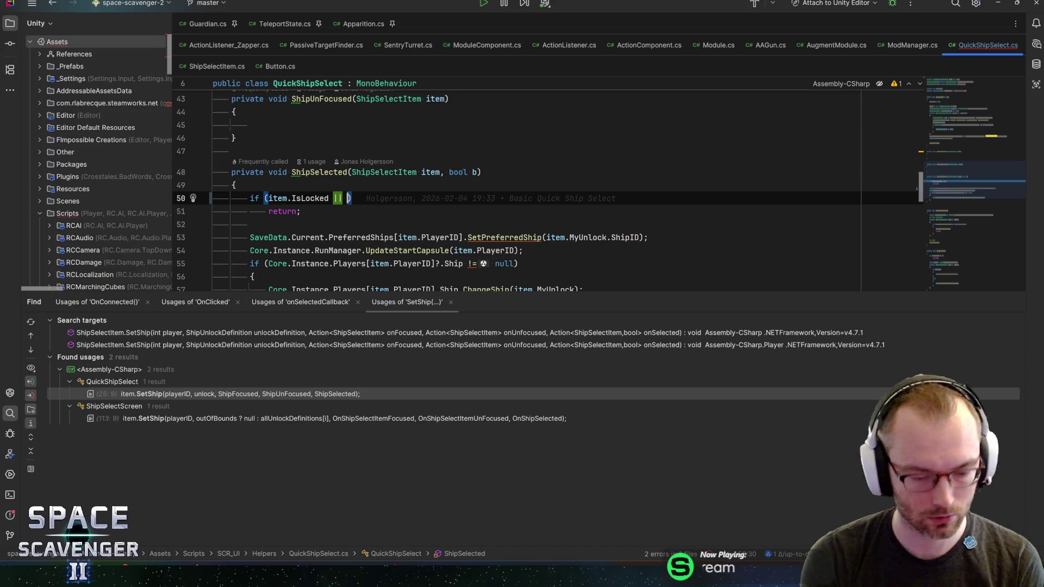
type("em.sh")
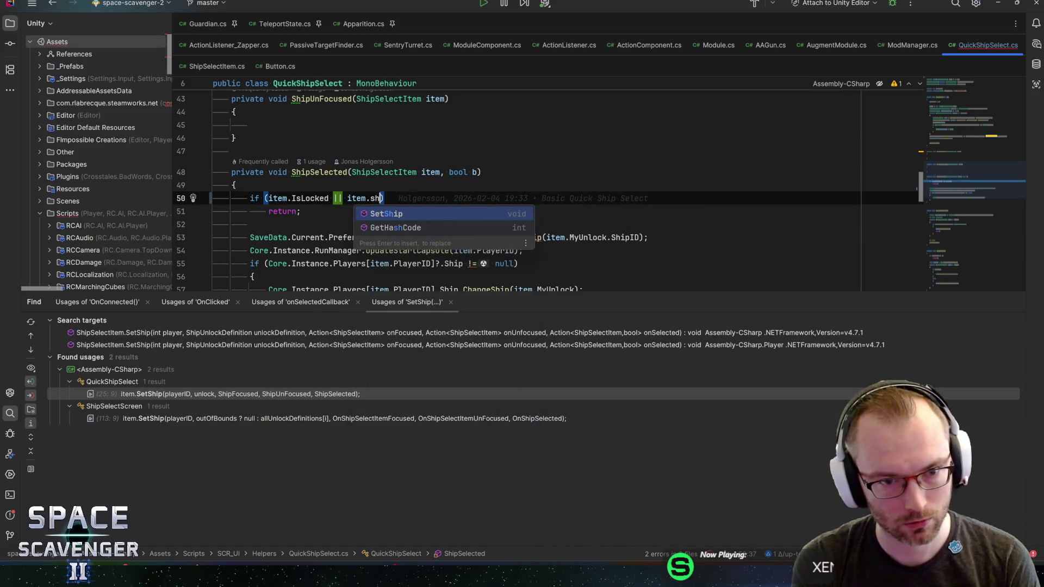
key("BackSpace")
key("BackSpace")
type("myun")
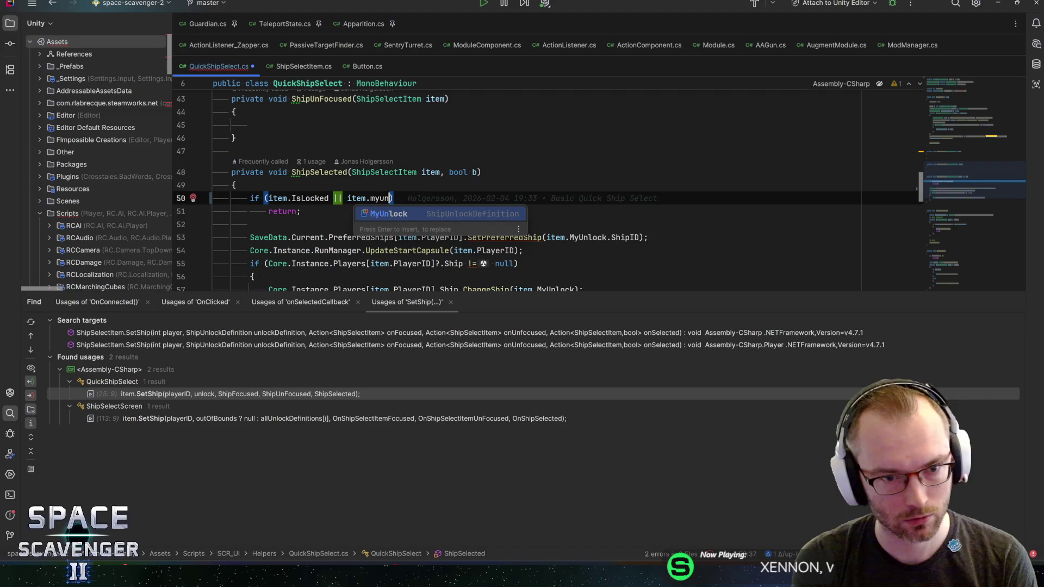
key("Return")
type("==")
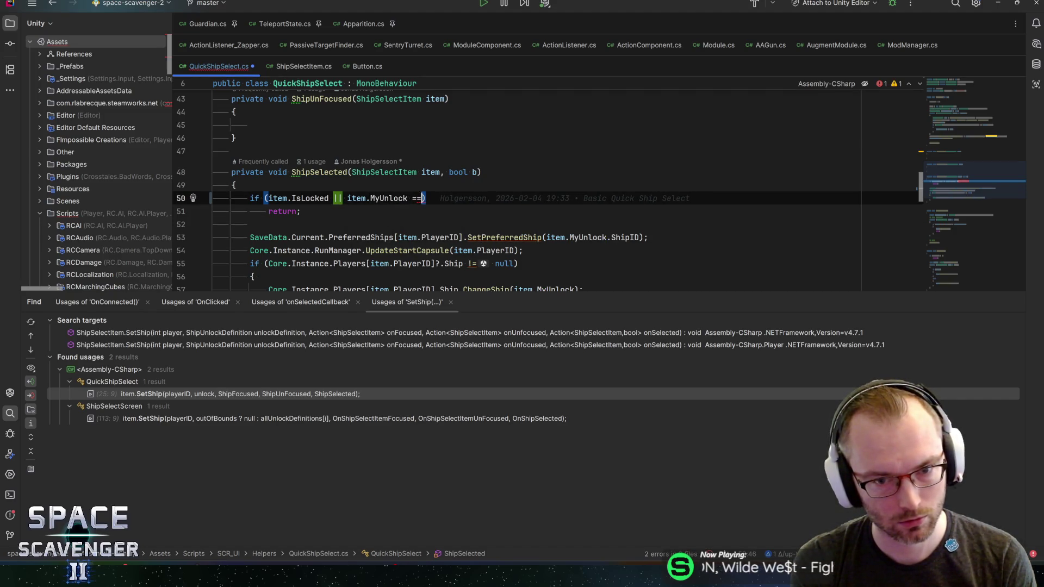
type(" SaveData.")
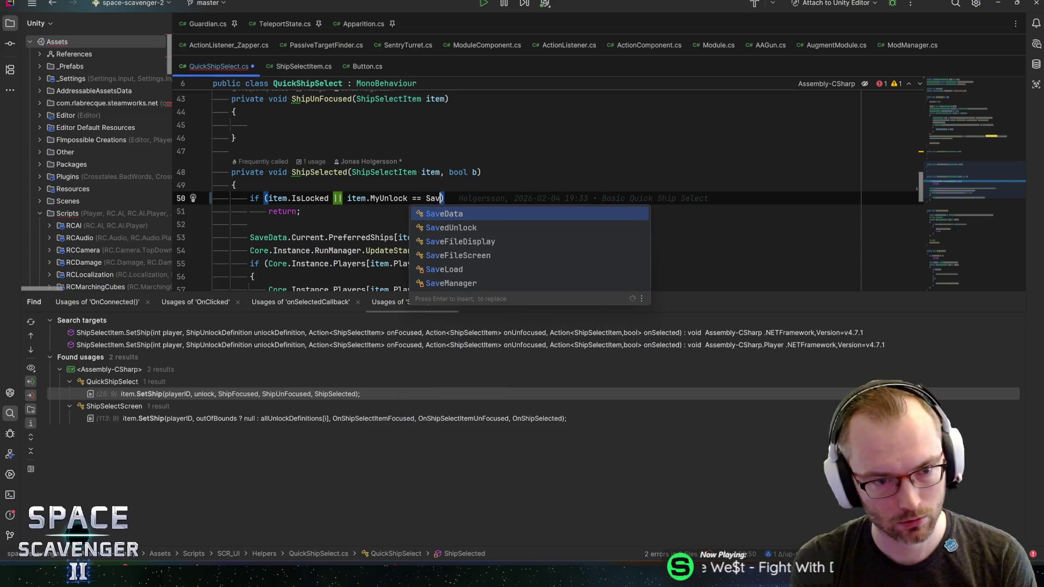
type("Current.prefer")
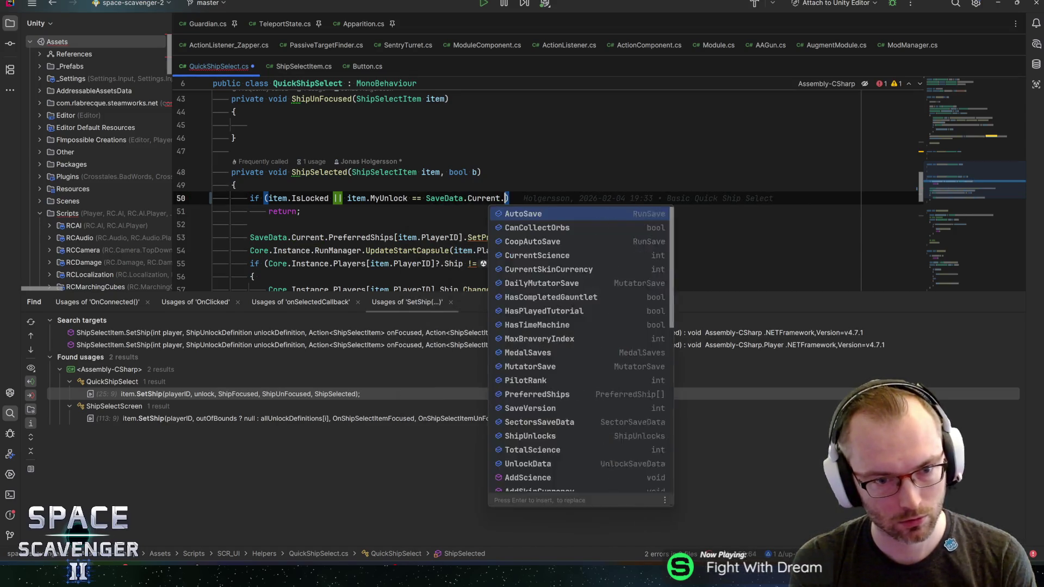
type("redsh")
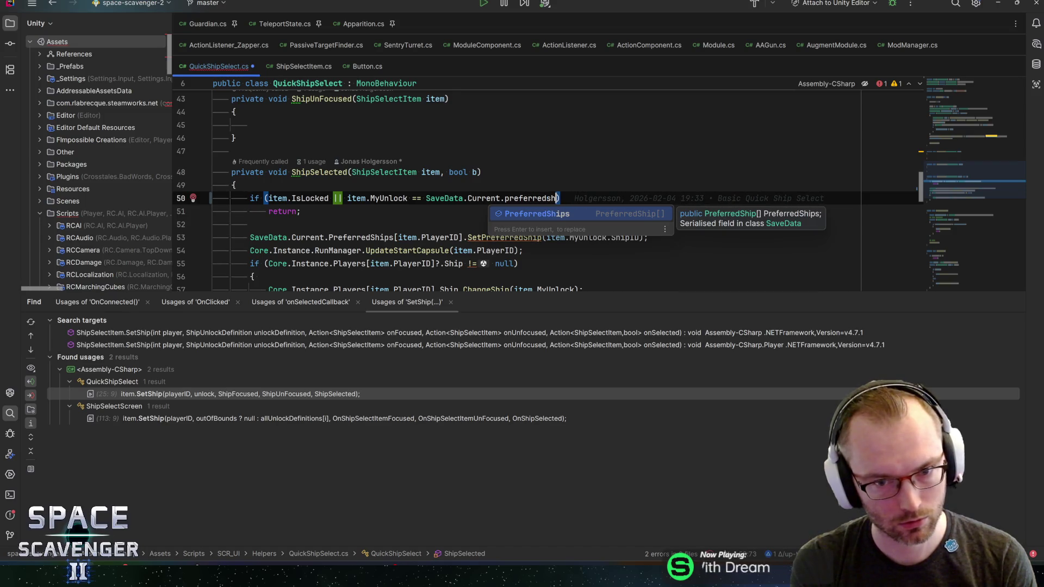
key("Return")
type("[item.PlayerID]")
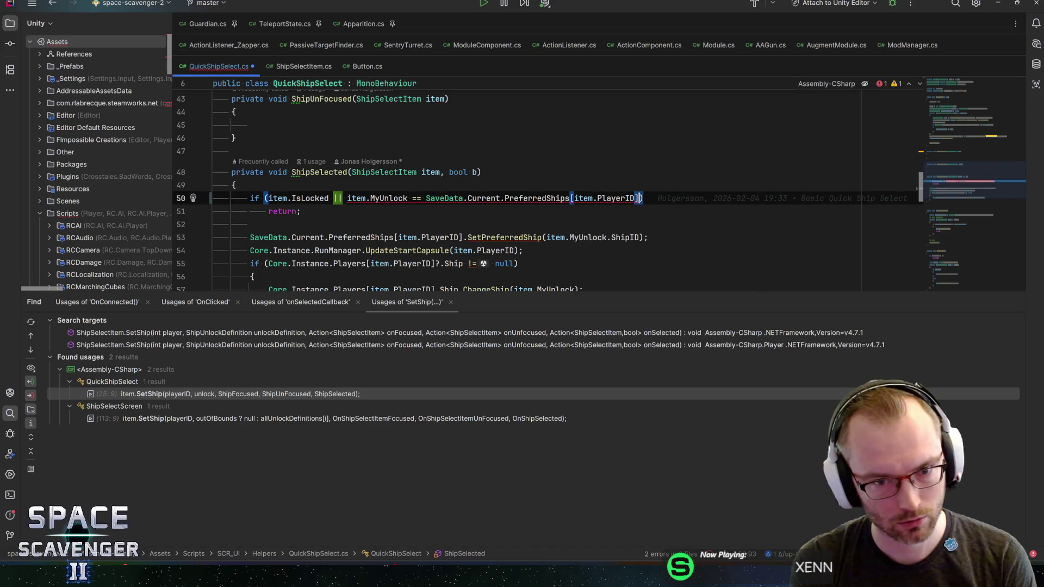
type(".")
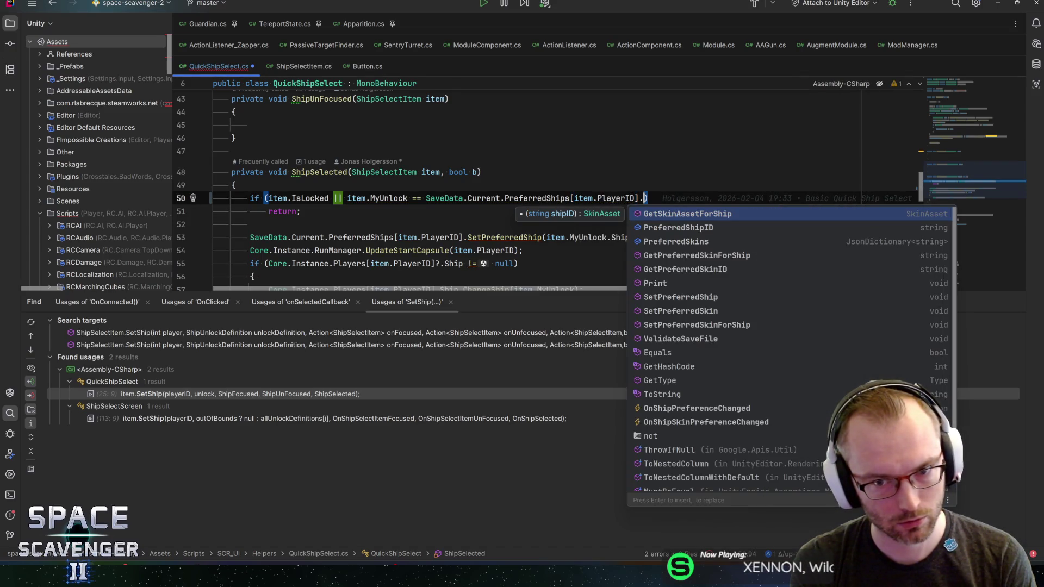
key("Down")
key("Return")
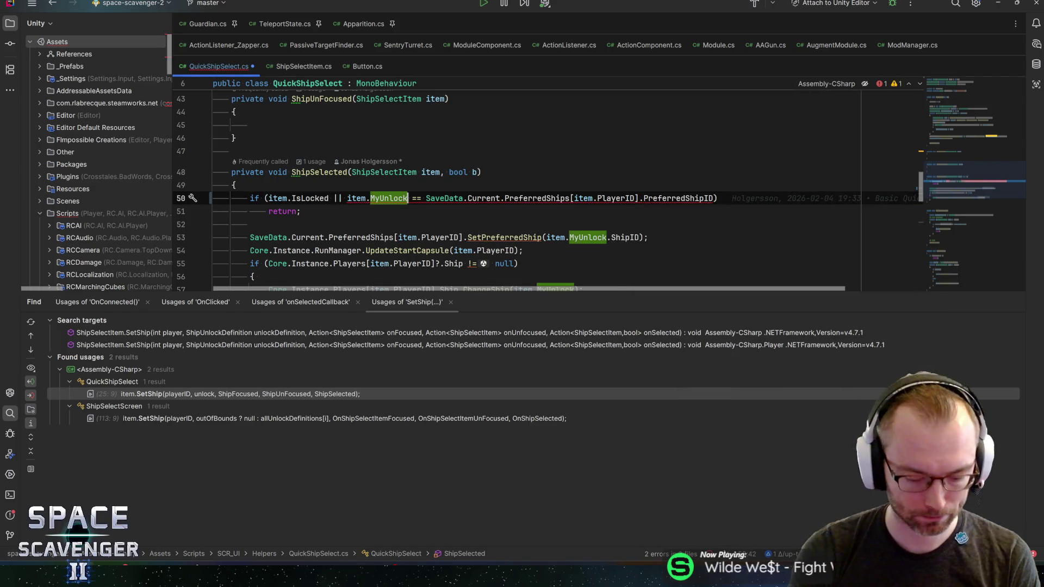
type(".Sh")
key("Return")
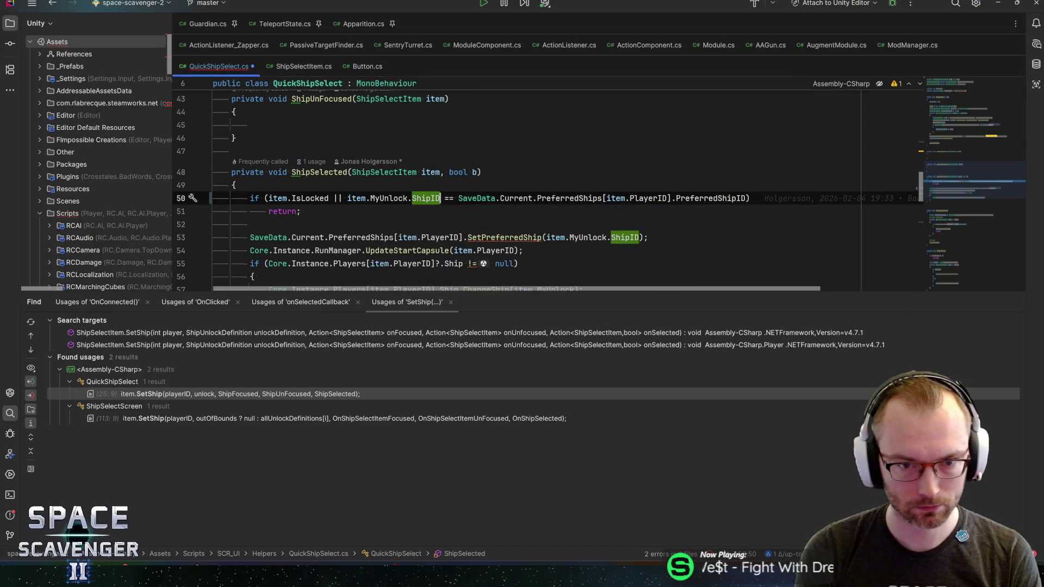
key("End")
key("ctrl+s")
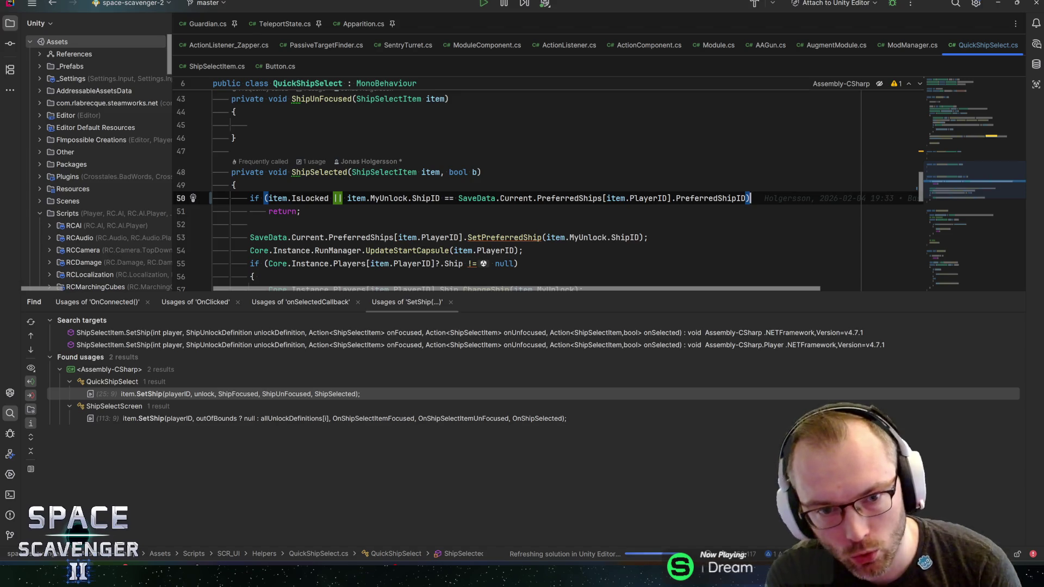
Check the edited condition at line 54 before heading back to Unity.
key("alt+Tab")
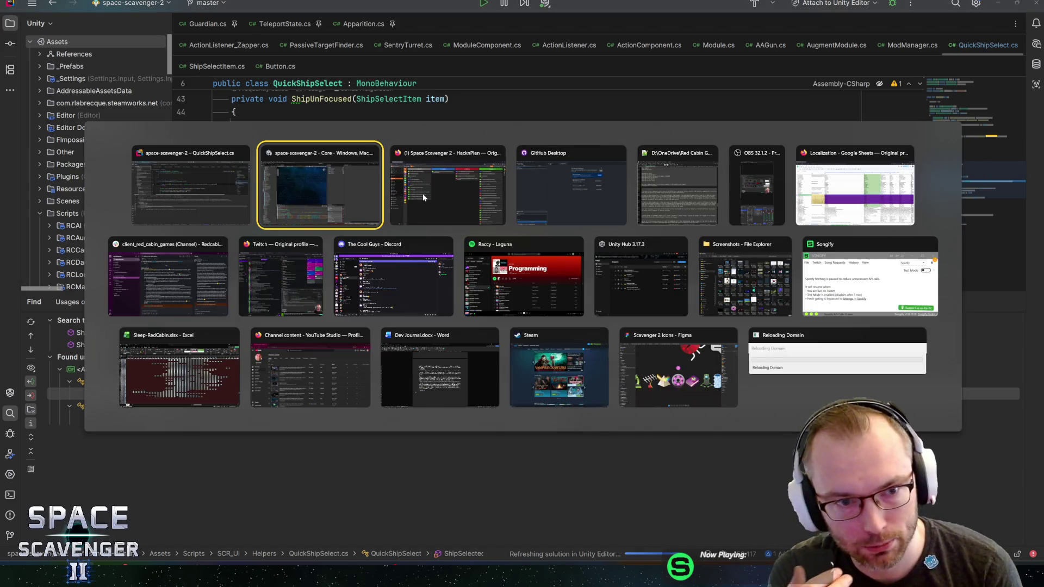
scroll(544, 185, "down", 1)
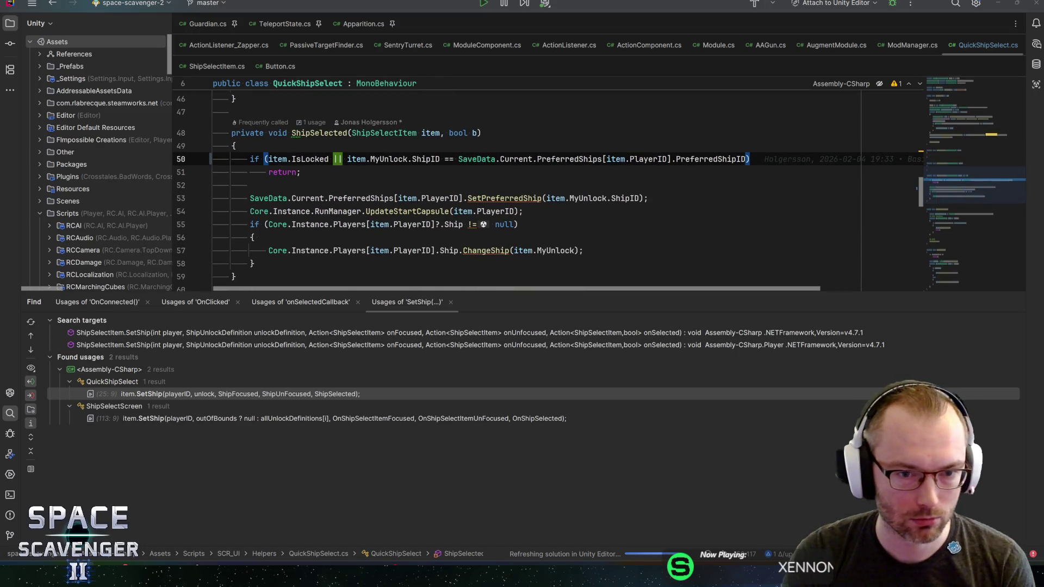
left_click(524, 211)
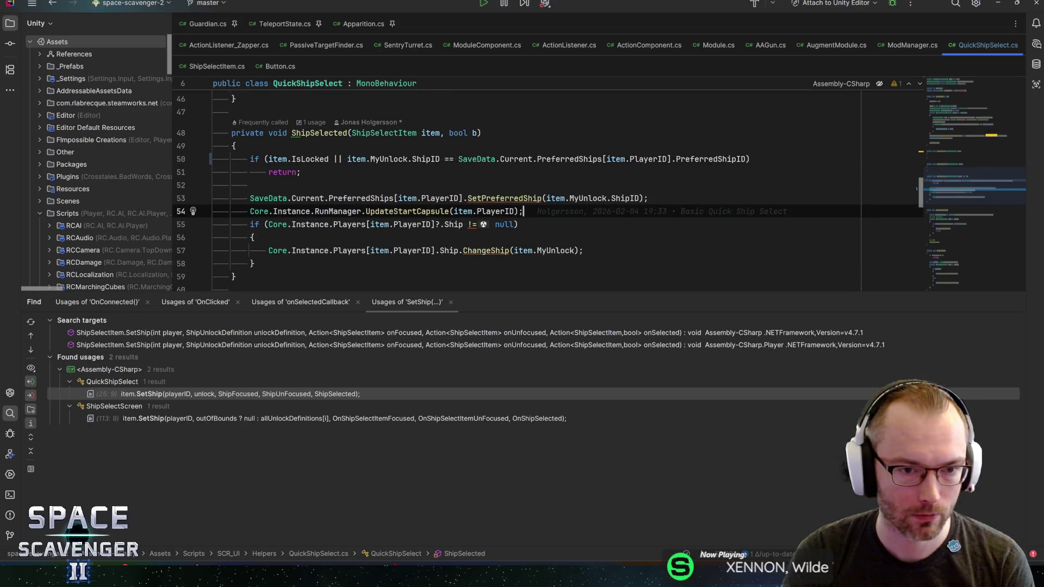
scroll(544, 185, "down", 1)
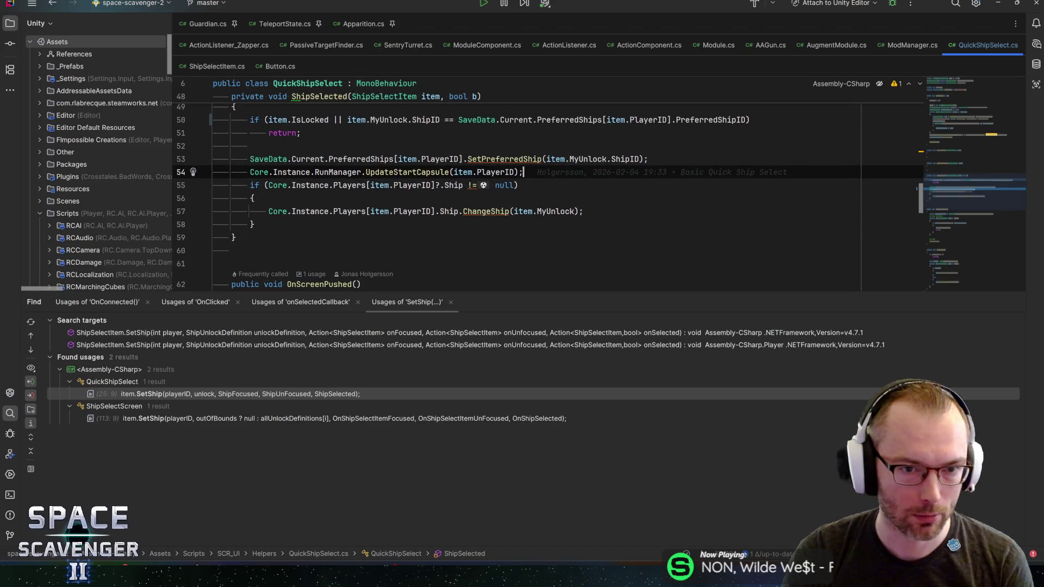
key("alt+Tab")
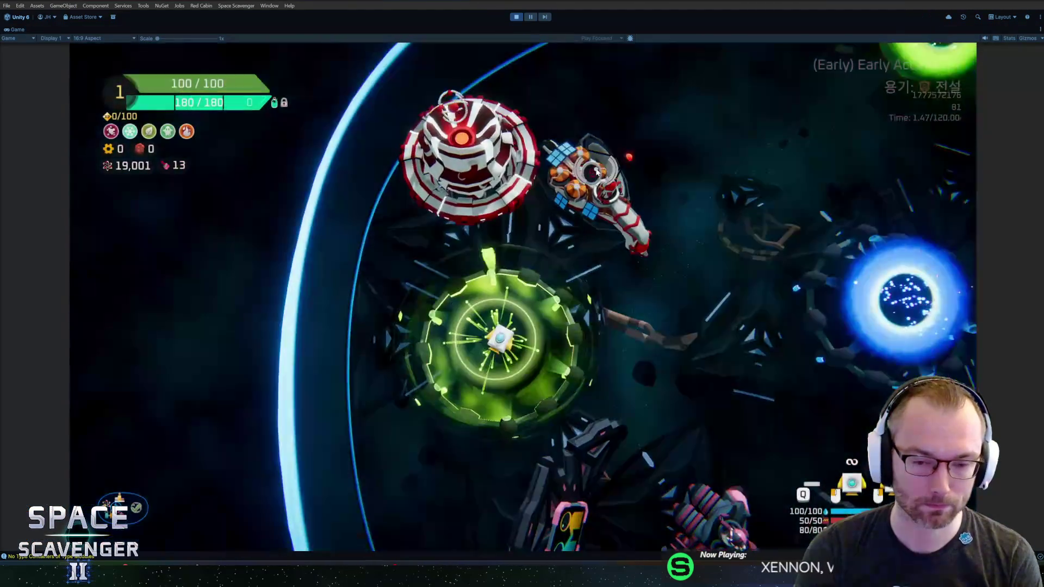
Fly the ship through the customization ring to the launch pad, opening the customization and difficulty menus.
key("d")
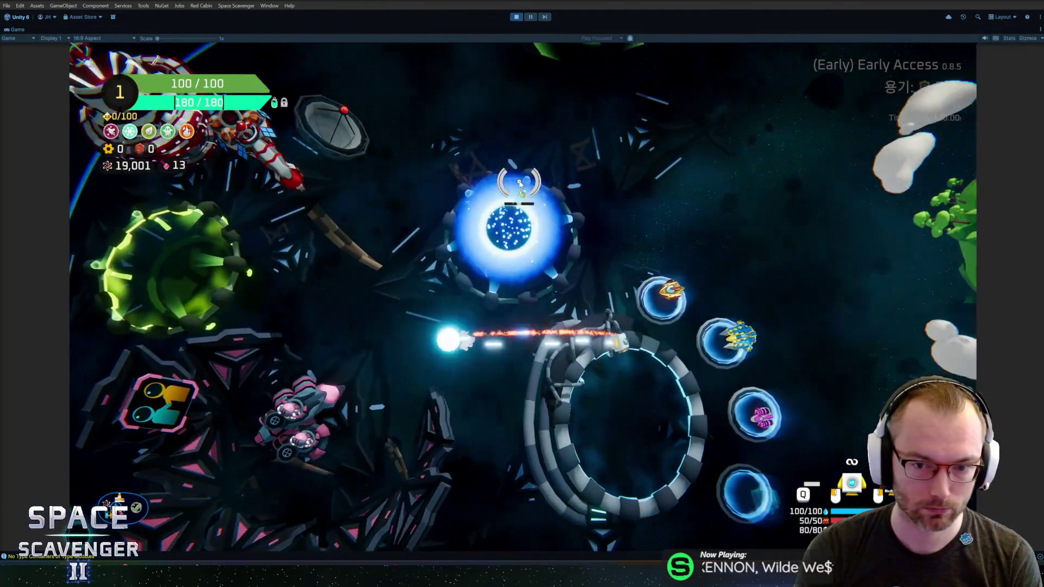
key("d")
key("f")
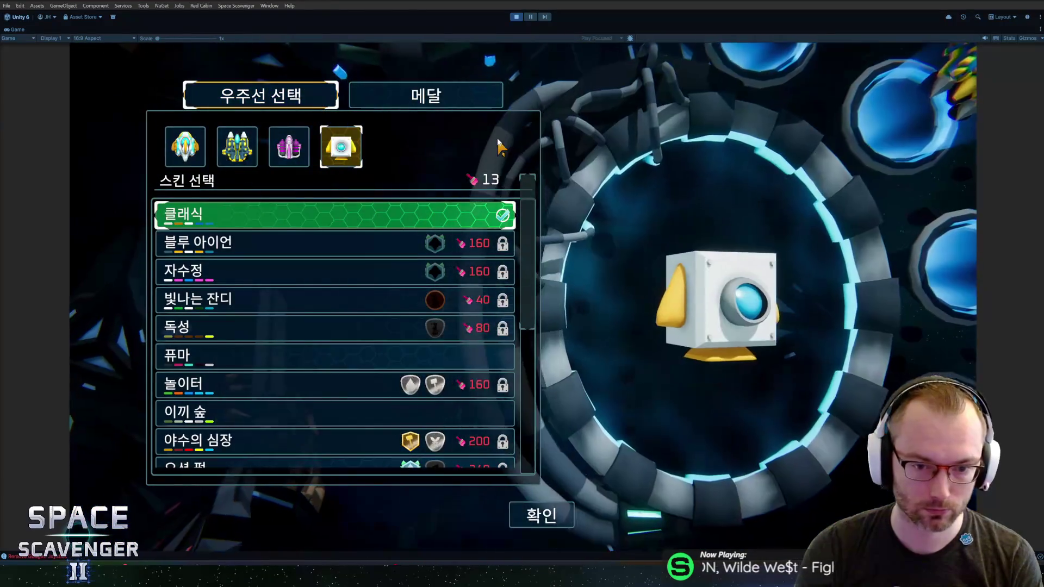
key("Escape")
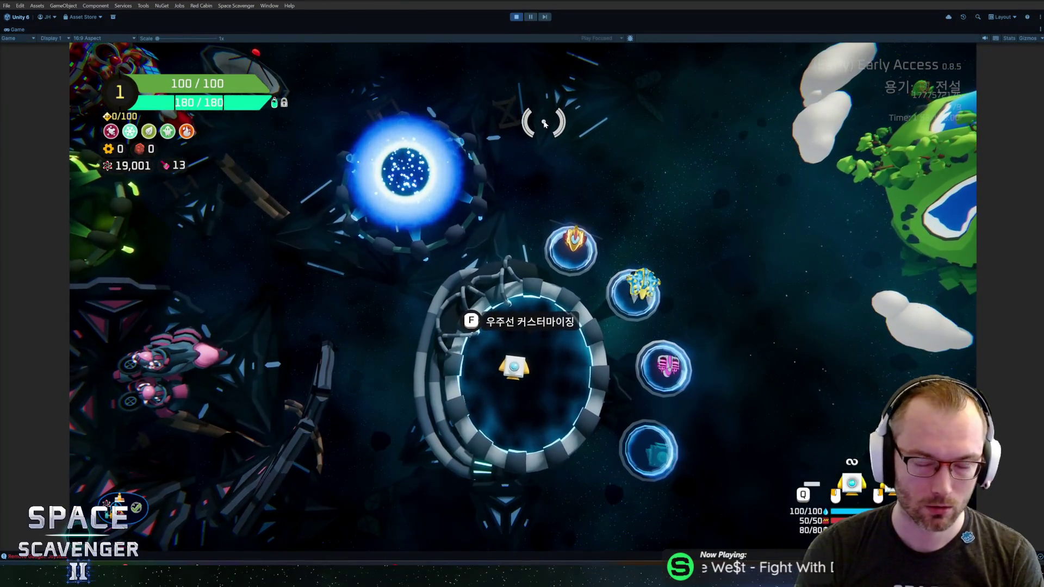
key("f")
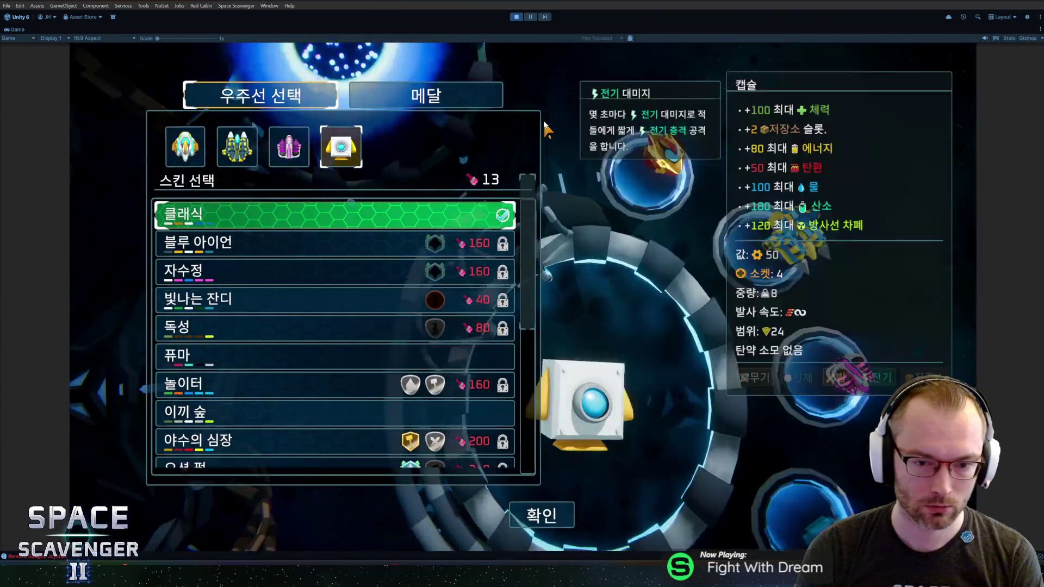
key("Escape")
key("w")
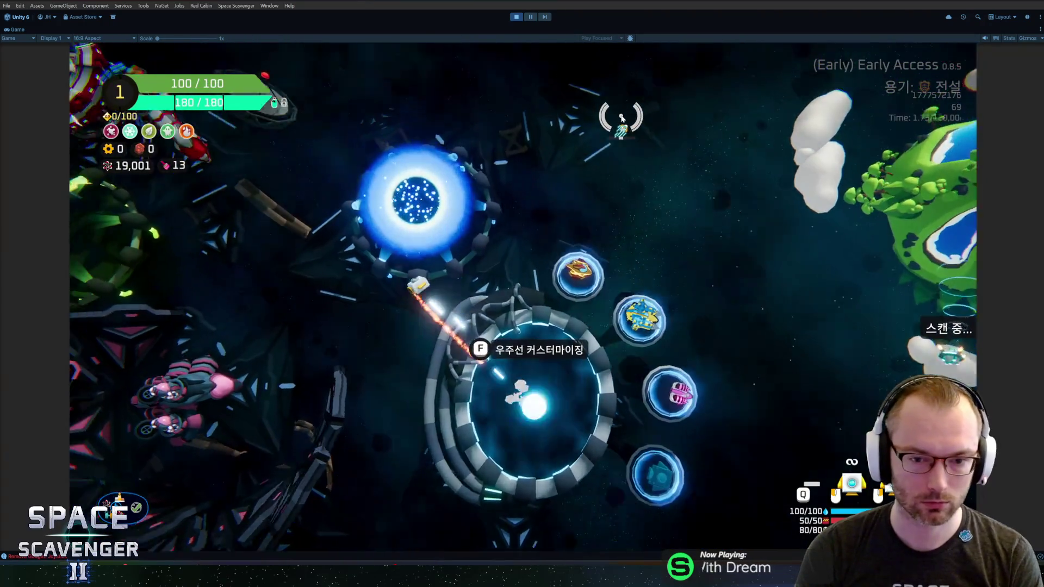
key("f")
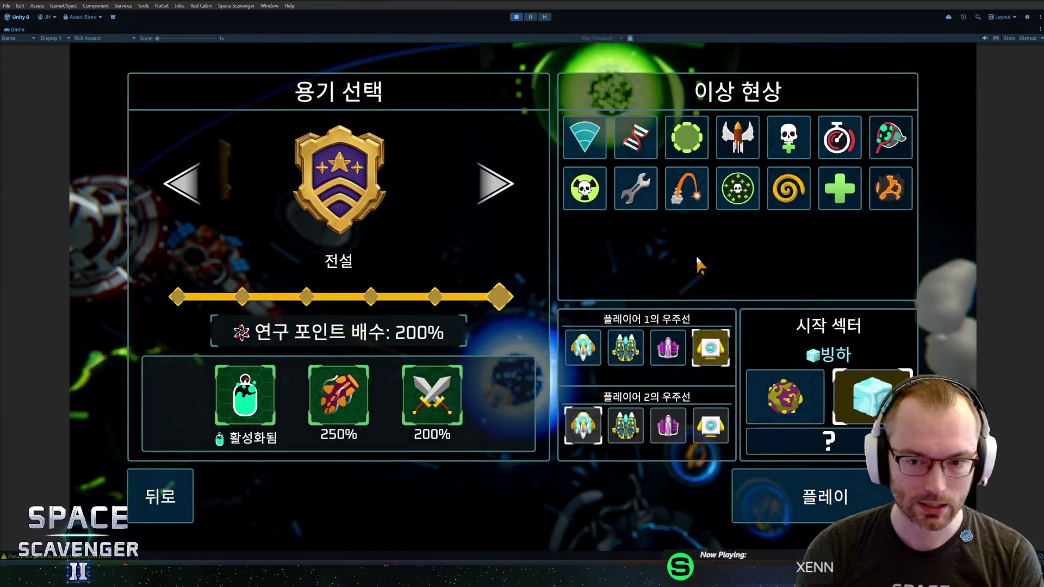
key("Escape")
key("f")
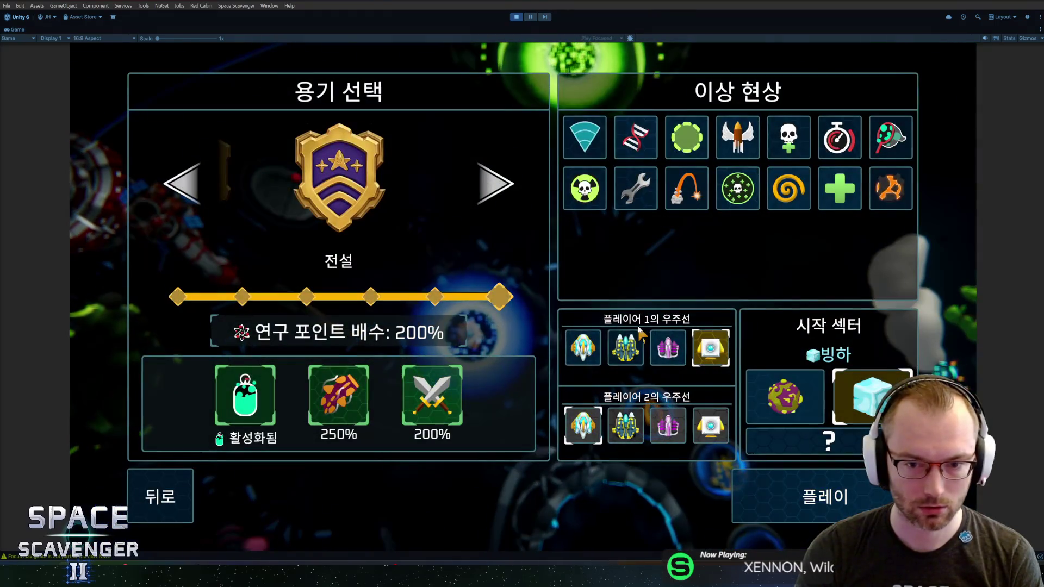
key("Escape")
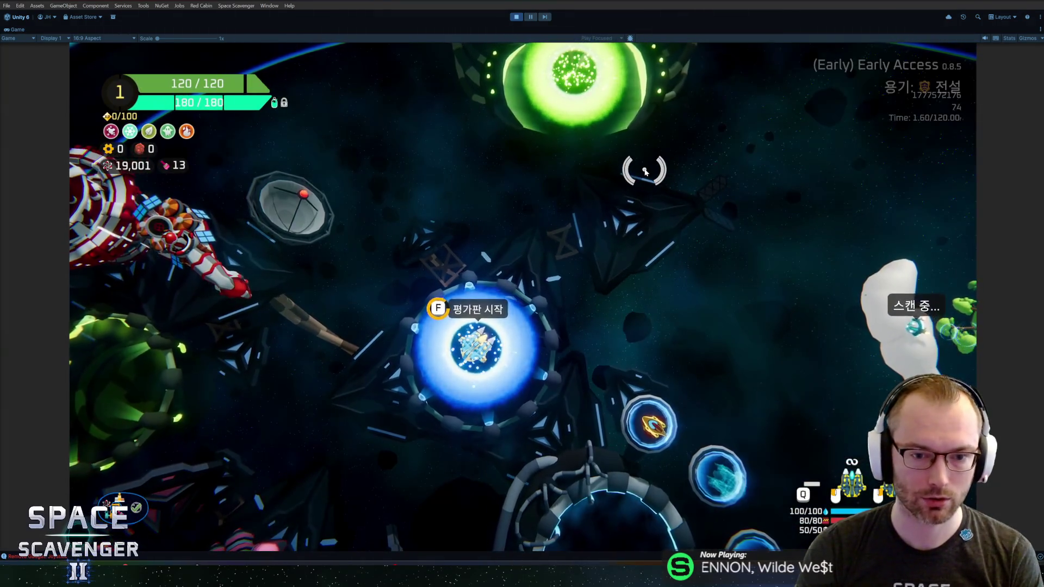
key("f")
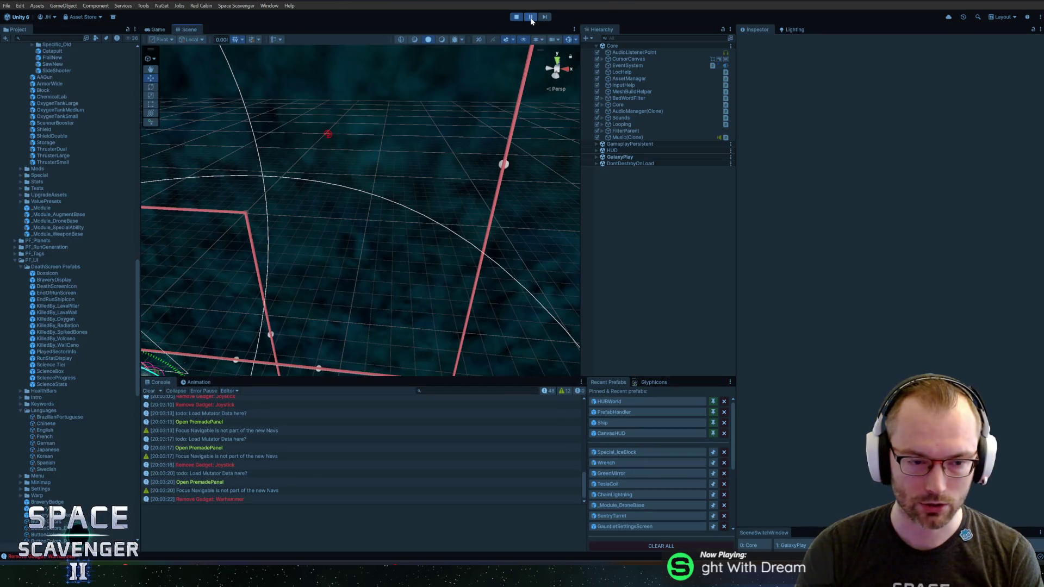
Swap player 1 to the purple ship and back, start the run, then stop play mode.
left_click(530, 17)
left_click(483, 260)
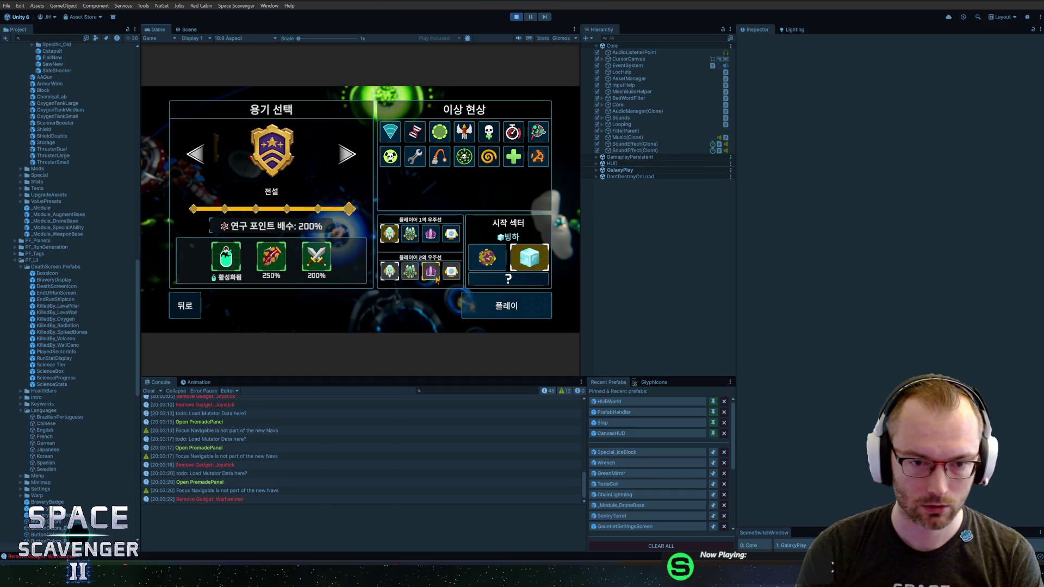
left_click(432, 234)
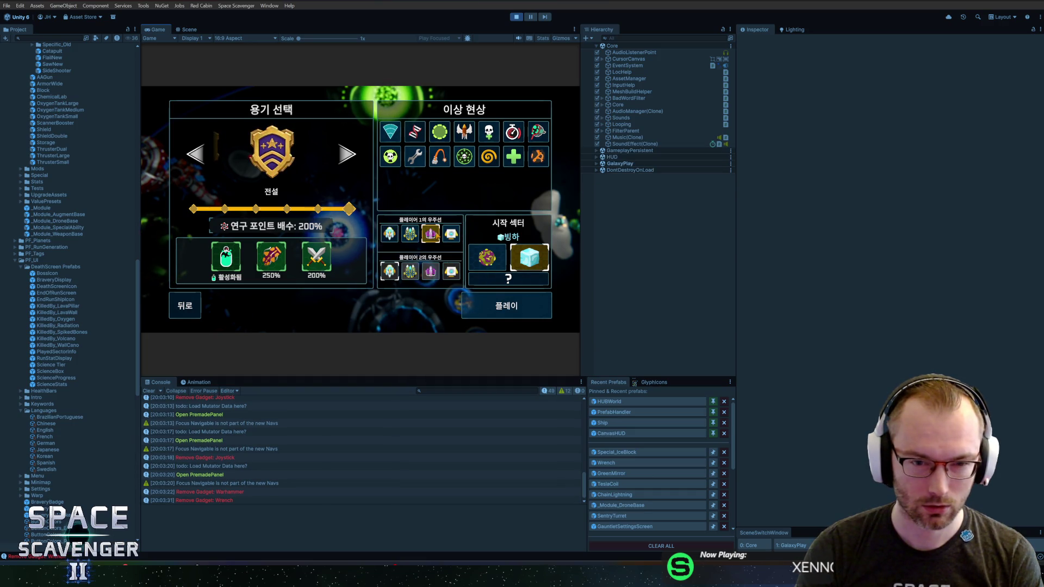
left_click(389, 235)
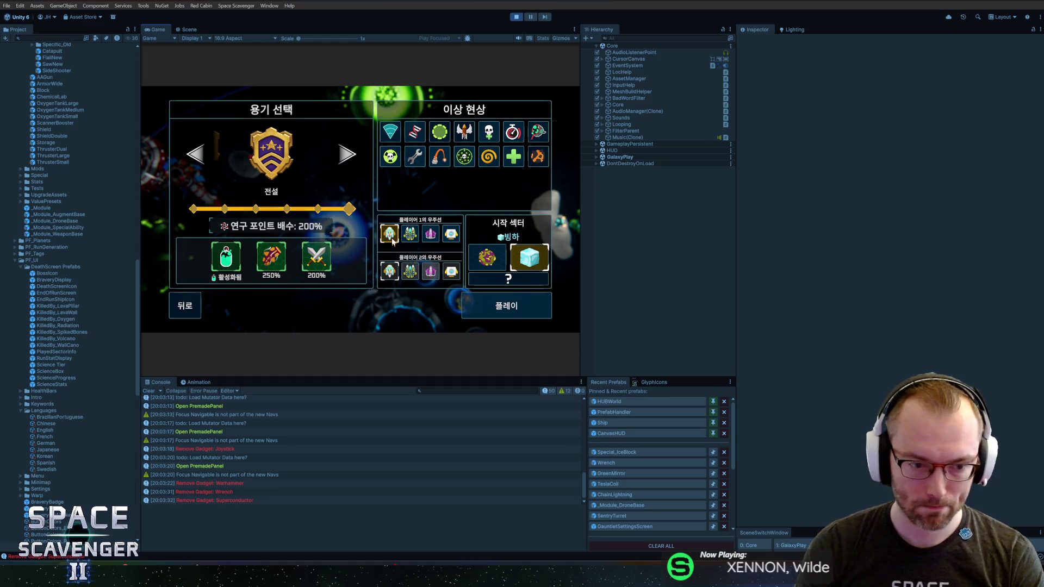
left_click(390, 238)
key("ctrl+p")
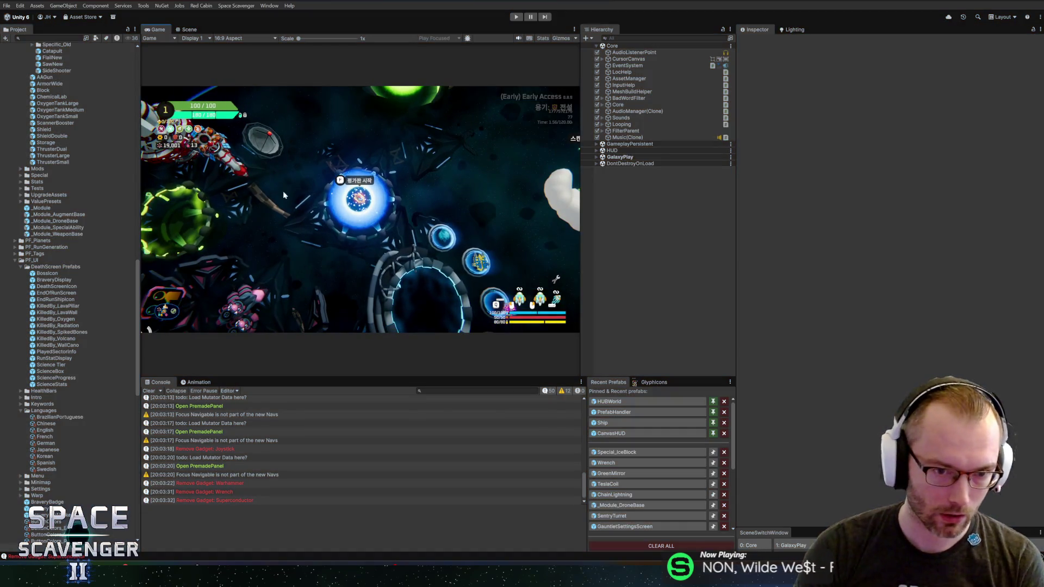
key("alt+Tab")
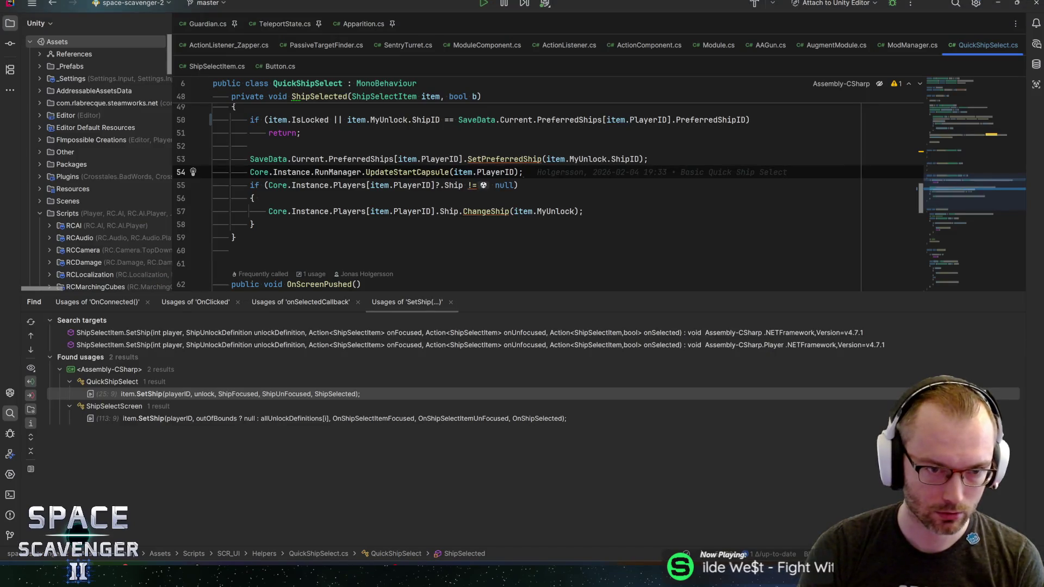
Type ')//' after item.IsLocked on line 50 to comment out the preferred-ship comparison.
scroll(543, 185, "up", 2)
left_click(337, 198)
type(")//")
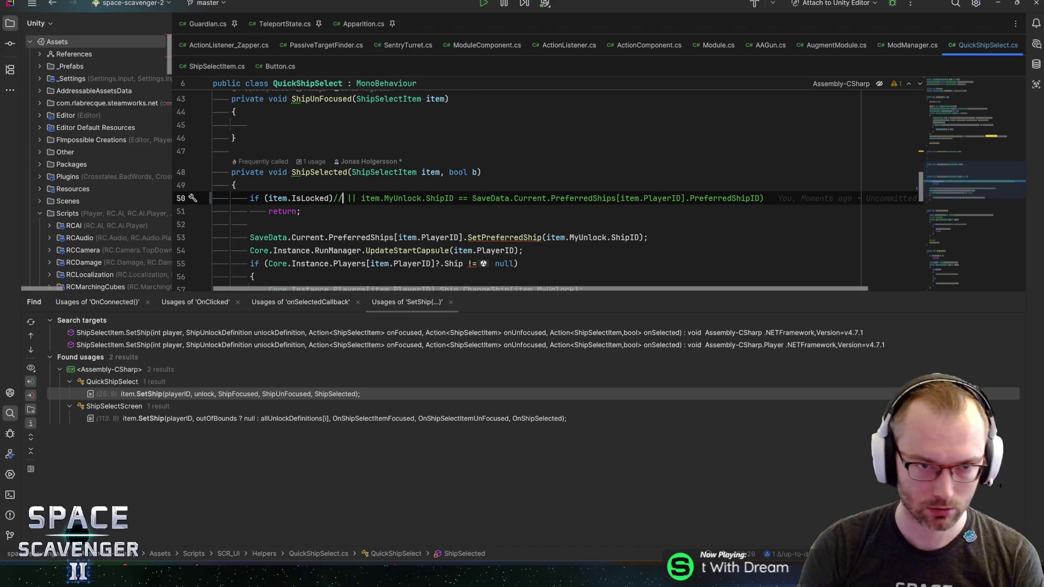
key("alt+Tab")
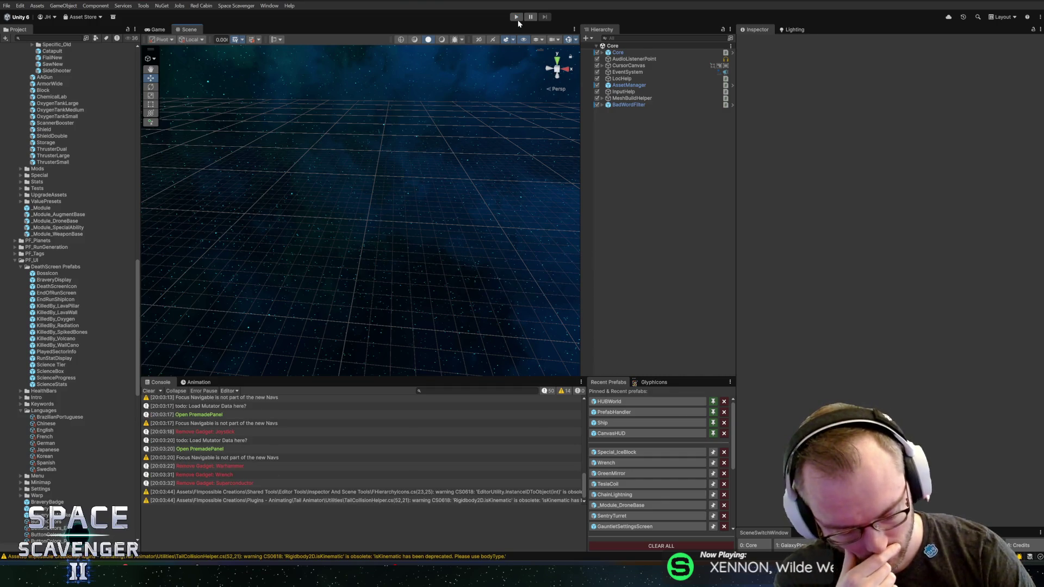
Play-test the recompiled game up to the Korean trial setup screen, then return to Rider.
left_click(516, 17)
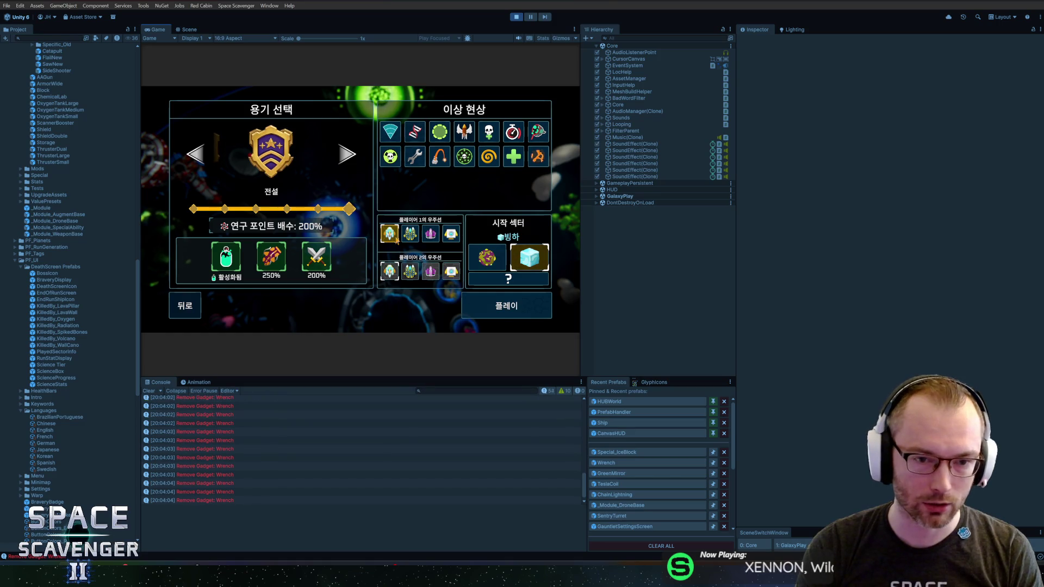
key("alt+Tab")
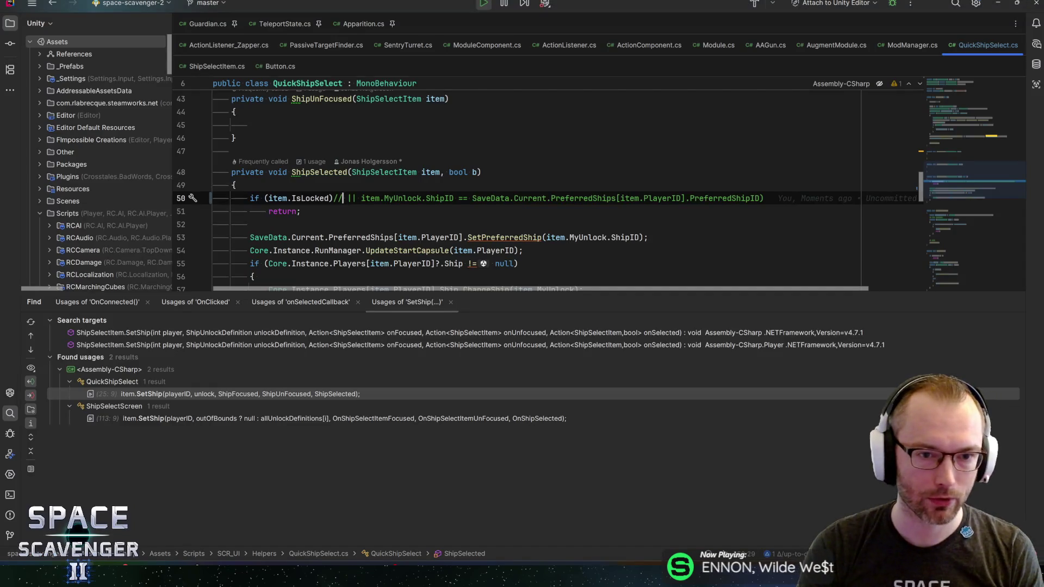
Uncomment line 50 and remove the stray ')' so ShipSelected returns early for locked or preferred ships, then save.
key("BackSpace")
key("BackSpace")
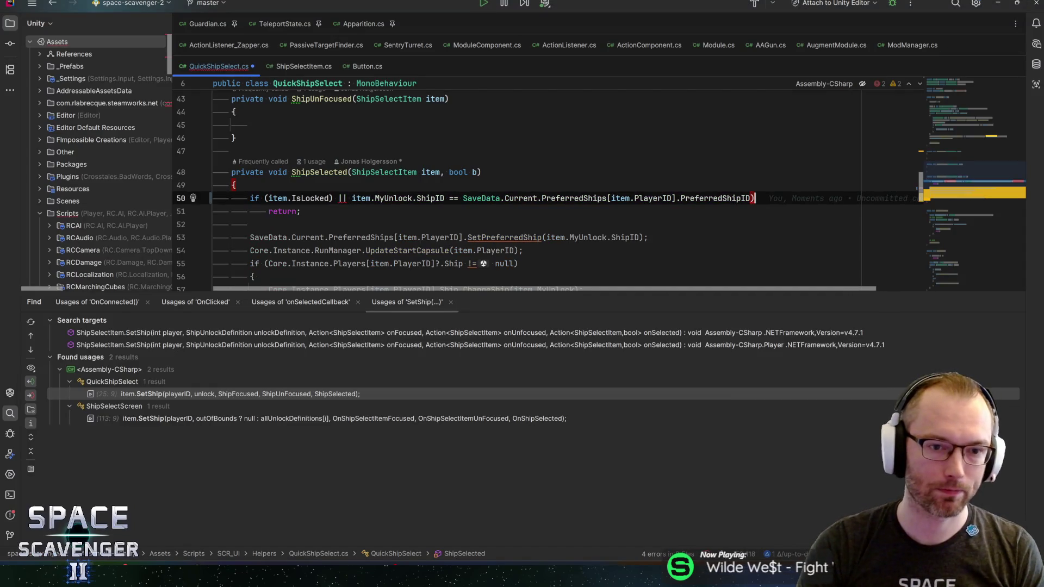
key("ctrl+s")
key("BackSpace")
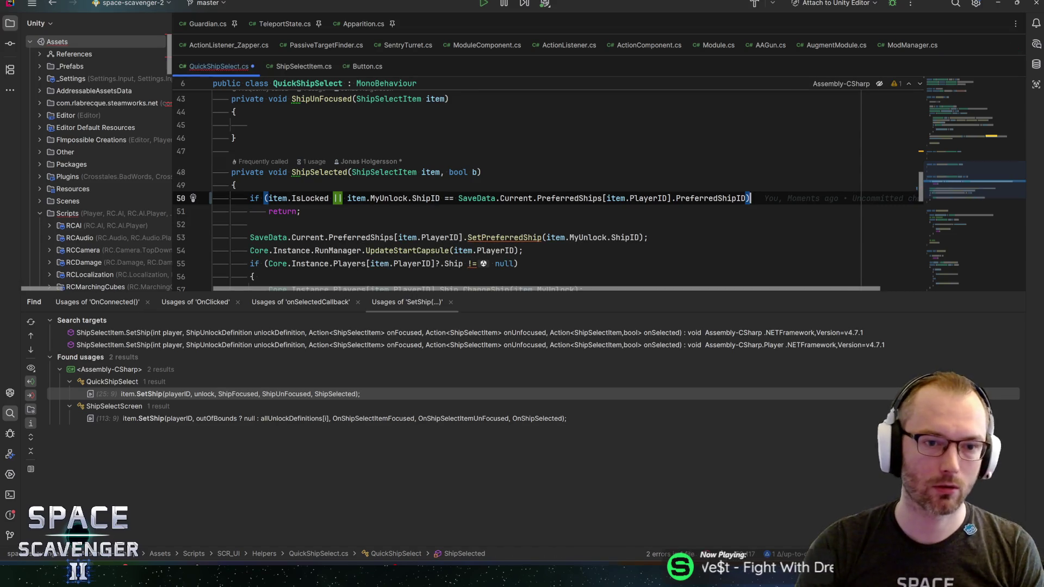
key("End")
key("alt+Tab")
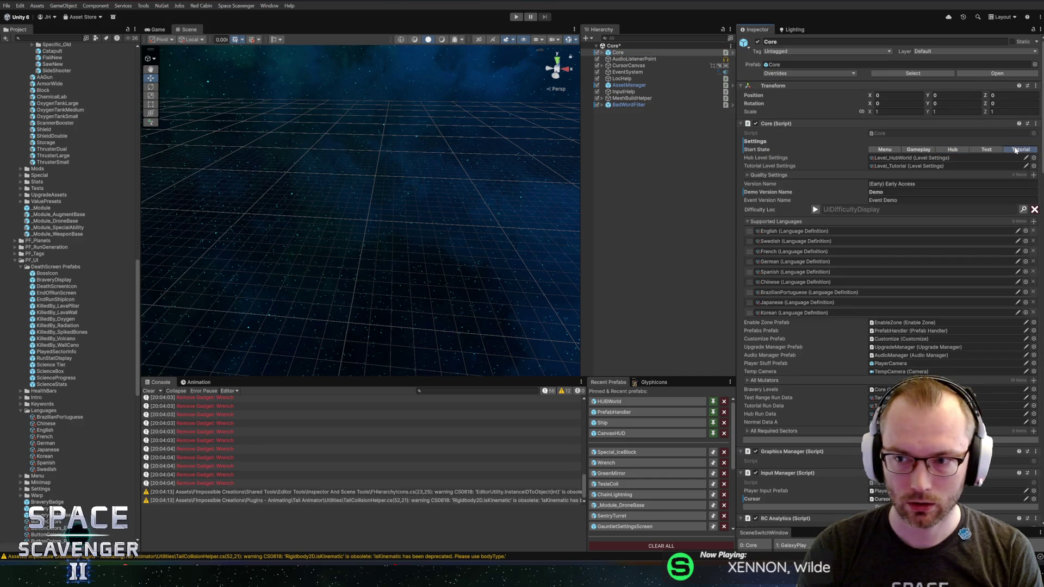
Start play mode and maximize the Game view to watch the Korean intro subtitles.
left_click(517, 21)
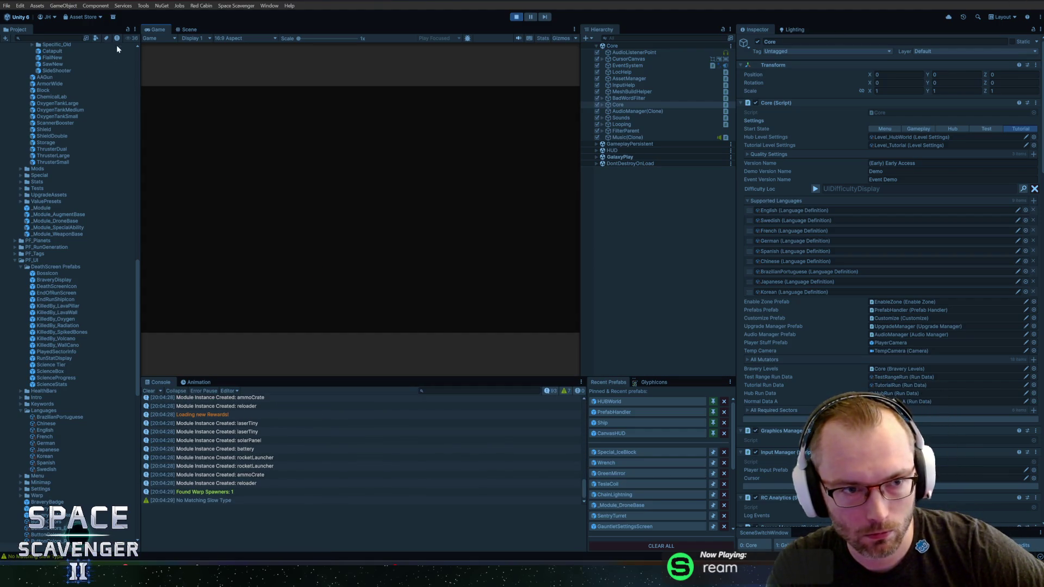
double_click(155, 29)
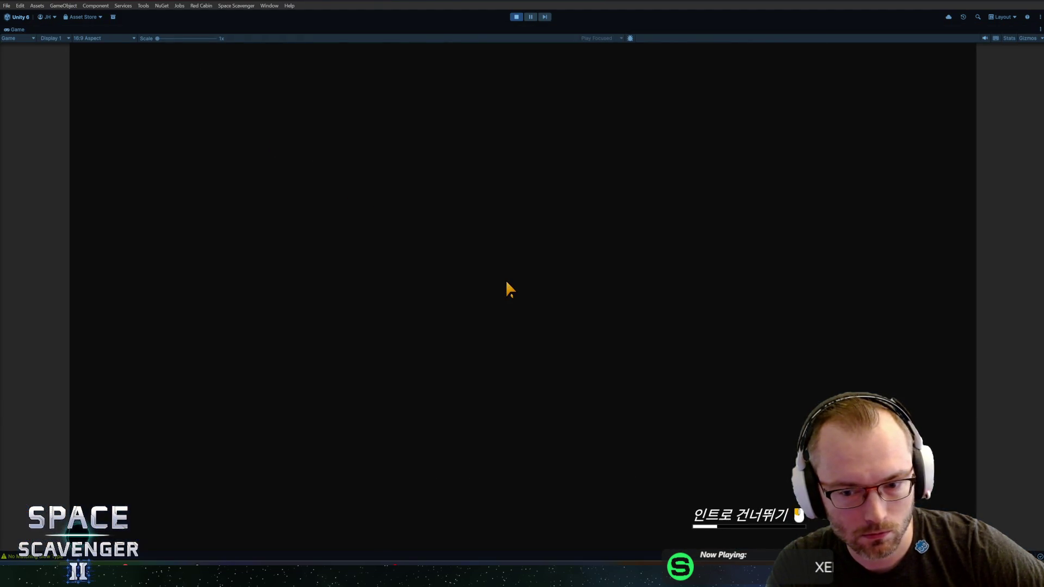